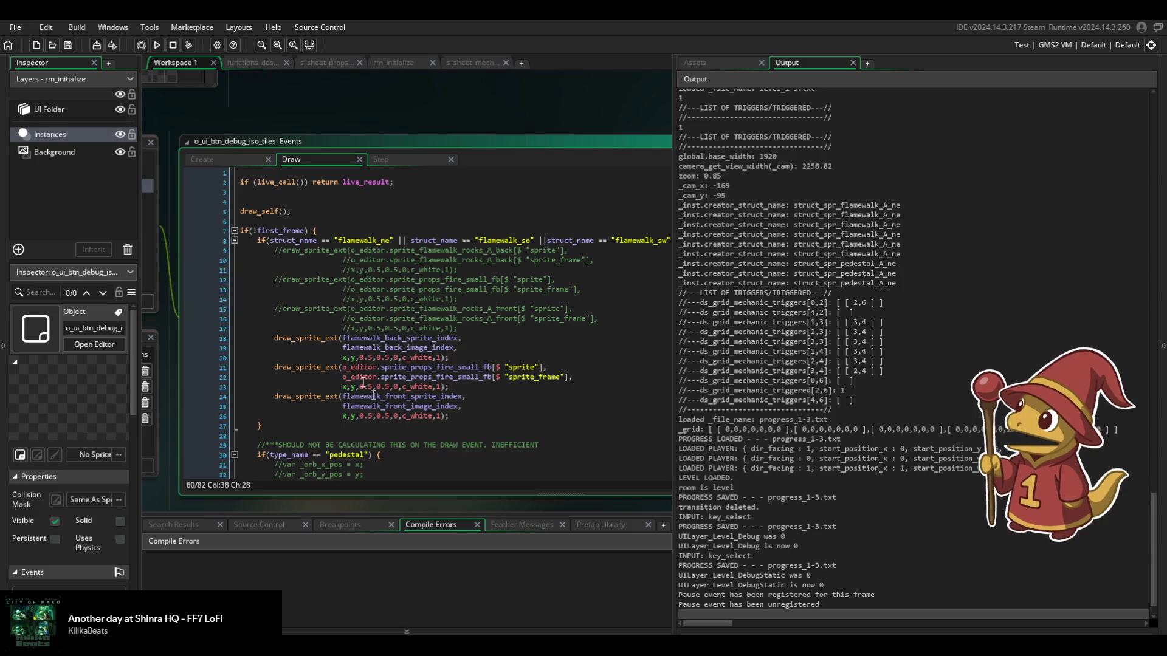
# Duplicate the flamewalk struct_name condition line in the Draw event.
pyautogui.tripleClick(255, 241)
pyautogui.hotkey('ctrl', 'c')
pyautogui.press('Right')
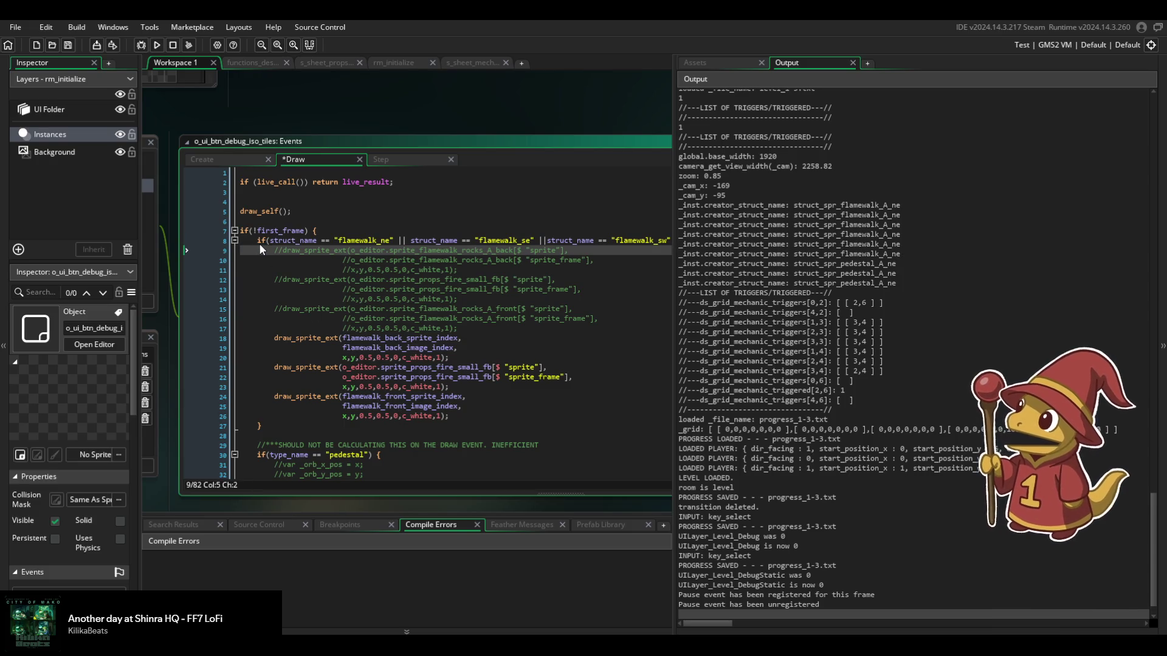
pyautogui.hotkey('ctrl', 'v')
# Rewrite the copied line as if(type_name == "flamewalk") {.
pyautogui.tripleClick(261, 242)
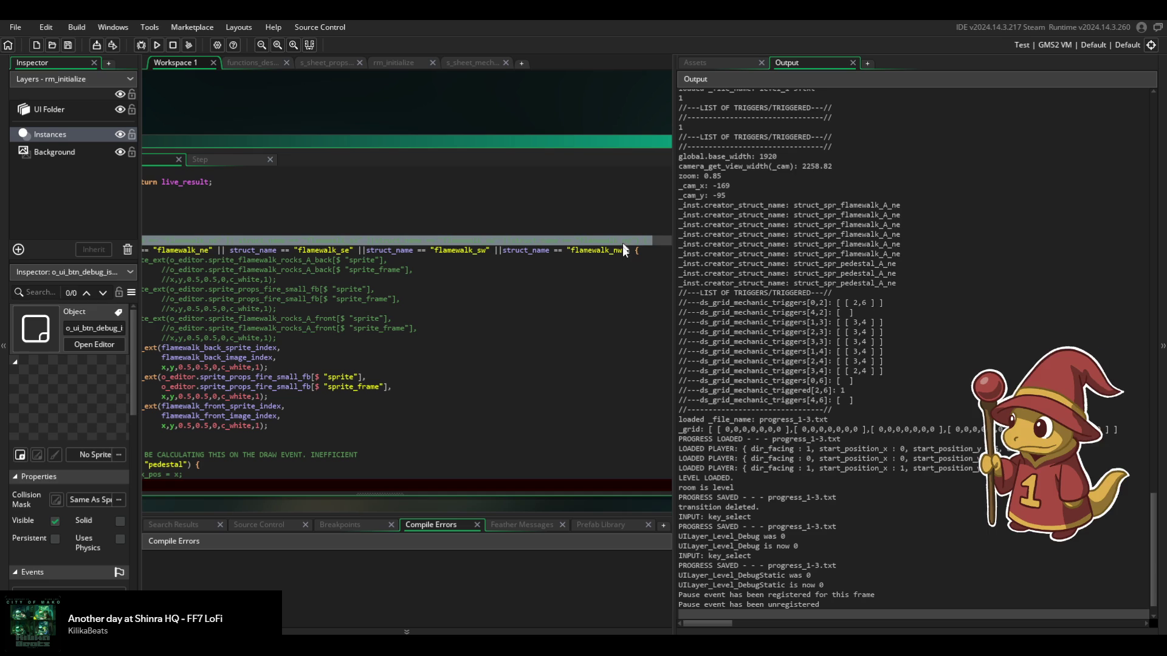
pyautogui.click(623, 249)
pyautogui.press('BackSpace')
pyautogui.press('BackSpace')
pyautogui.press('BackSpace')
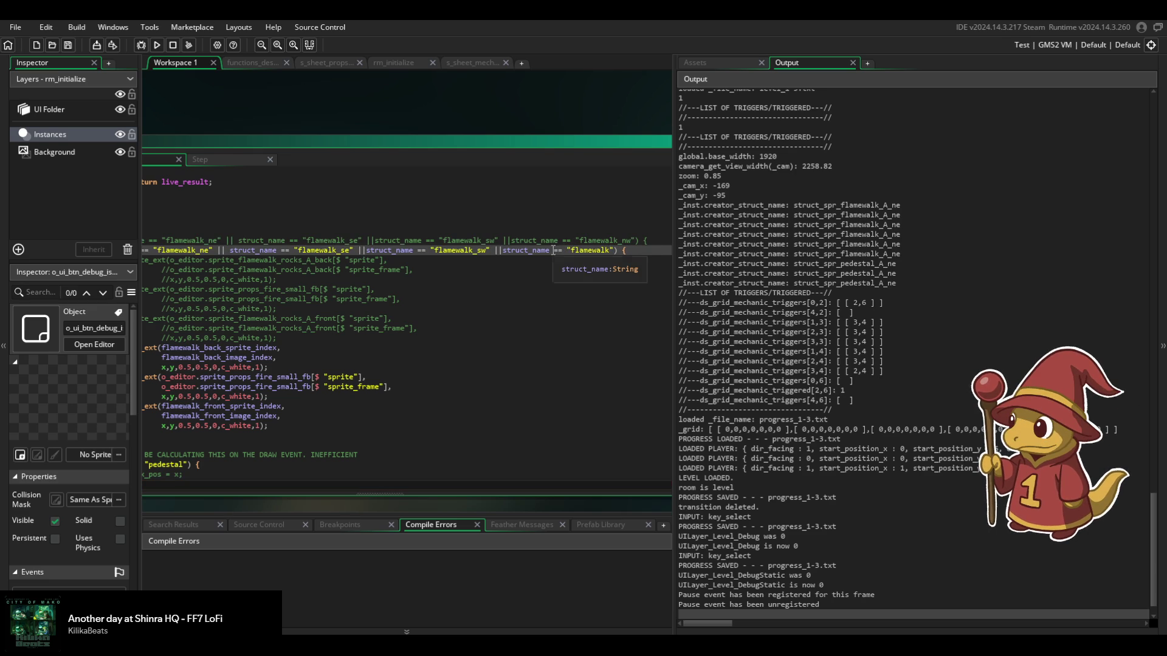
pyautogui.click(503, 250)
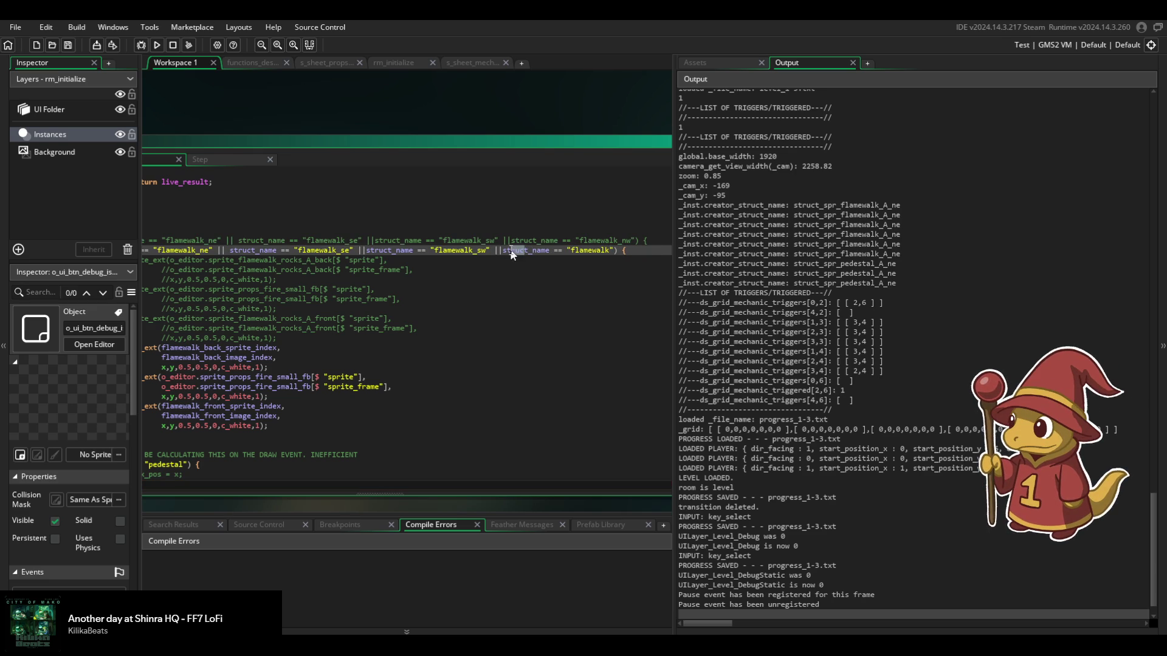
pyautogui.press('Delete')
pyautogui.press('Delete')
pyautogui.write('type')
pyautogui.hotkey('shift', 'End')
pyautogui.hotkey('shift', 'Home')
pyautogui.write('if(')
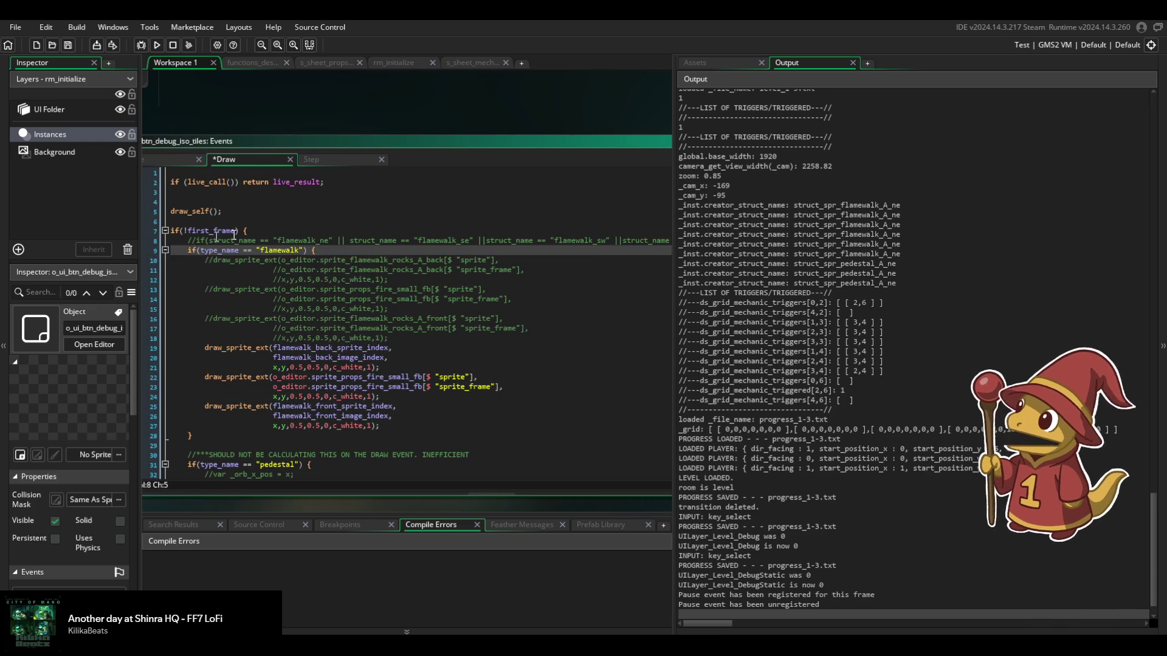
# Save the Draw event, then delete the commented-out draw calls and old condition line.
pyautogui.click(351, 259)
pyautogui.hotkey('ctrl', 's')
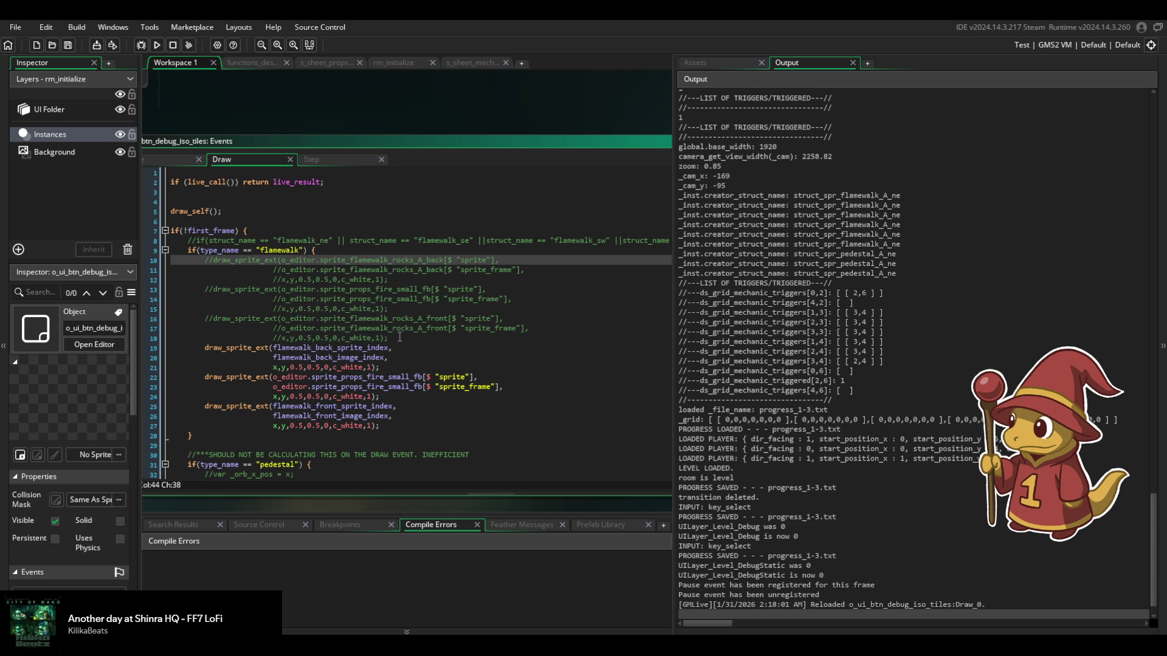
pyautogui.moveTo(401, 337); pyautogui.dragTo(421, 248)
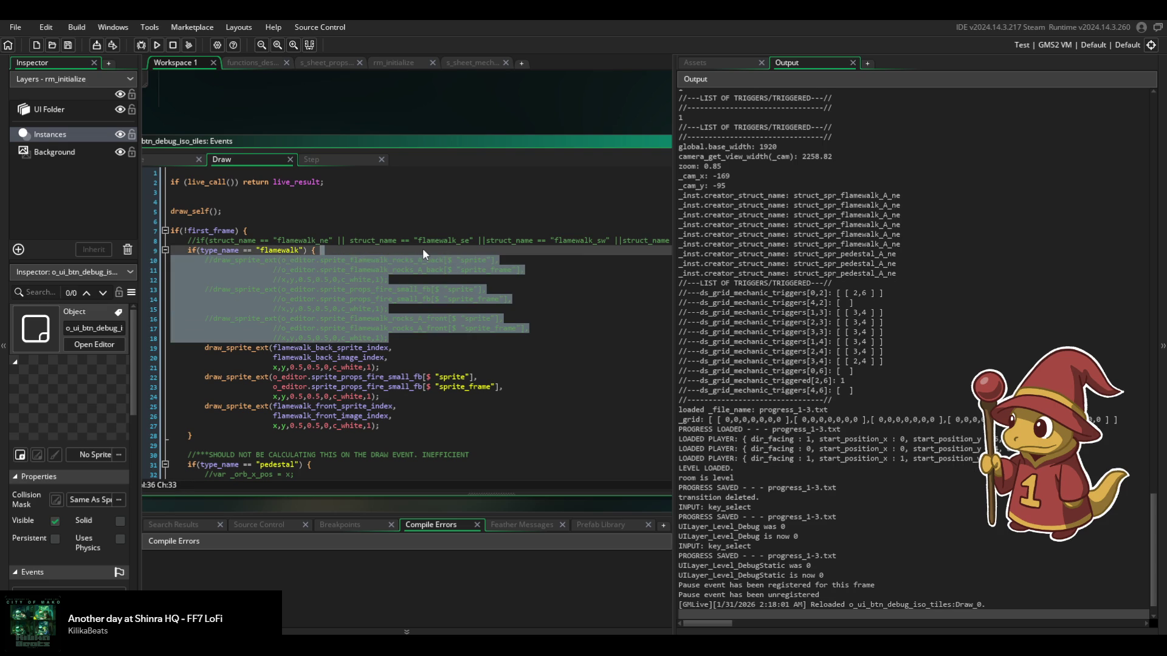
pyautogui.press('BackSpace')
pyautogui.moveTo(186, 250); pyautogui.dragTo(179, 239)
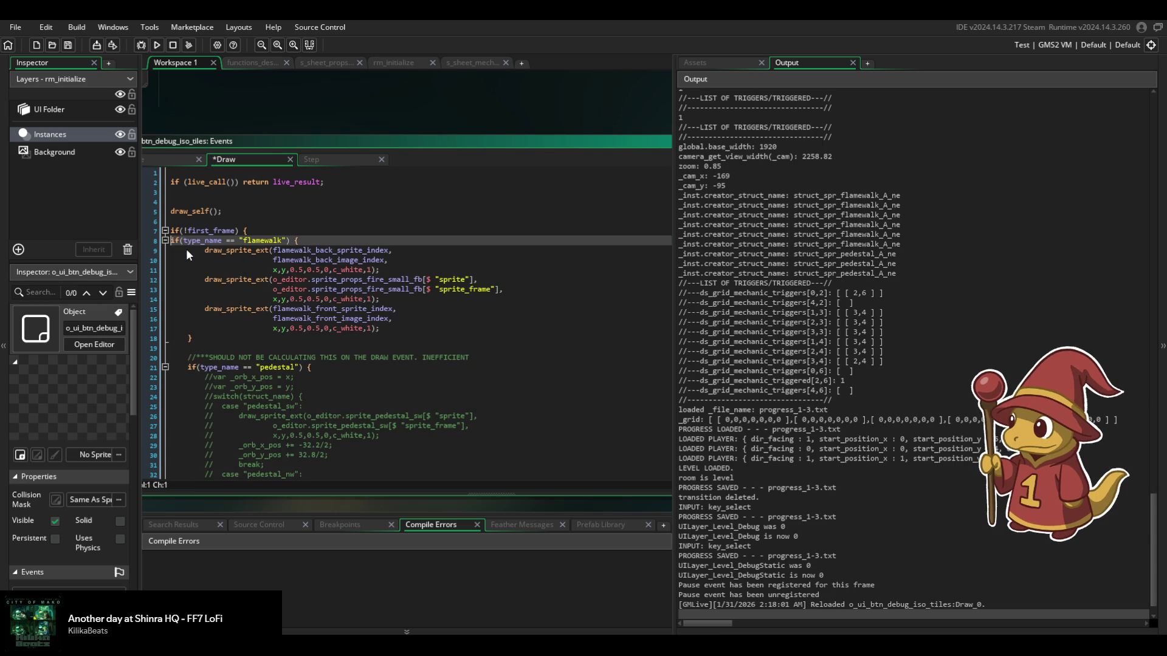
pyautogui.press('BackSpace')
# Remove the inefficiency warning comment and the commented-out pedestal switch and draw blocks.
pyautogui.scroll(-2, 201, 256)
pyautogui.tripleClick(481, 313)
pyautogui.press('BackSpace')
pyautogui.scroll(-8, 480, 312)
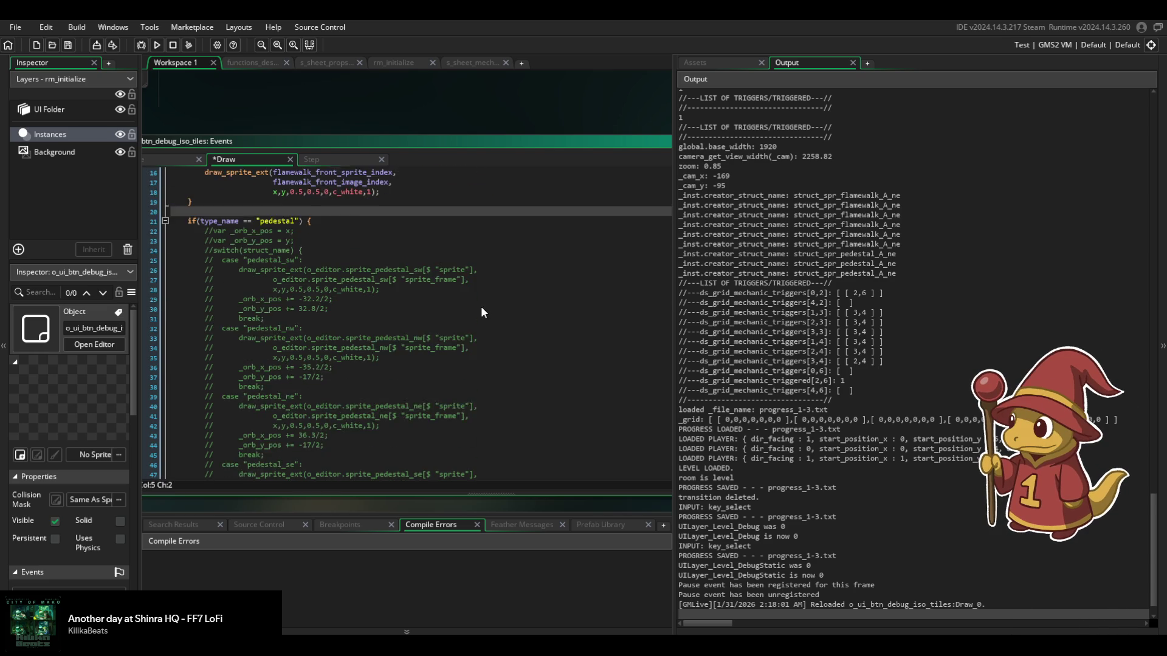
pyautogui.moveTo(252, 418)
pyautogui.mouseDown()
pyautogui.moveTo(290, 338)
pyautogui.moveTo(286, 297)
pyautogui.moveTo(336, 219)
pyautogui.mouseUp()
pyautogui.press('BackSpace')
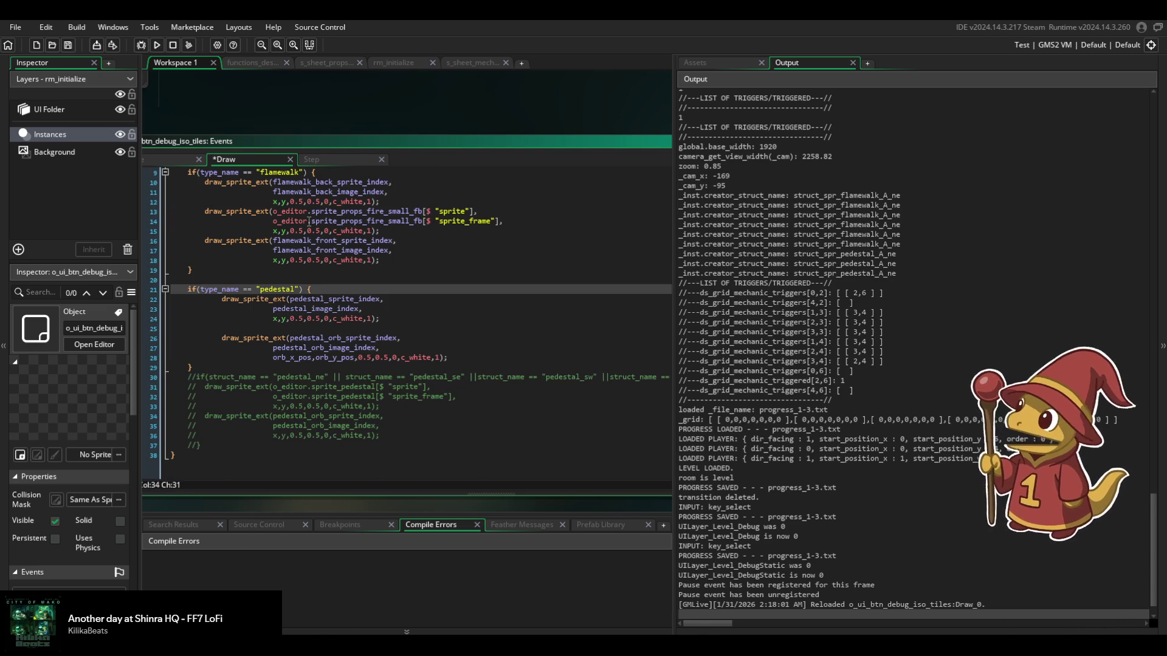
pyautogui.moveTo(222, 440); pyautogui.dragTo(238, 367)
pyautogui.press('BackSpace')
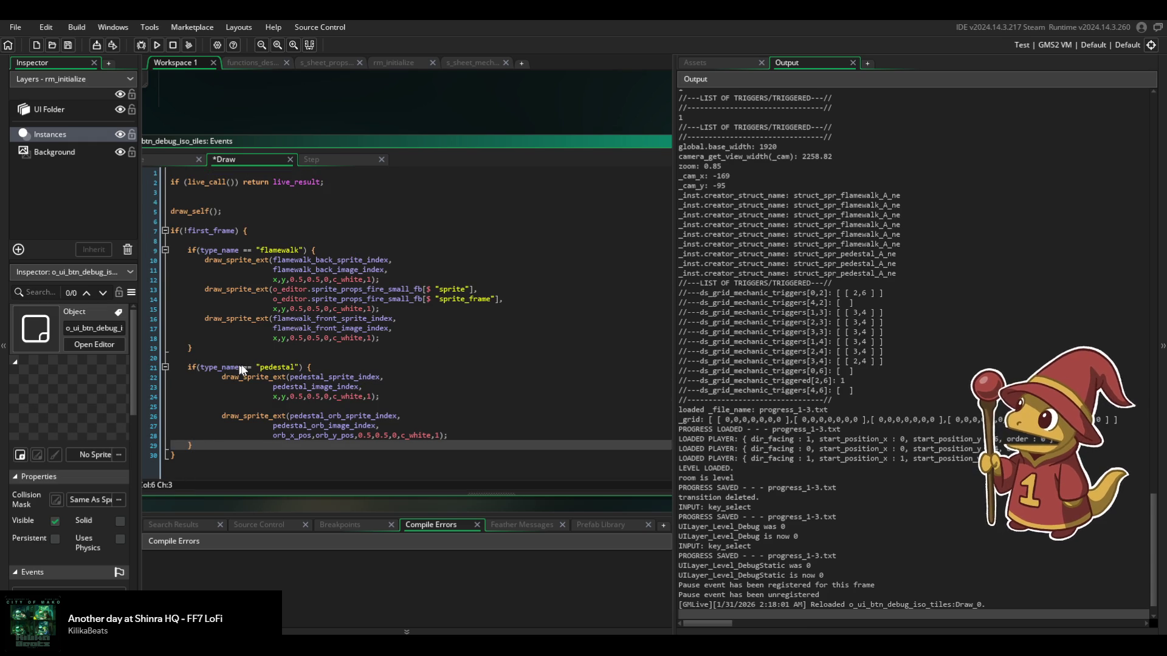
# De-indent the pedestal draw calls one level and save the Draw event.
pyautogui.moveTo(456, 435); pyautogui.dragTo(283, 378)
pyautogui.hotkey('shift', 'Tab')
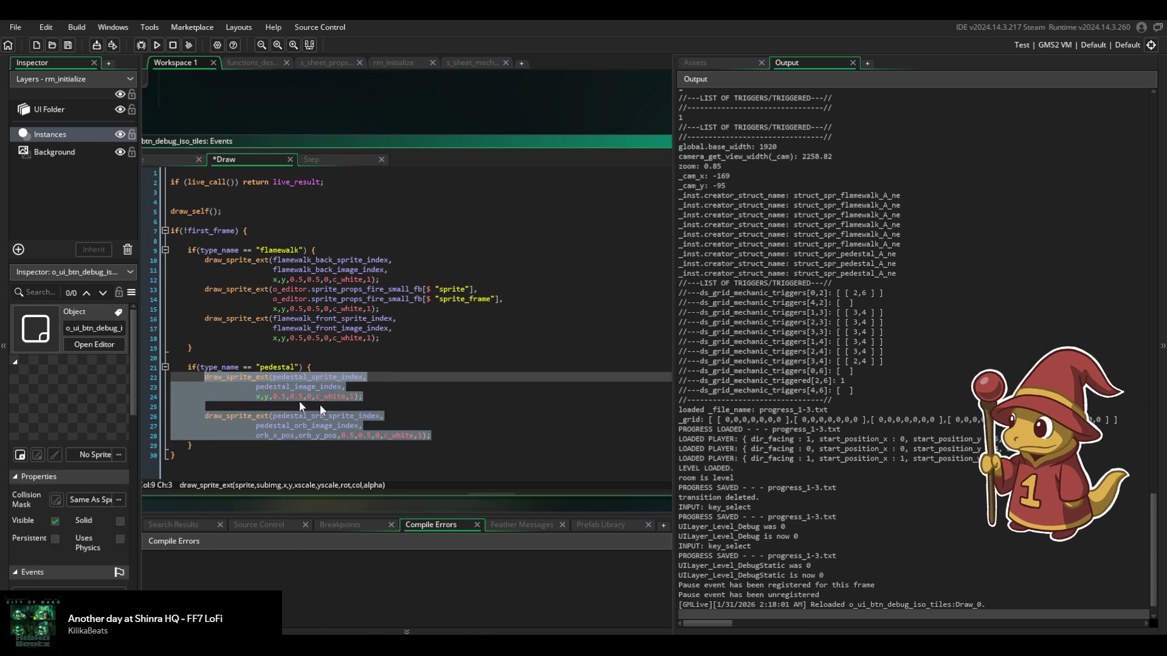
pyautogui.click(373, 396)
pyautogui.hotkey('ctrl', 's')
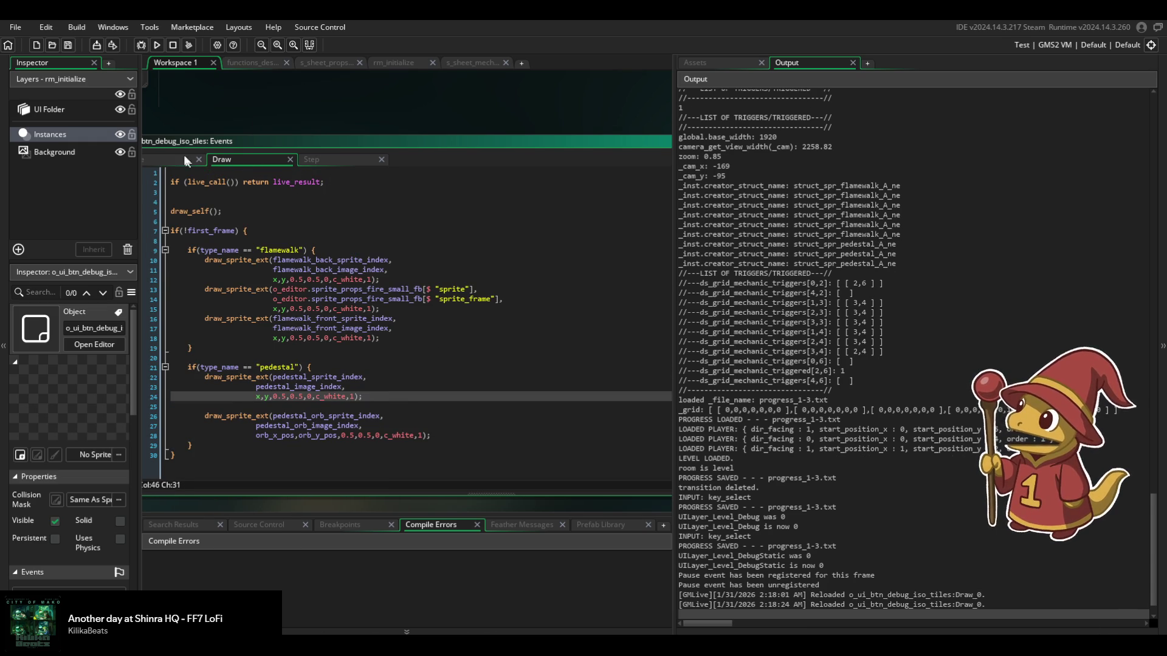
# Look over the Create event code, then build and run the game.
pyautogui.click(162, 158)
pyautogui.scroll(4, 294, 260)
pyautogui.scroll(-2, 294, 260)
pyautogui.click(156, 45)
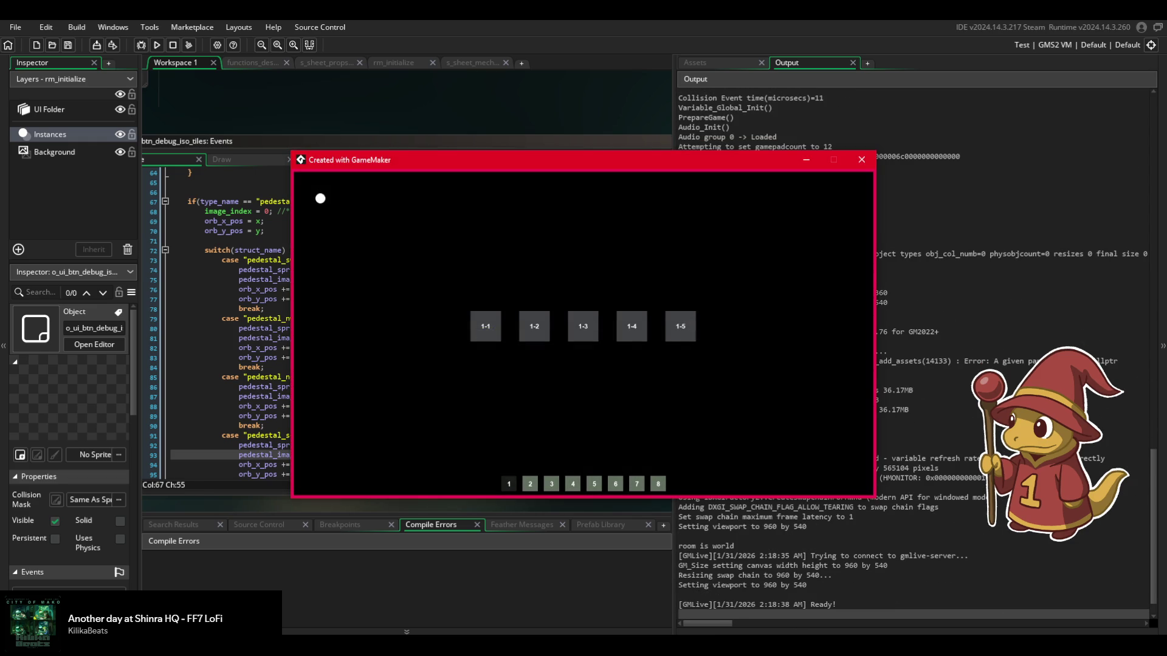
# Open level 1-3 and show the debug static tile palette.
pyautogui.click(581, 330)
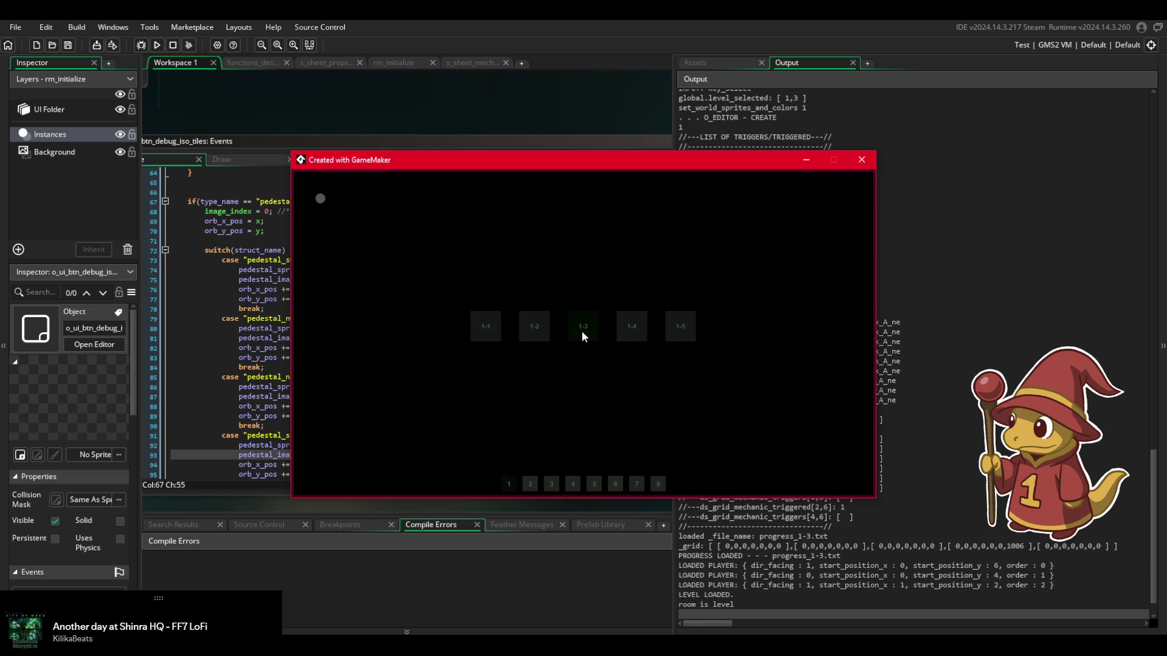
pyautogui.click(831, 492)
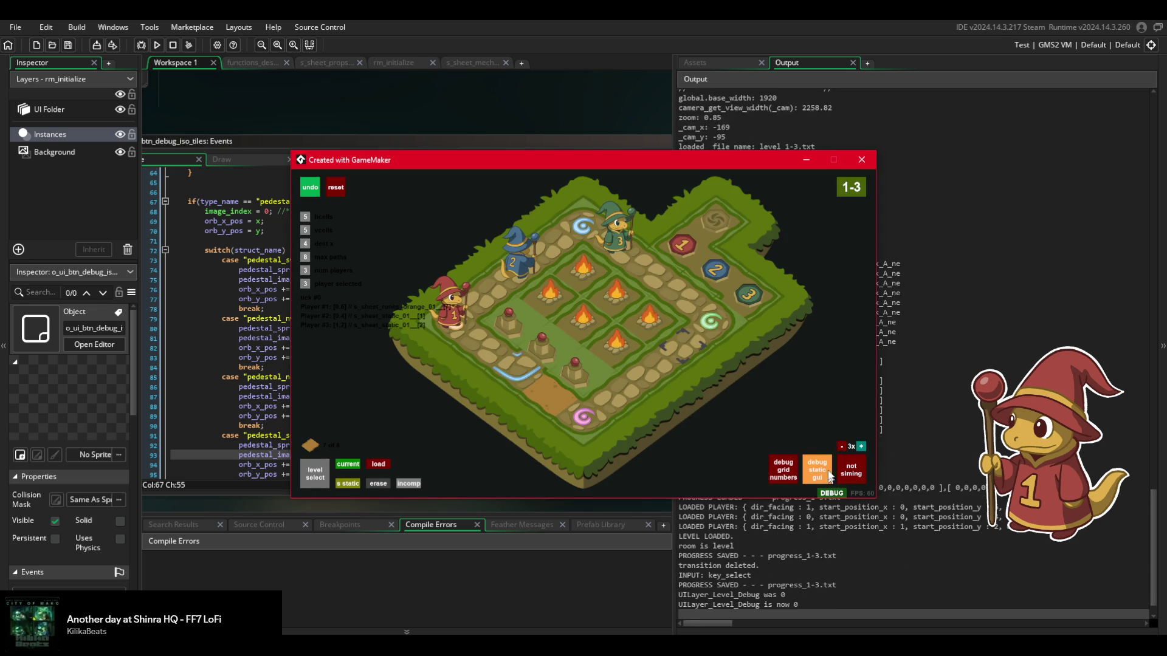
pyautogui.click(817, 470)
# Pick a tile from the palette, place it on the board, then close the game.
pyautogui.click(587, 256)
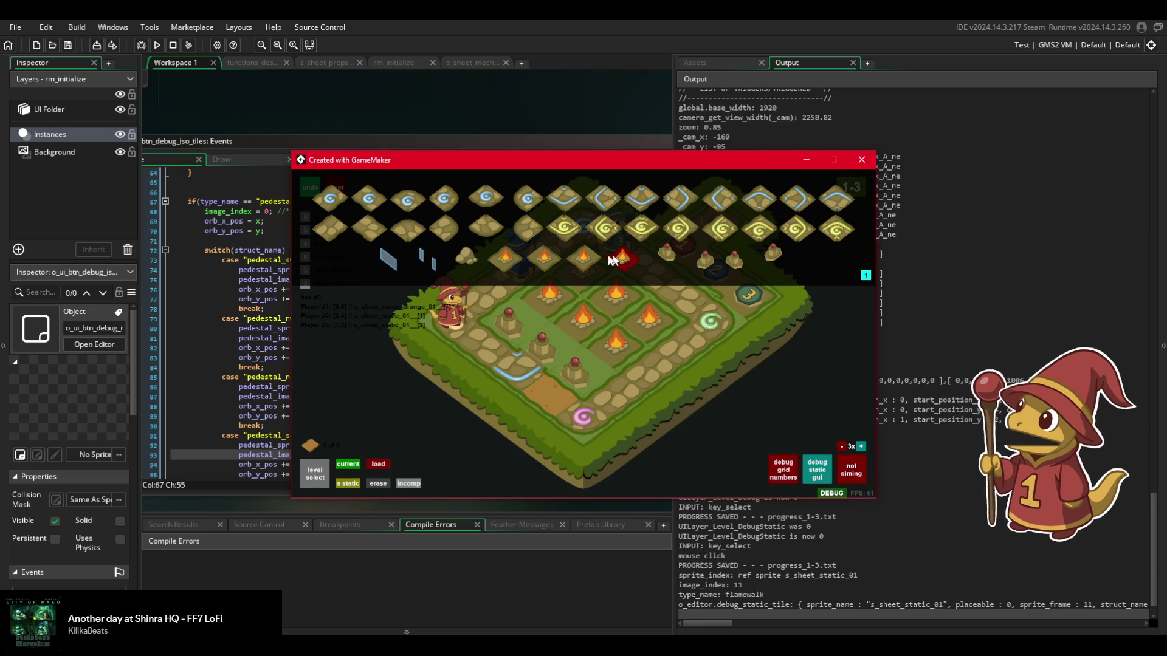
pyautogui.click(512, 263)
pyautogui.click(517, 365)
pyautogui.click(388, 484)
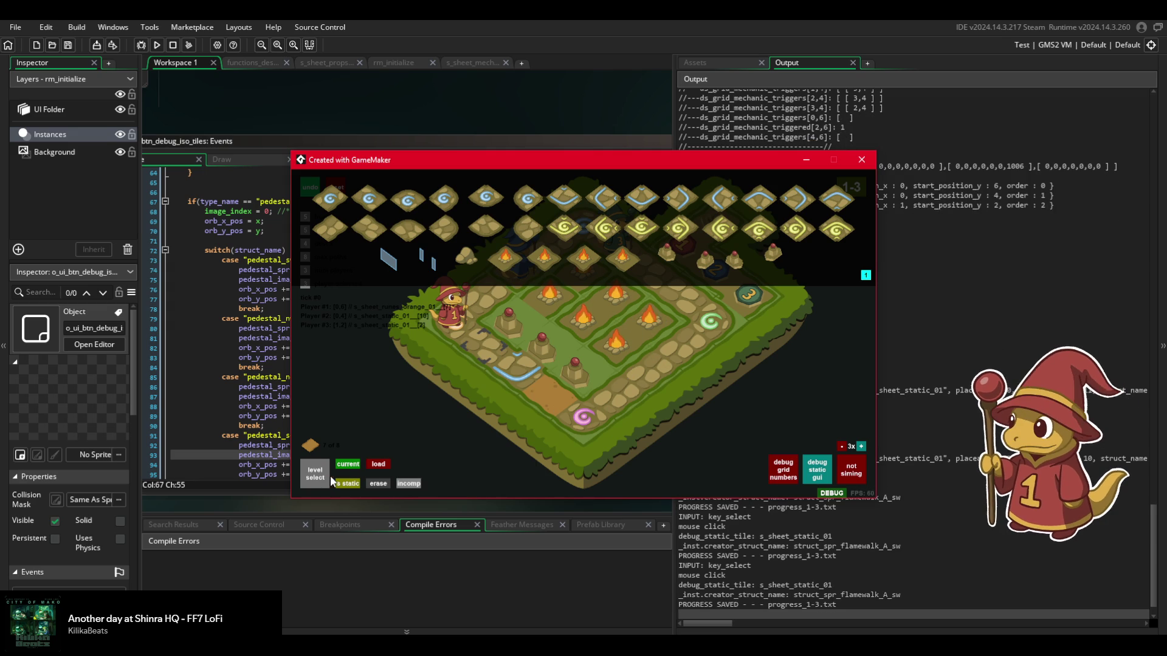
pyautogui.click(859, 157)
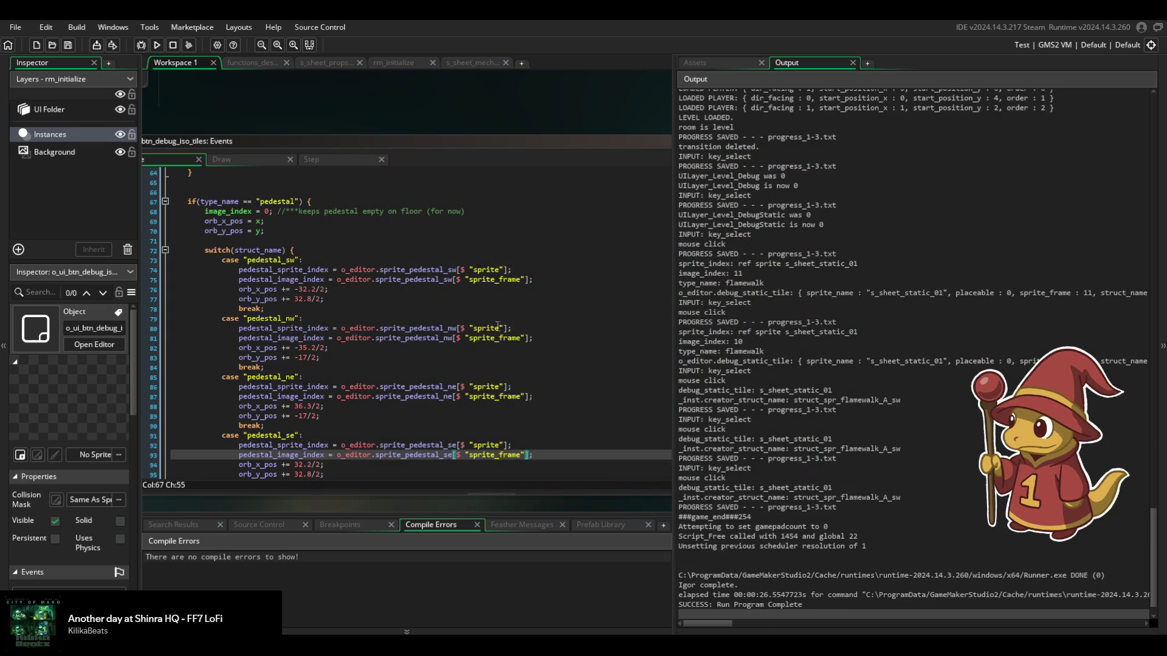
# Find o_editor_tile in the Asset Browser and open it along with its Draw event.
pyautogui.scroll(-3, 497, 324)
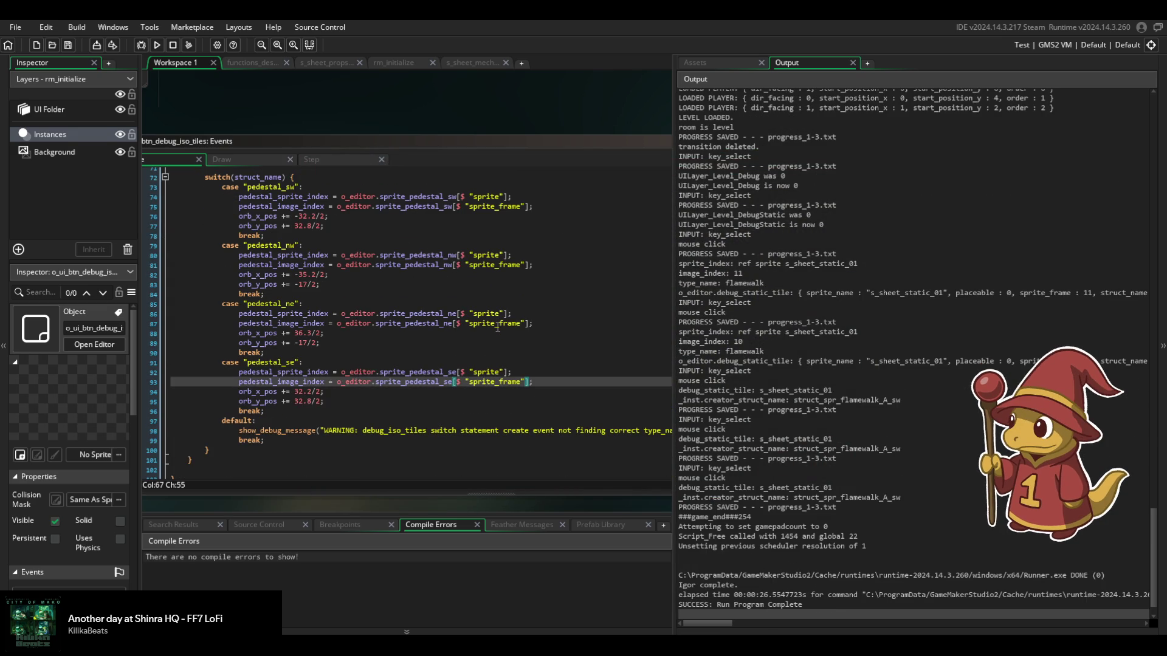
pyautogui.click(732, 60)
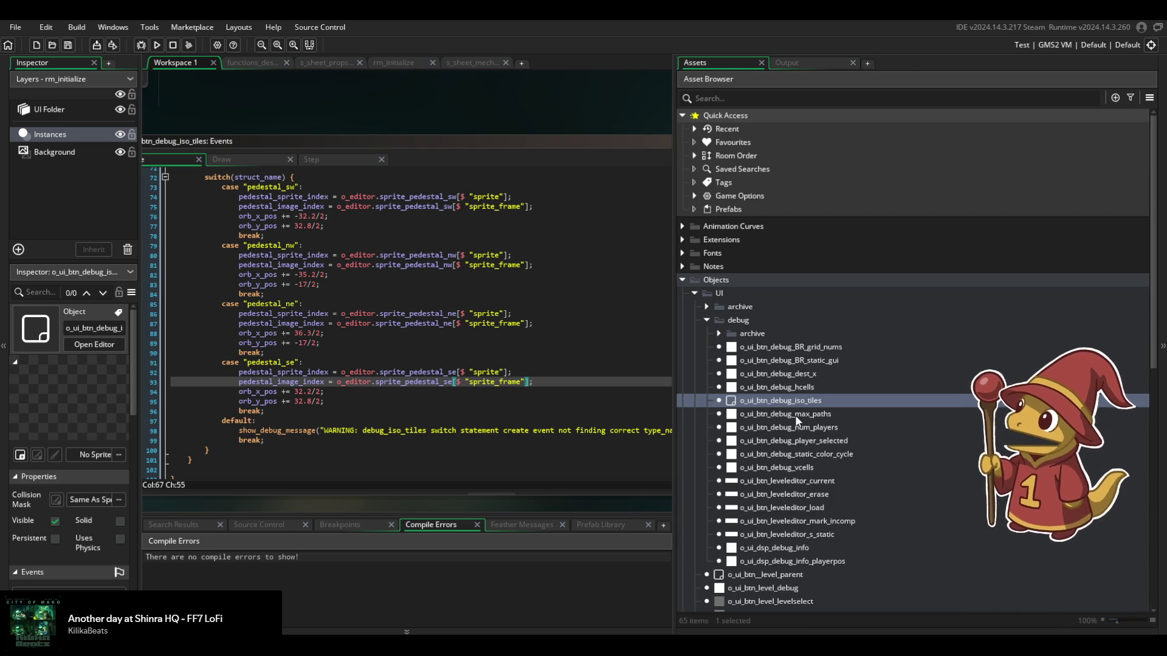
pyautogui.scroll(-3, 734, 426)
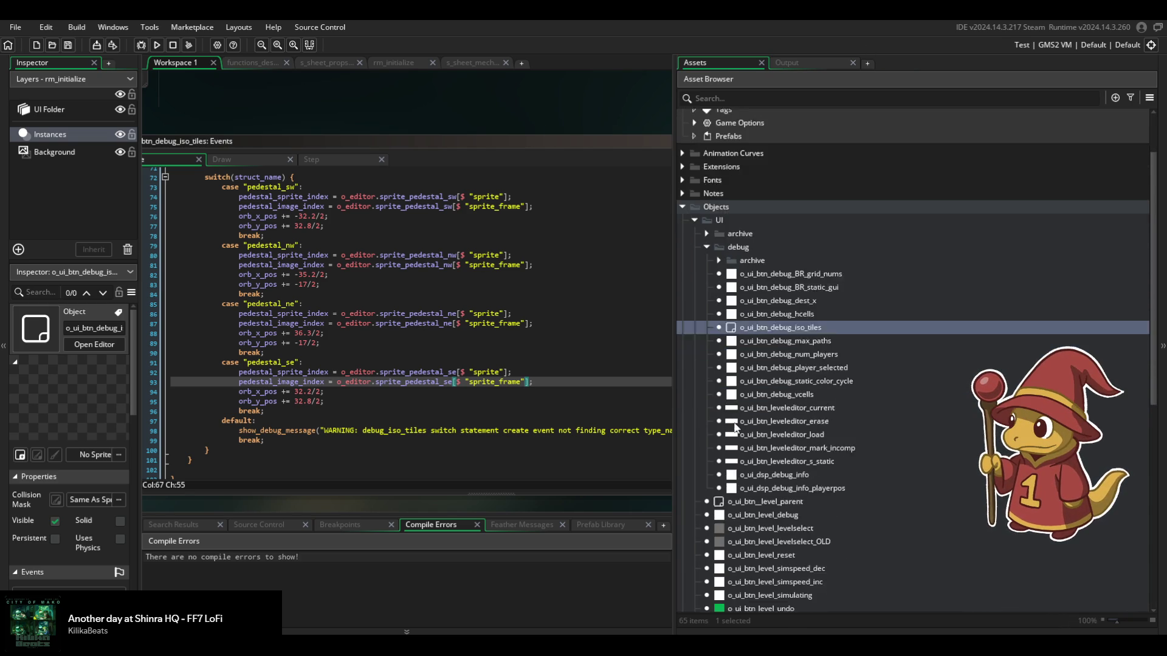
pyautogui.scroll(-6, 739, 438)
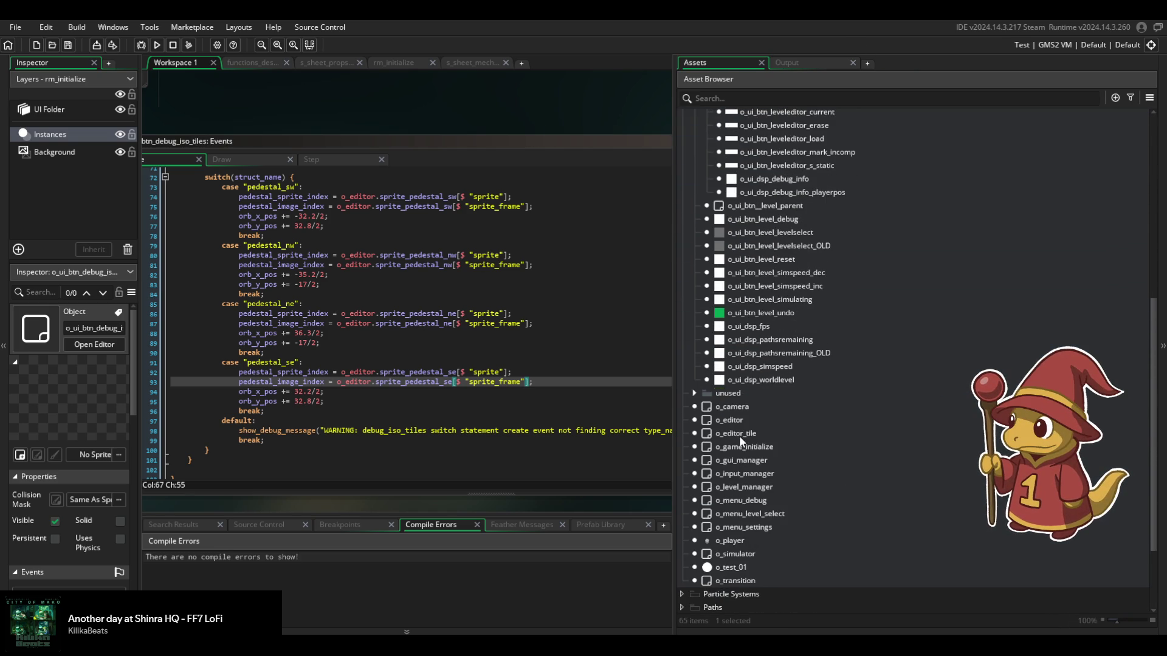
pyautogui.doubleClick(739, 433)
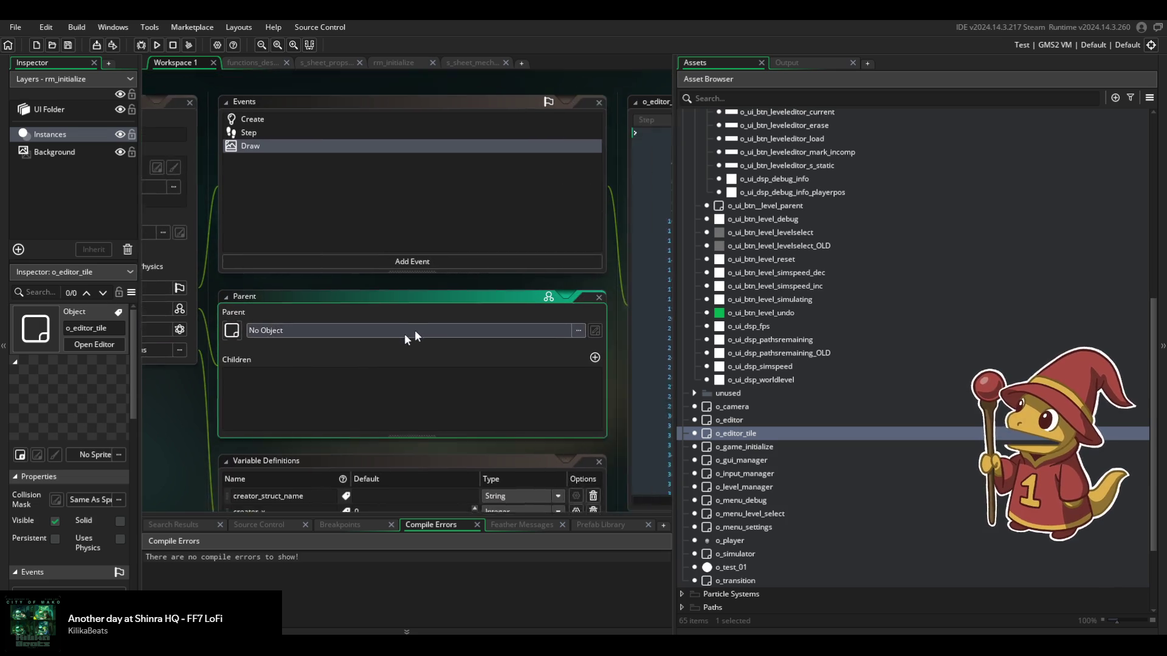
pyautogui.doubleClick(212, 159)
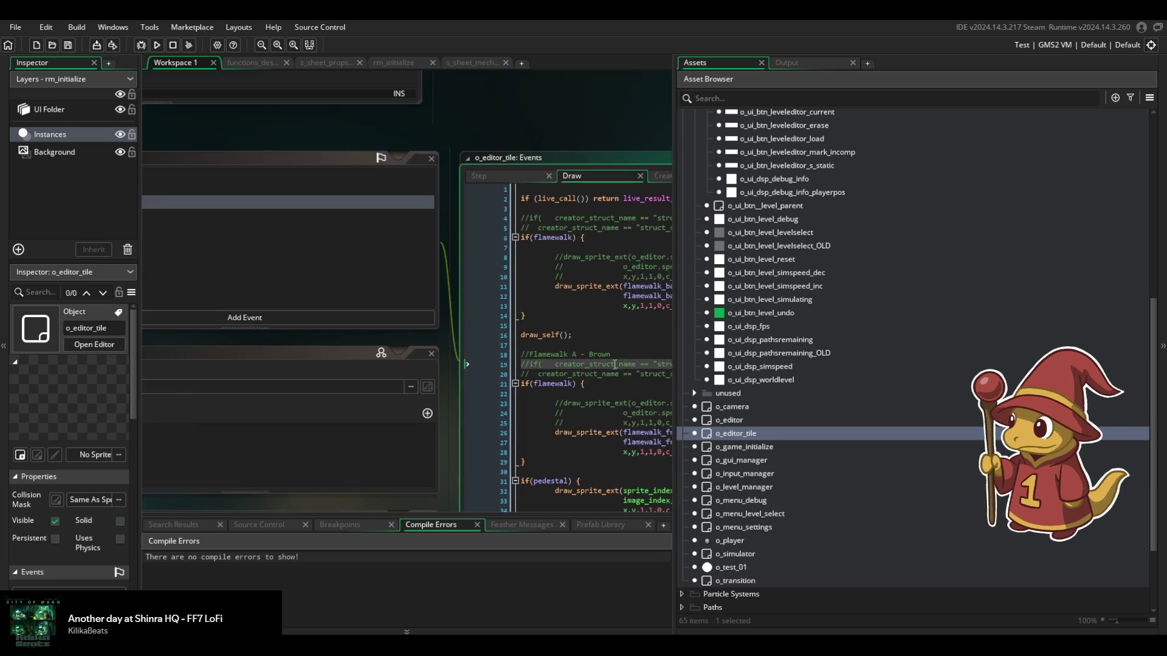
# Widen the code editor and inspect the if(pedestal) sprite_index draw call.
pyautogui.moveTo(675, 285); pyautogui.dragTo(1049, 285)
pyautogui.scroll(-1, 798, 328)
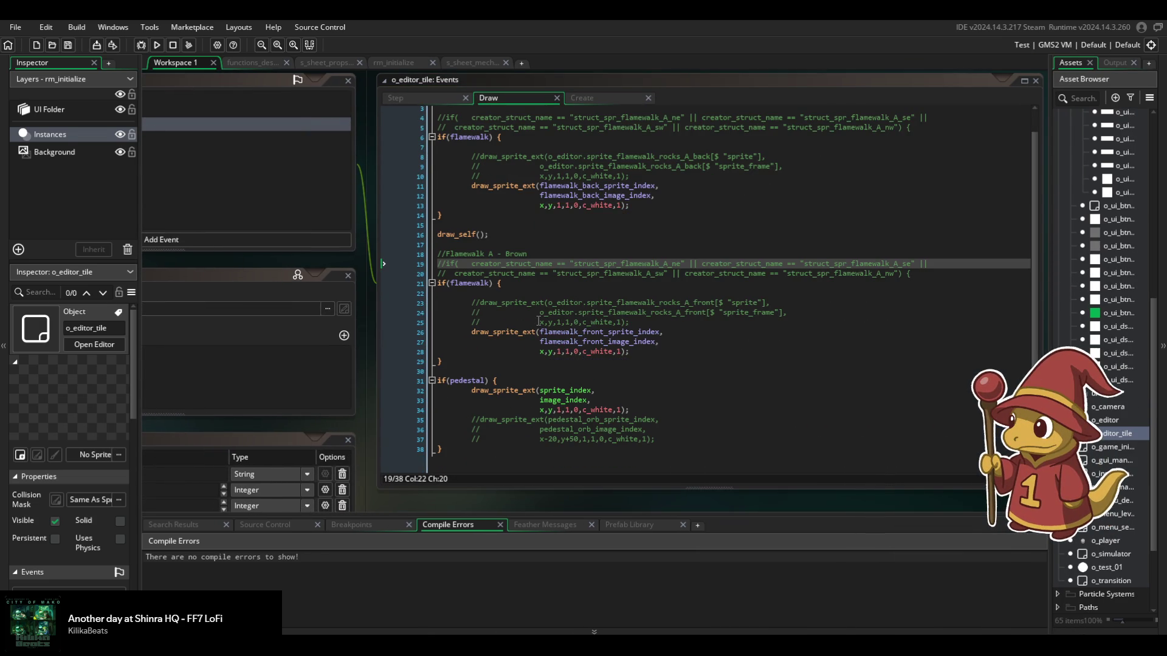
pyautogui.click(588, 375)
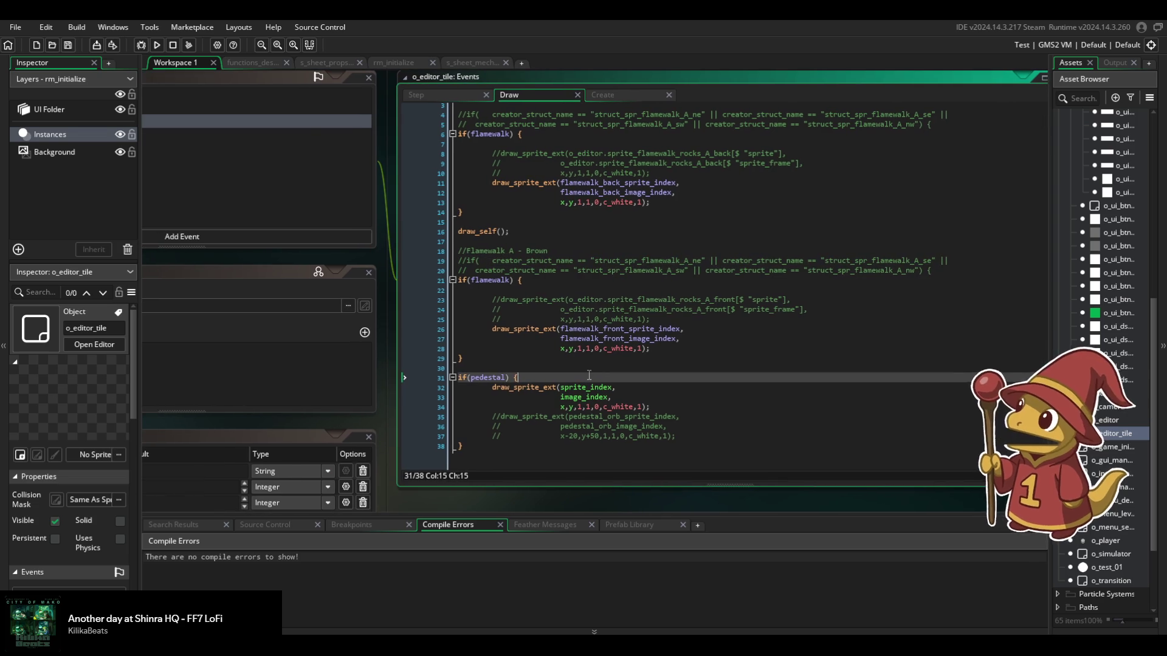
pyautogui.click(577, 387)
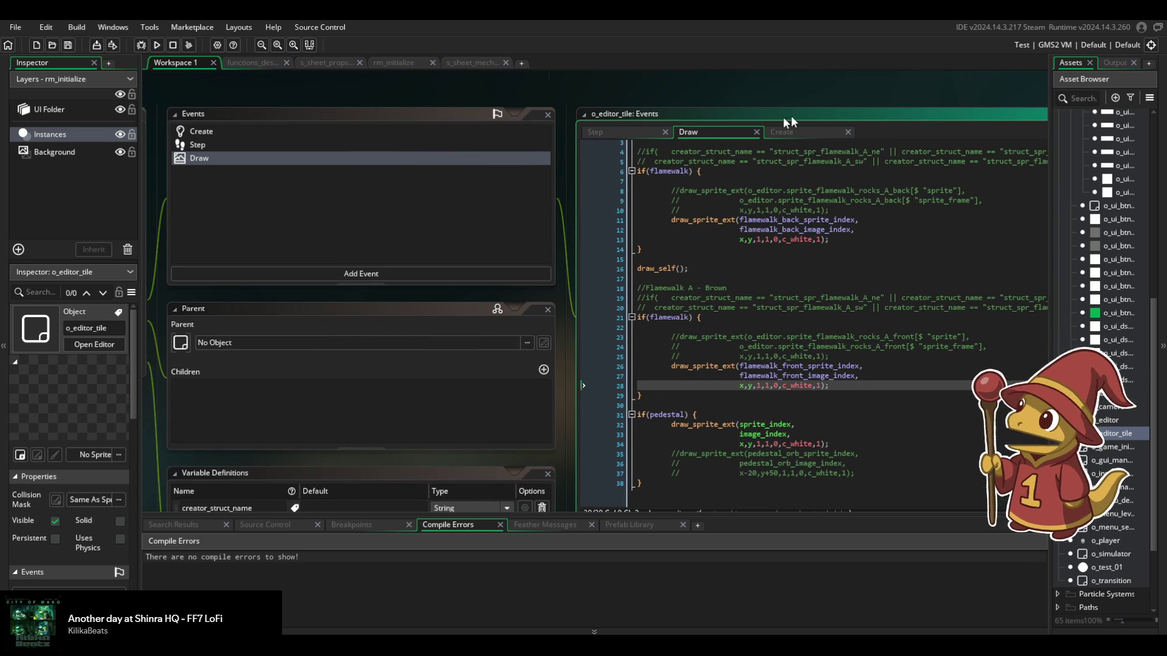
pyautogui.click(814, 131)
# Insert a blank line after the opening brace of the A pedestal condition on line 137.
pyautogui.scroll(-10, 600, 311)
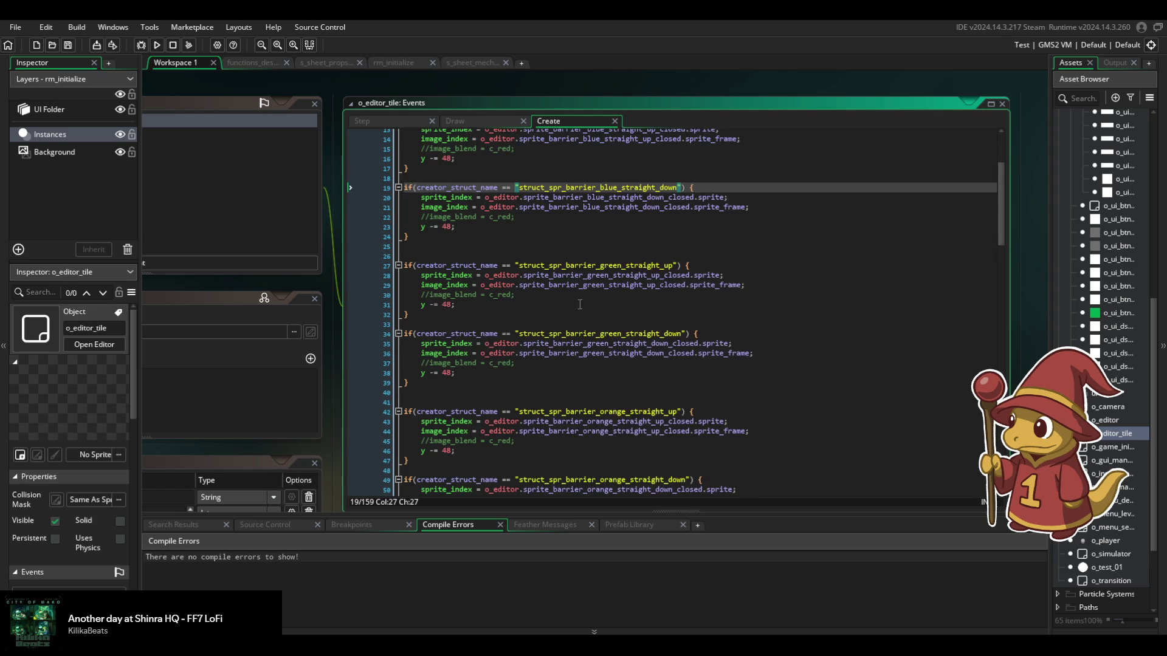
pyautogui.scroll(-12, 601, 312)
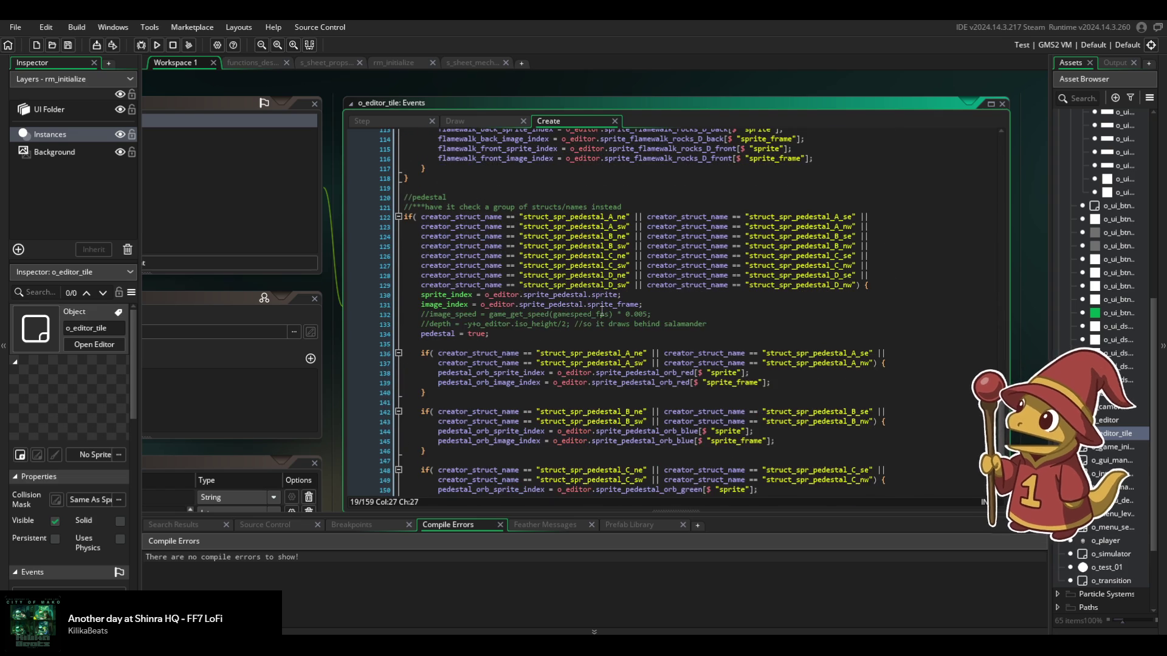
pyautogui.moveTo(563, 299)
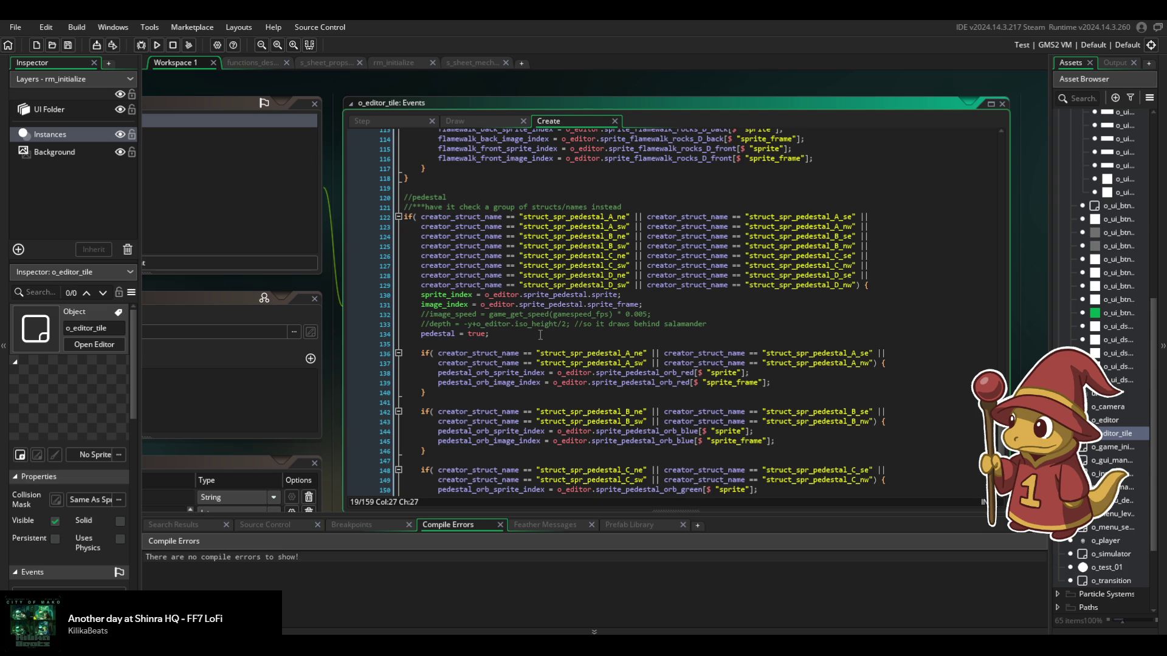
pyautogui.scroll(-1, 540, 335)
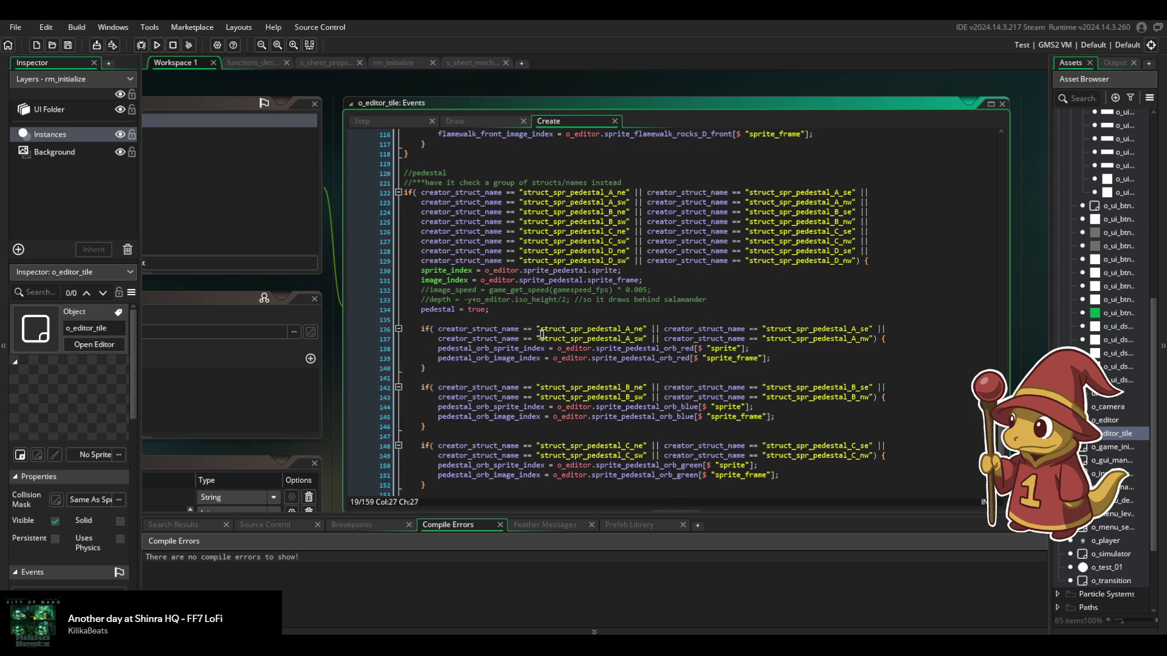
pyautogui.click(916, 336)
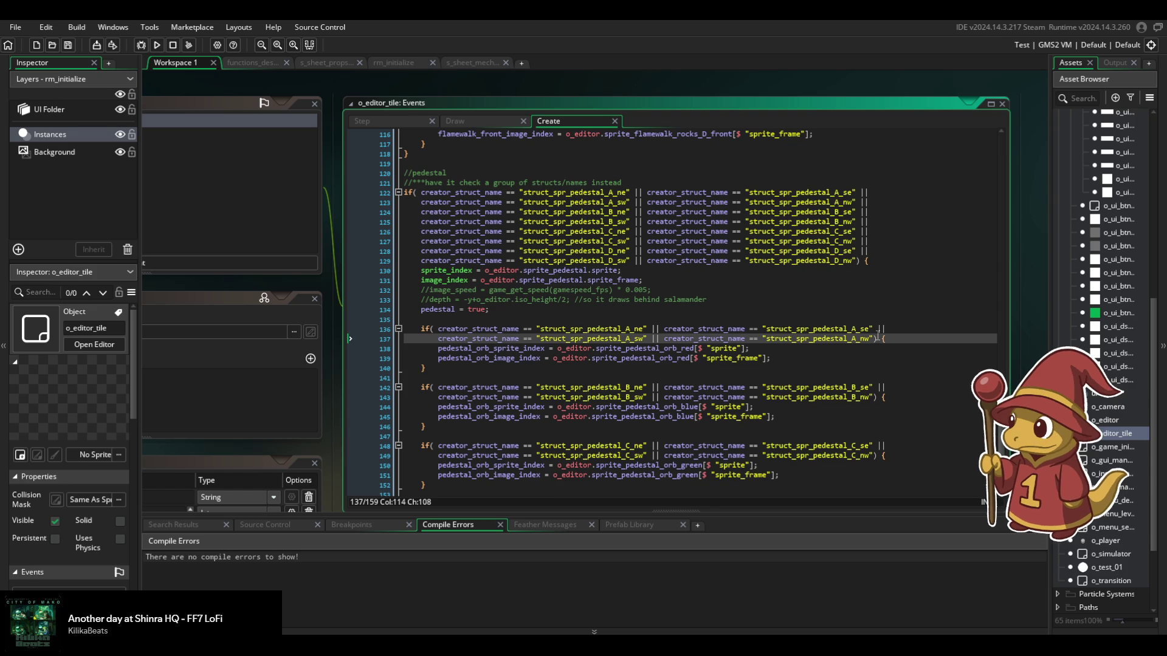
pyautogui.press('Return')
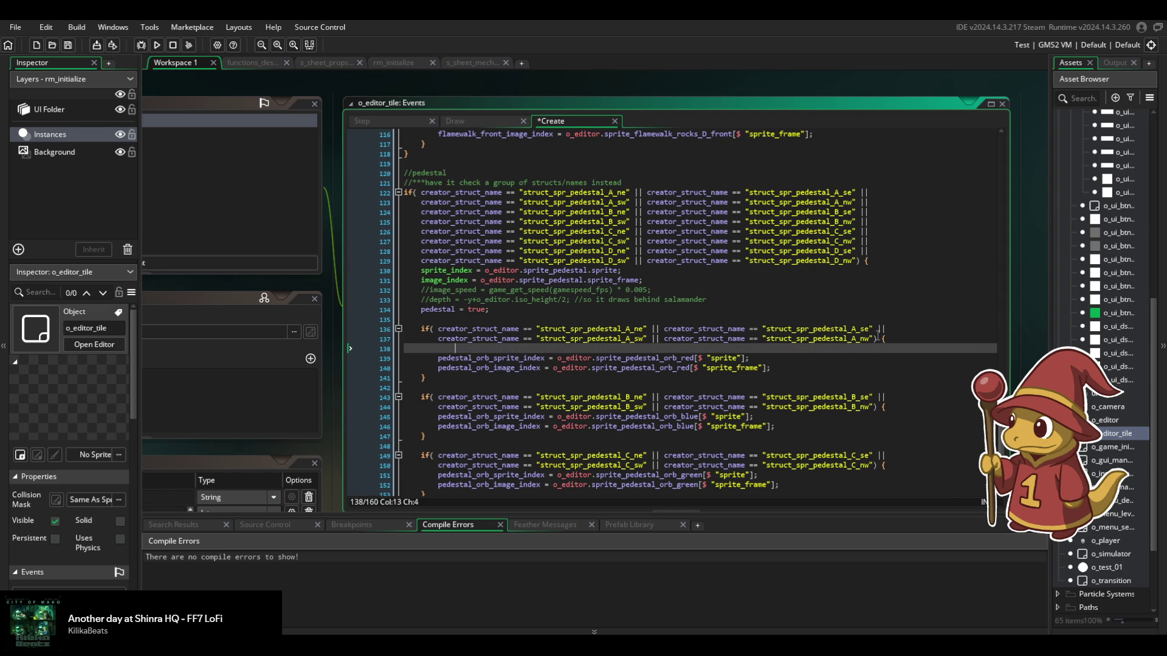
# Write pedestal_sprite_index = o_editor.sprite_pedestal_n[$ "sprite"] and cut it from the branch.
pyautogui.write('pede')
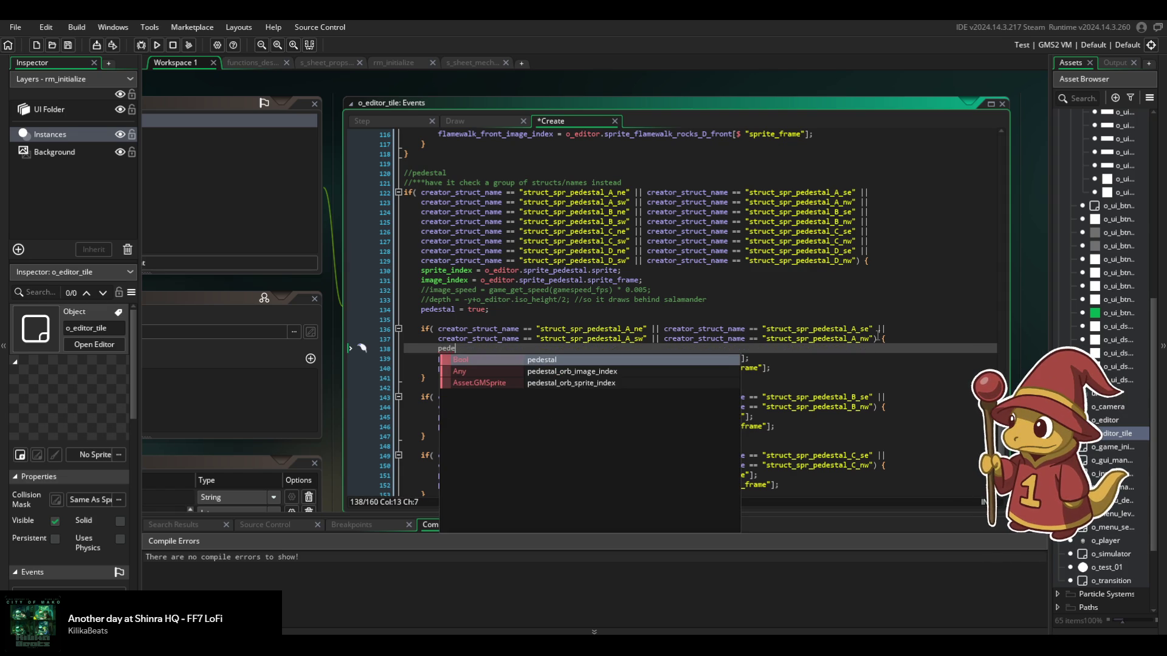
pyautogui.write('stal ')
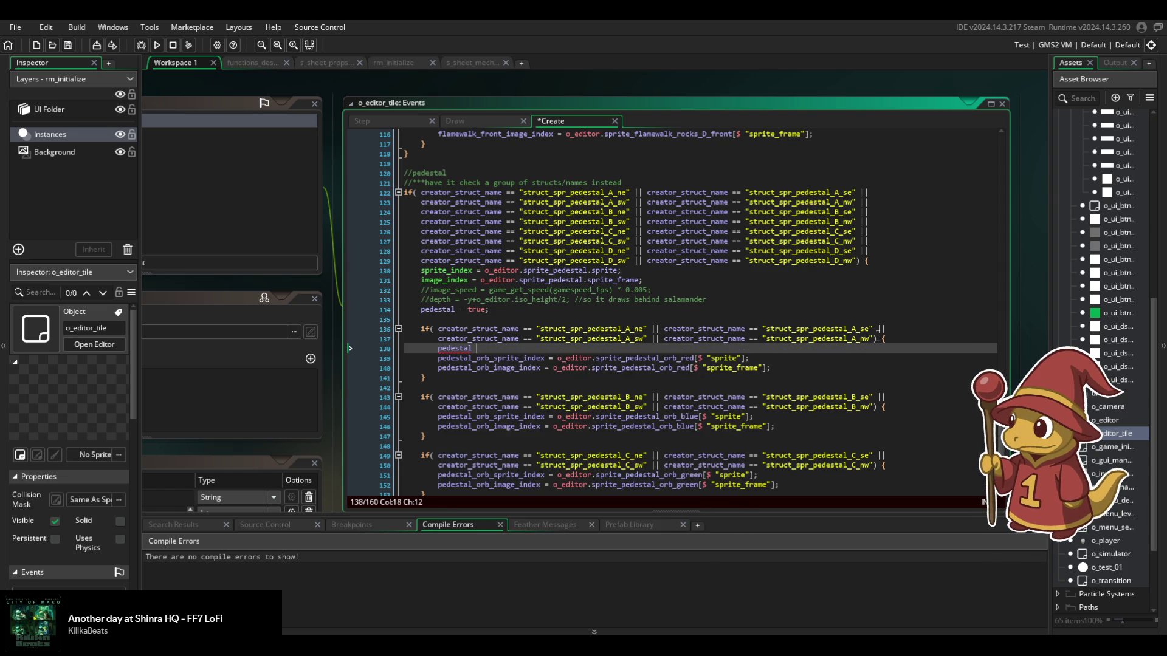
pyautogui.write('_sprite')
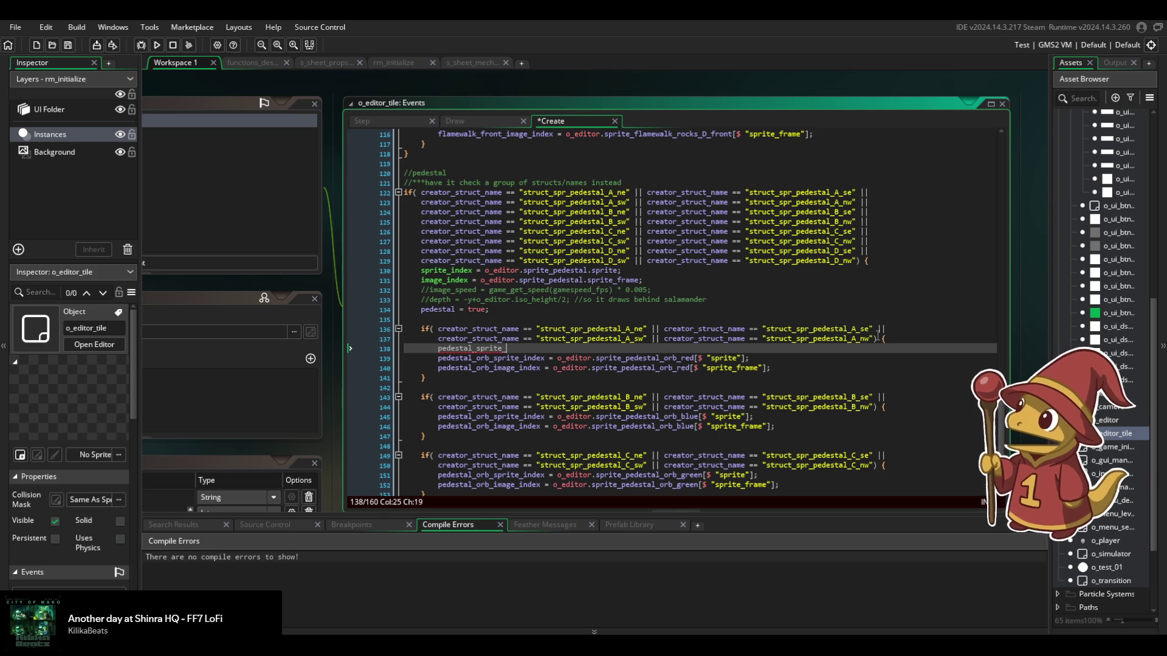
pyautogui.write('_index =')
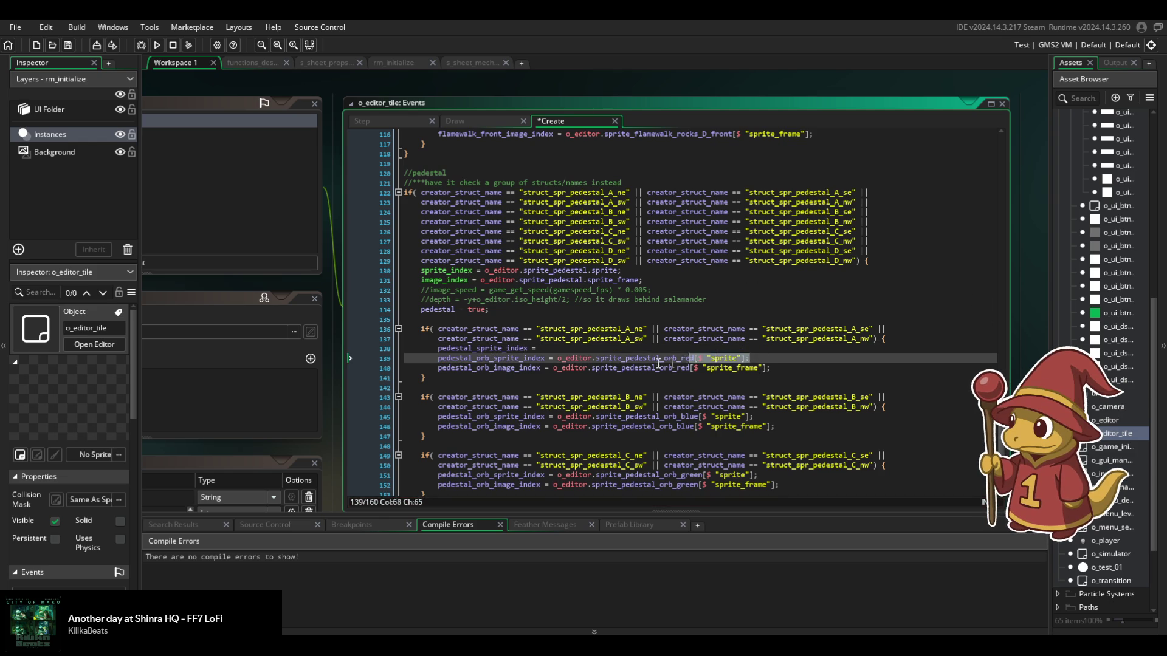
pyautogui.write('o_editor.sprite_pedestal_orb_red[$ "sprite"];')
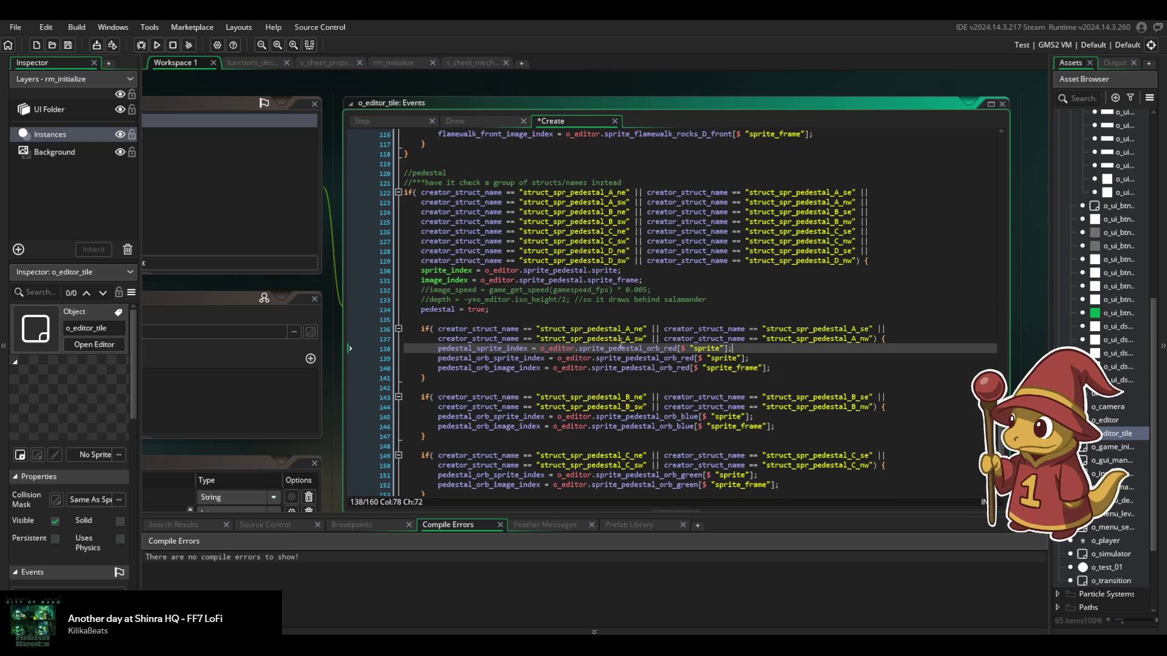
pyautogui.press('BackSpace')
pyautogui.press('BackSpace')
pyautogui.press('BackSpace')
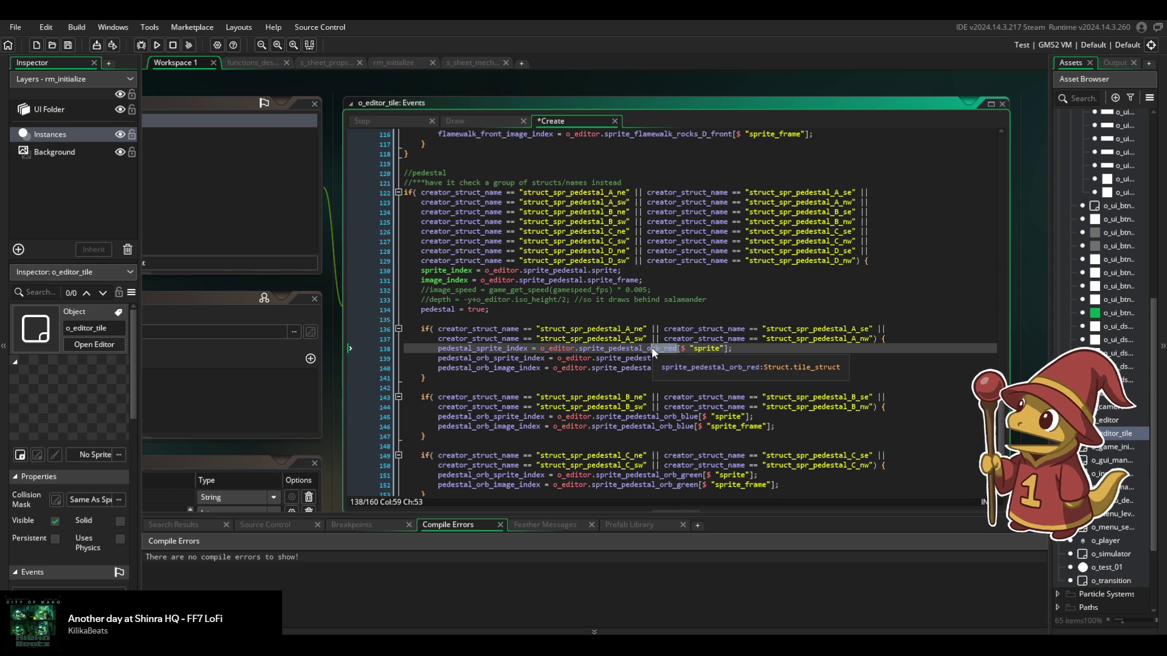
pyautogui.write('n')
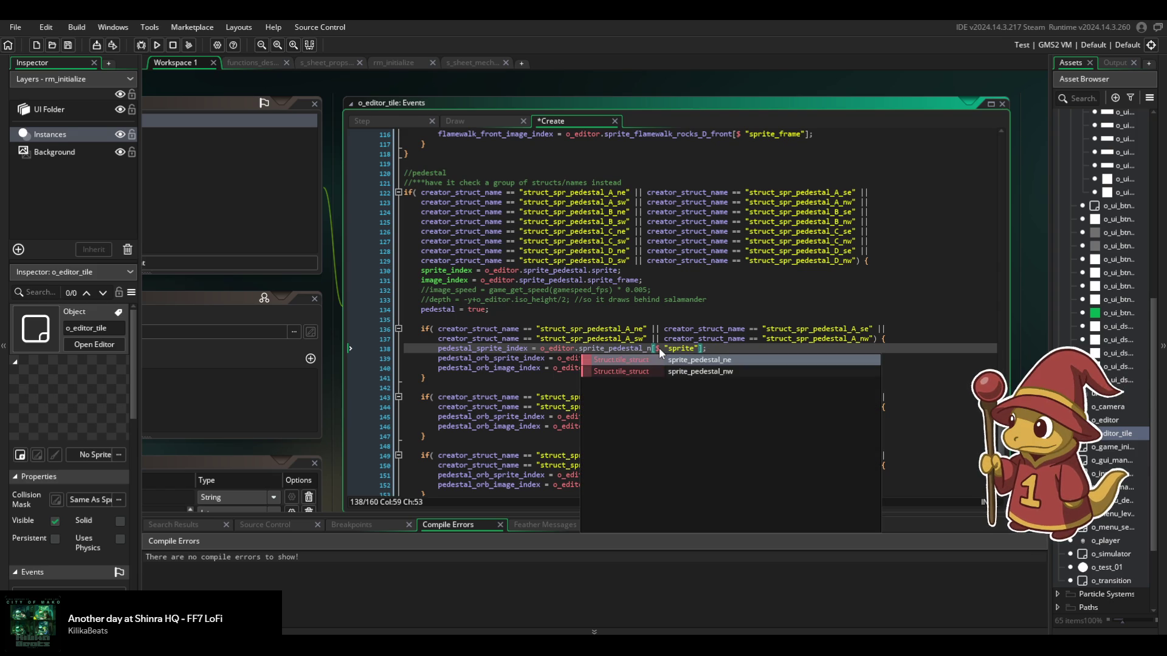
pyautogui.press('Escape')
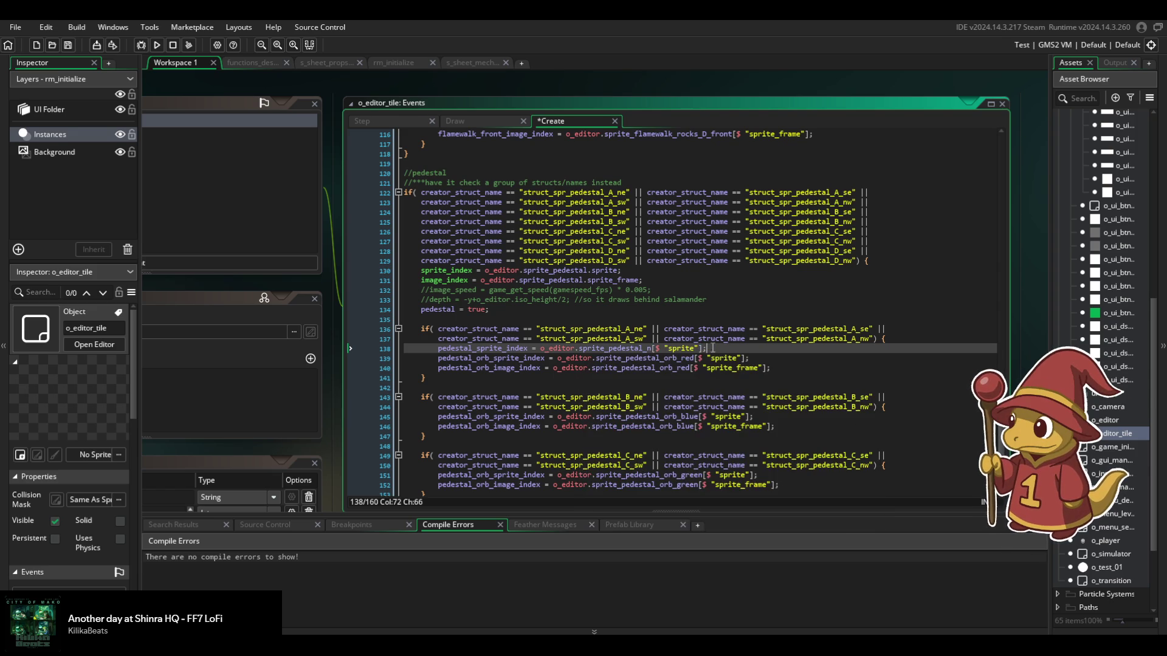
pyautogui.moveTo(795, 350); pyautogui.dragTo(914, 340)
pyautogui.hotkey('ctrl', 'x')
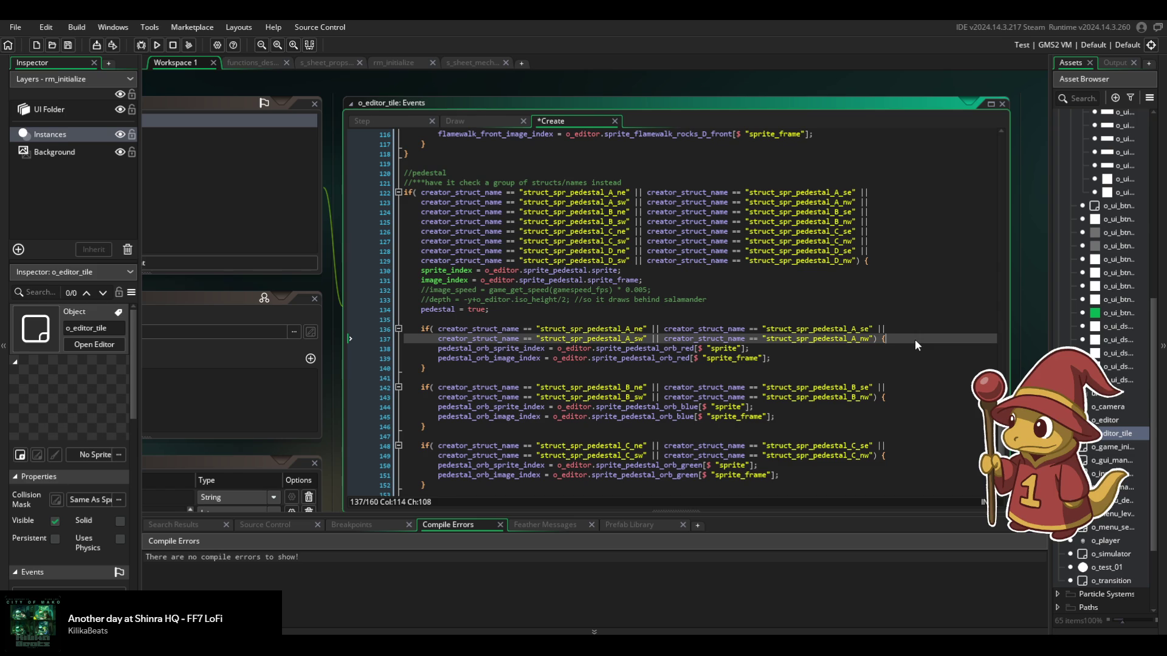
pyautogui.hotkey('ctrl', 'z')
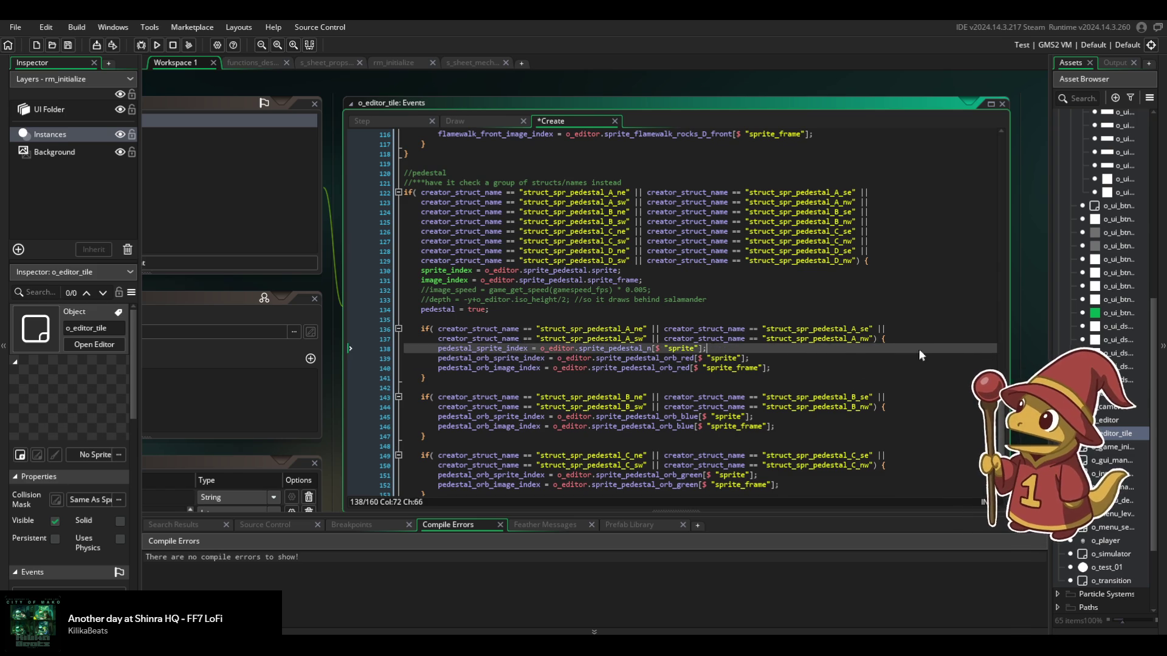
pyautogui.press('Delete')
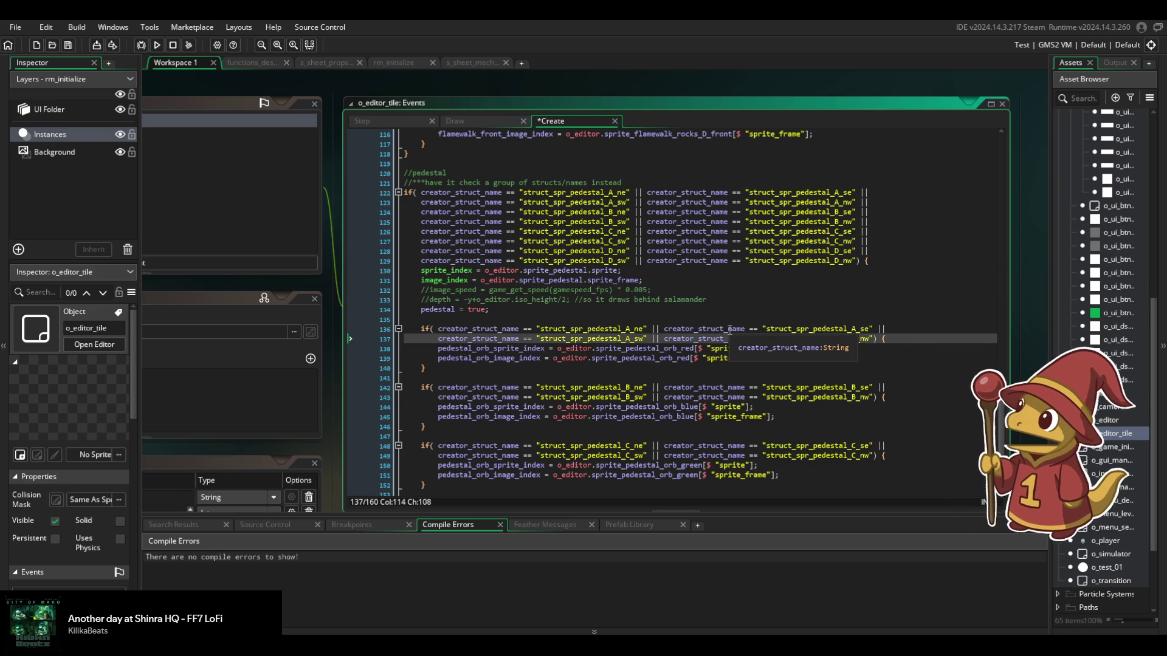
# Paste the pedestal sprite line below pedestal = true.
pyautogui.scroll(-3, 735, 332)
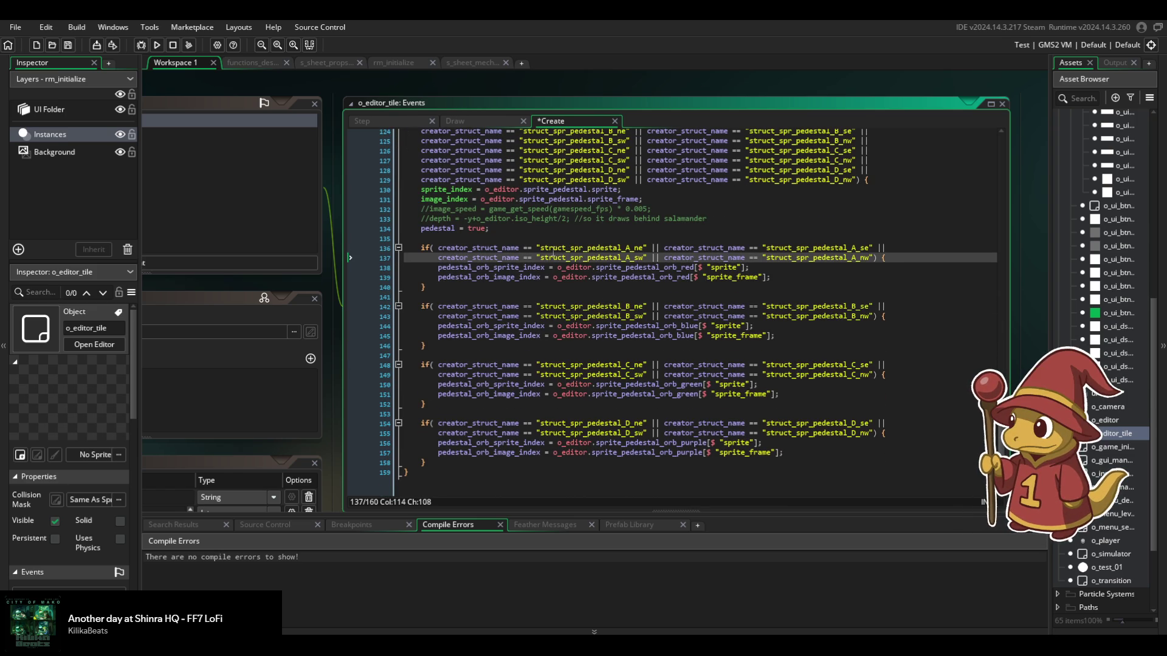
pyautogui.click(568, 231)
pyautogui.hotkey('ctrl', 'v')
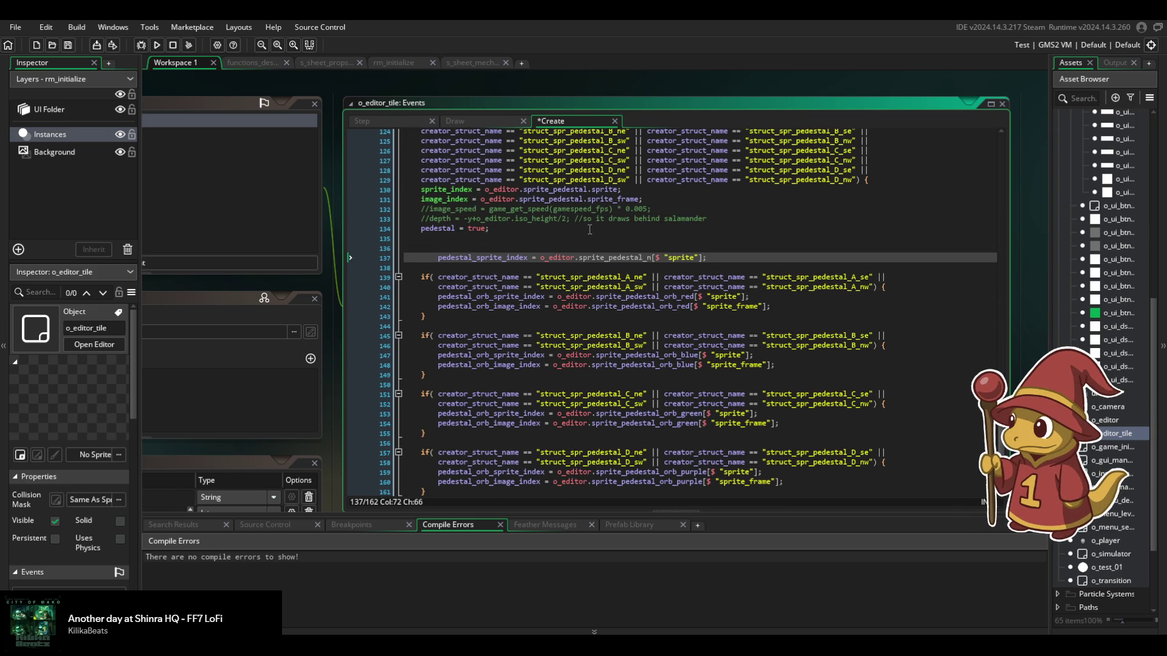
pyautogui.click(596, 250)
# Start an if above it and paste in the copied A pedestal condition.
pyautogui.write('if')
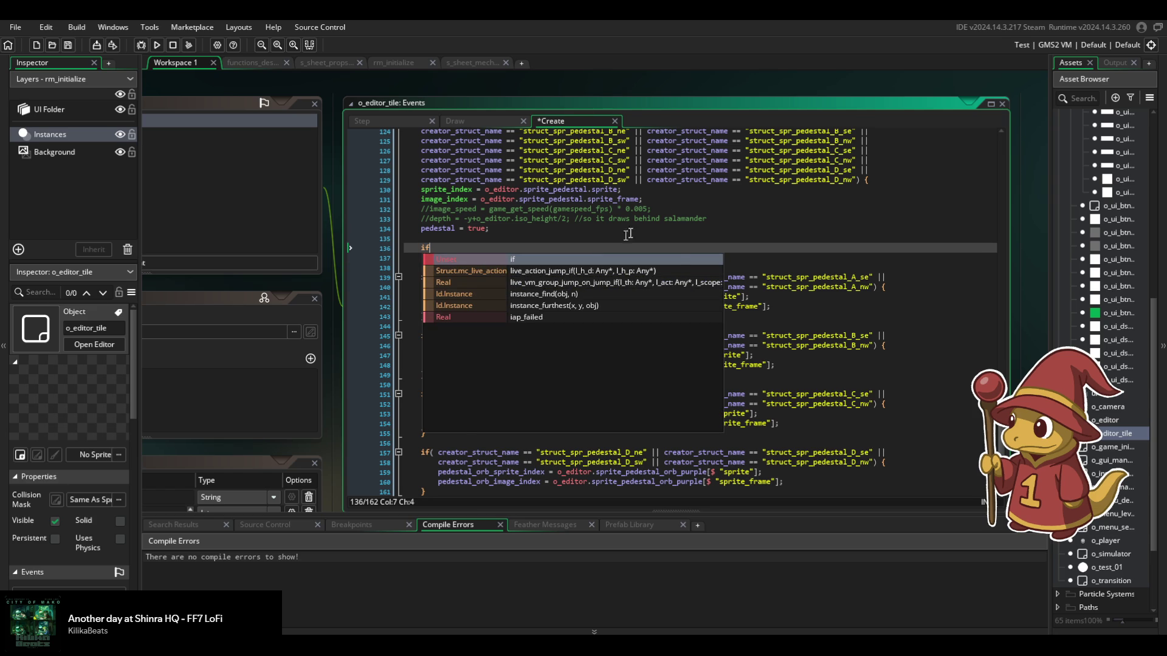
pyautogui.click(702, 207)
pyautogui.scroll(3, 702, 206)
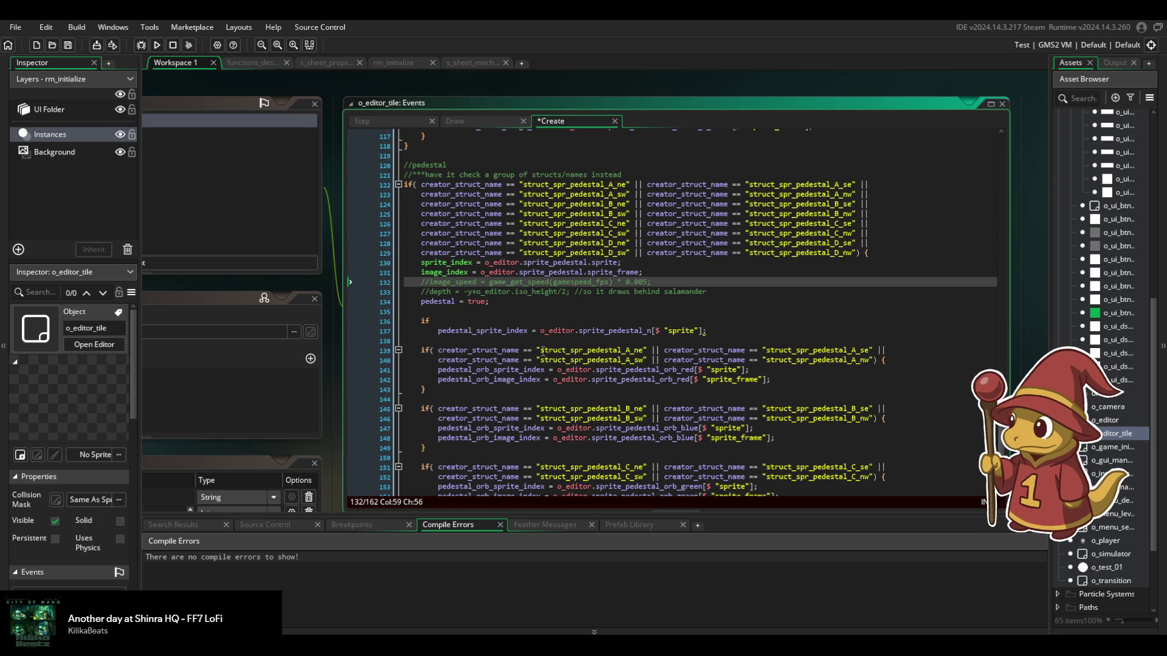
pyautogui.moveTo(438, 353); pyautogui.dragTo(897, 362)
pyautogui.click(523, 320)
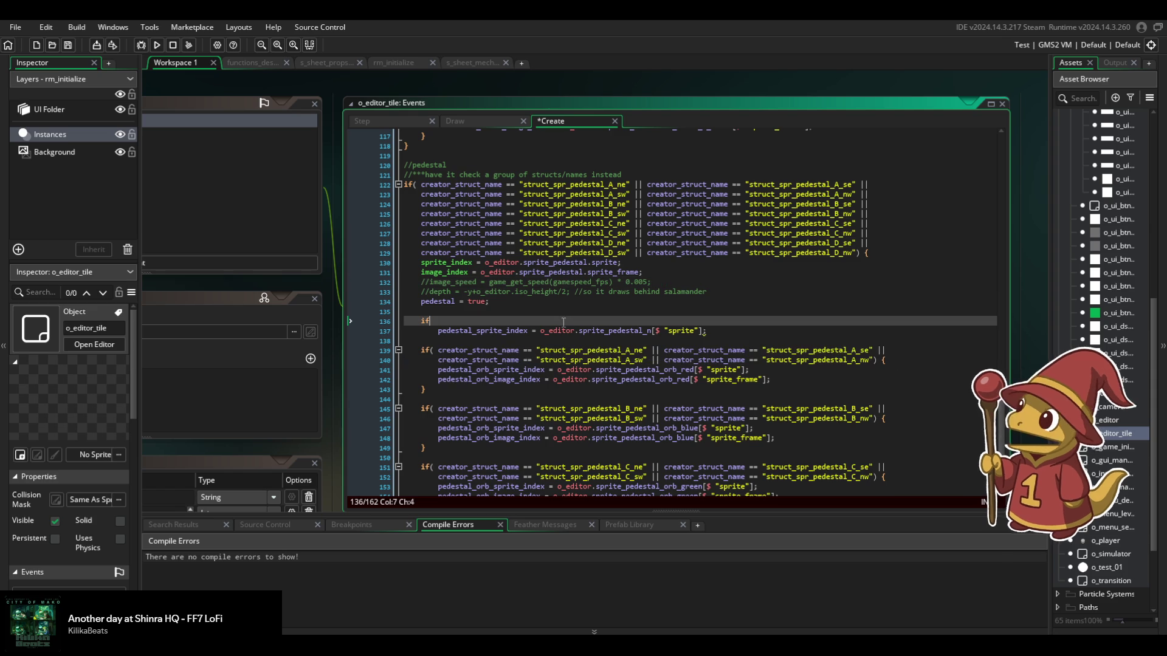
pyautogui.moveTo(887, 359); pyautogui.dragTo(421, 351)
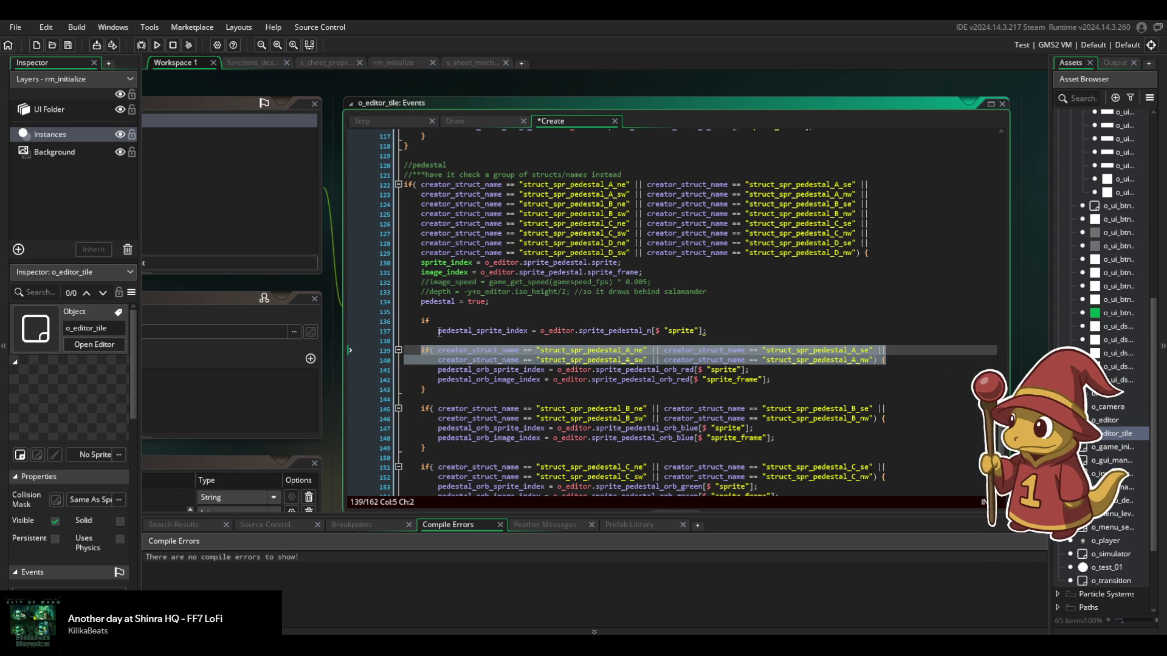
pyautogui.click(426, 320)
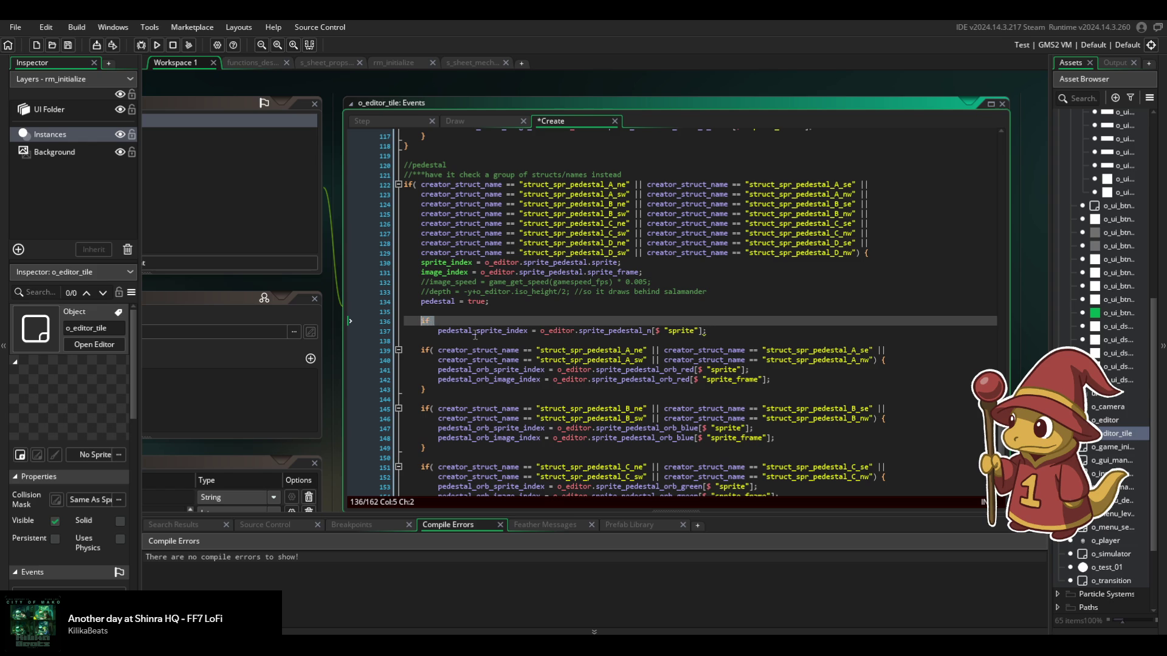
pyautogui.hotkey('ctrl', 'v')
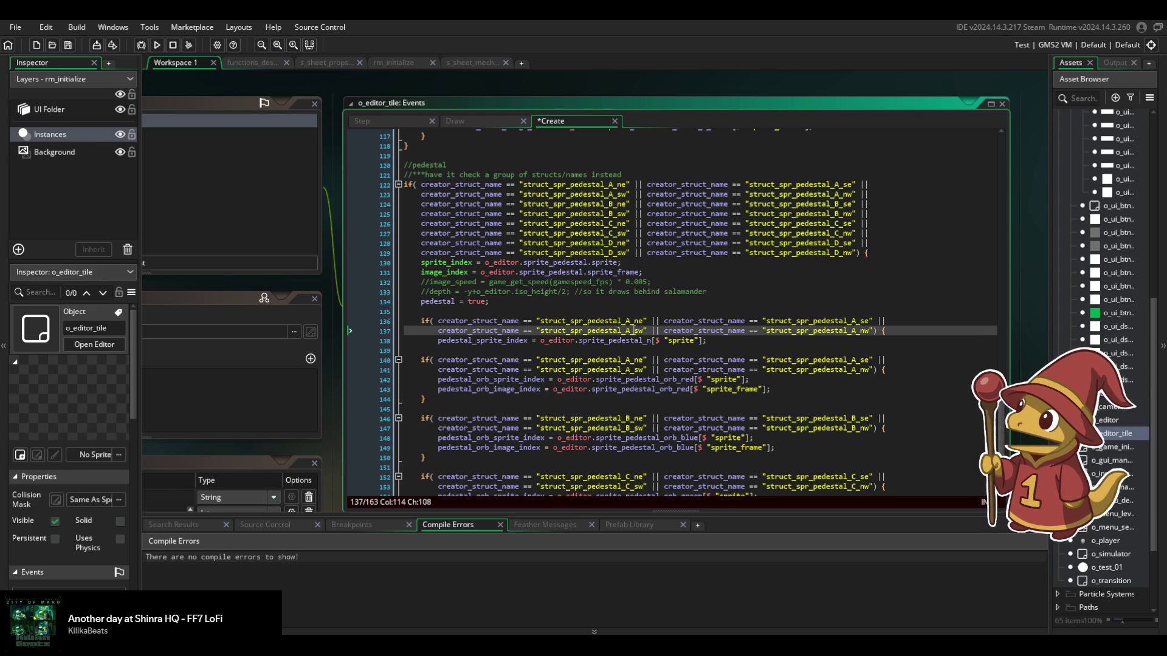
# Change the A_sw pedestal name in the new condition to B_ne.
pyautogui.click(629, 330)
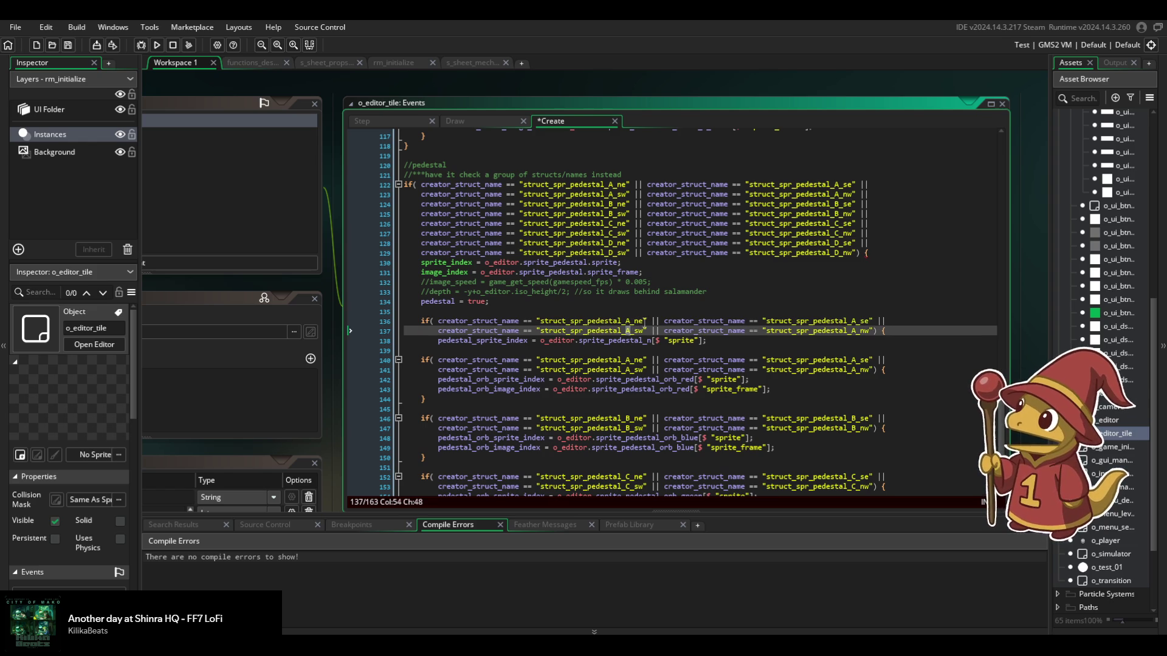
pyautogui.click(637, 321)
pyautogui.press('Delete')
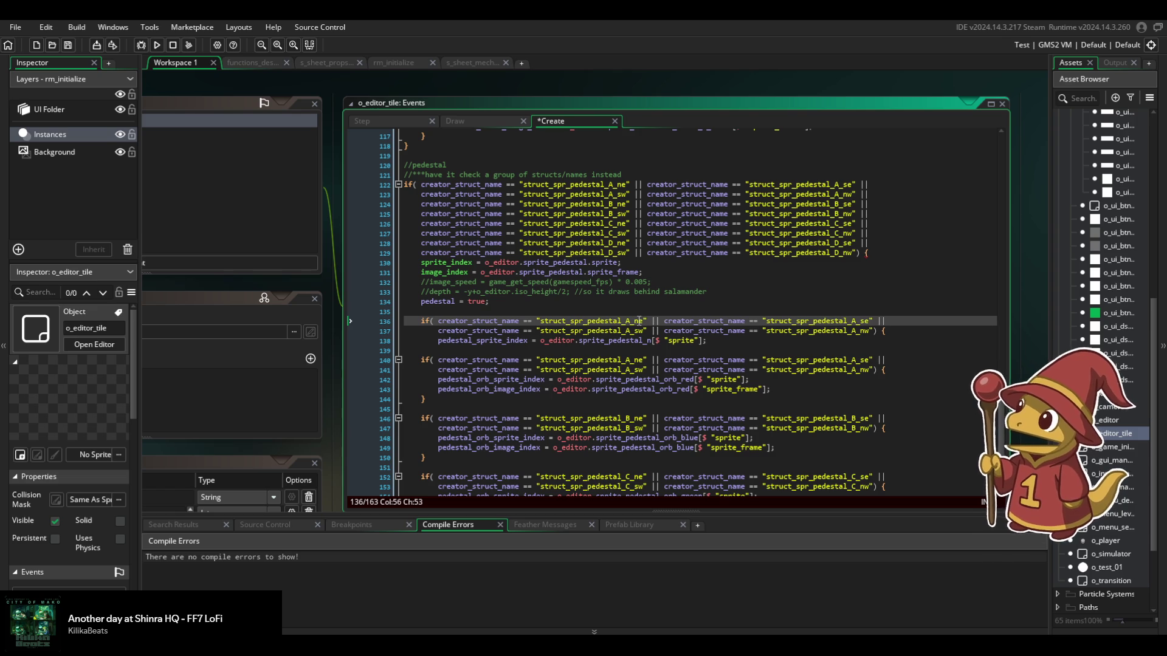
pyautogui.hotkey('ctrl', 'z')
pyautogui.click(626, 330)
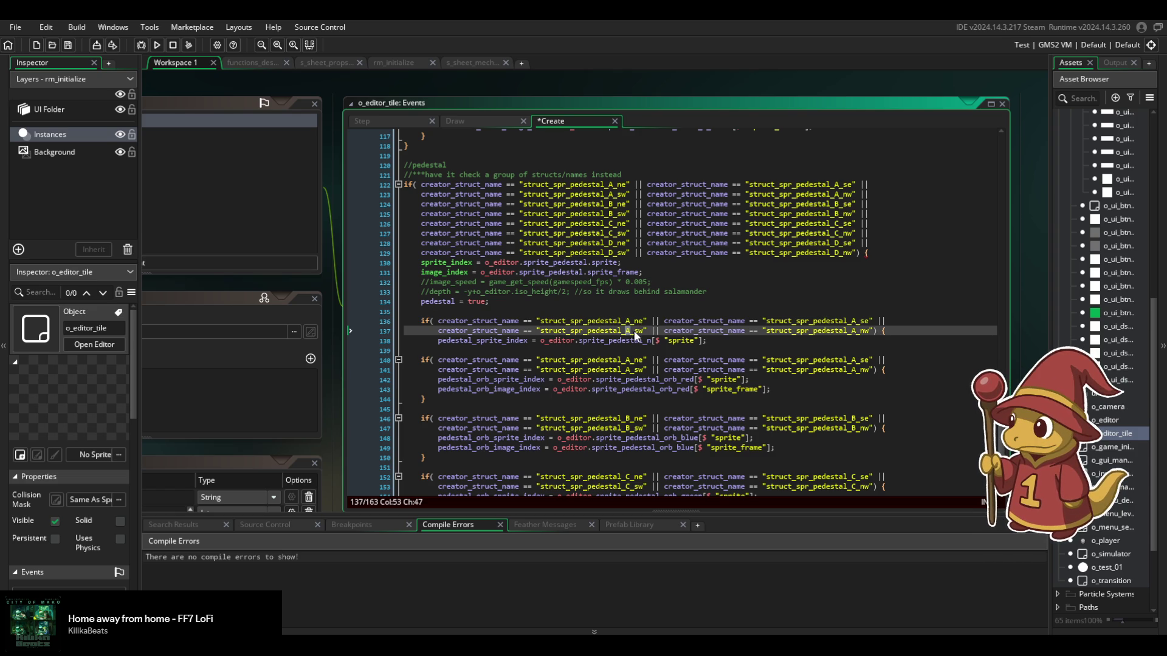
pyautogui.write('B')
pyautogui.click(627, 321)
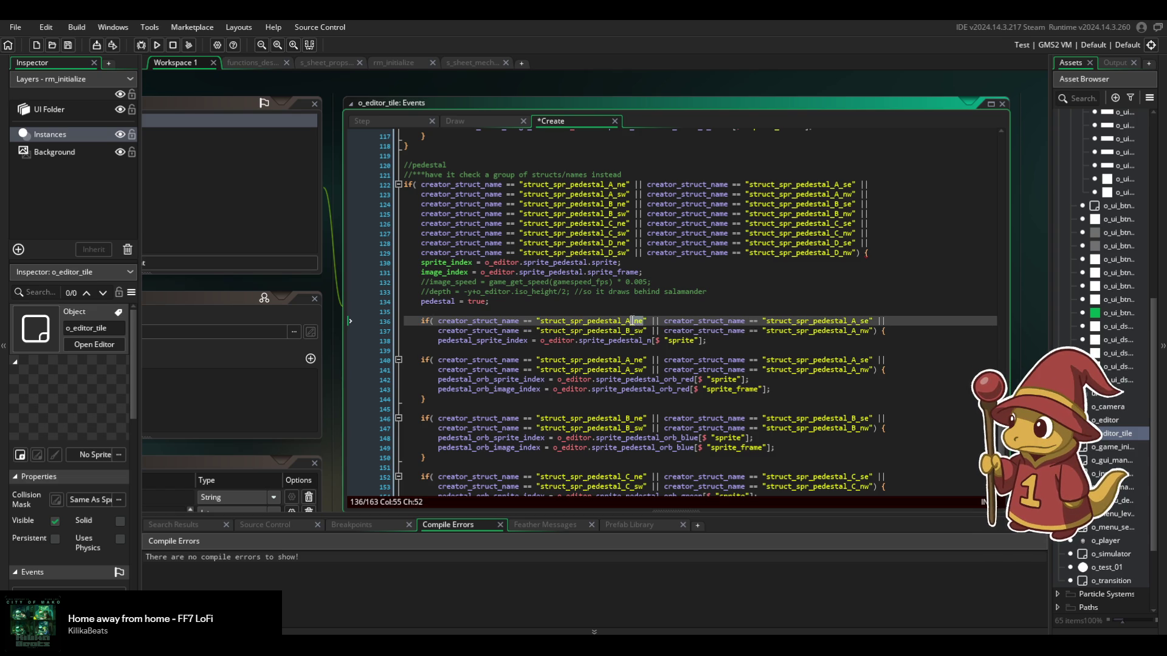
pyautogui.click(642, 320)
pyautogui.doubleClick(637, 330)
pyautogui.write('ne')
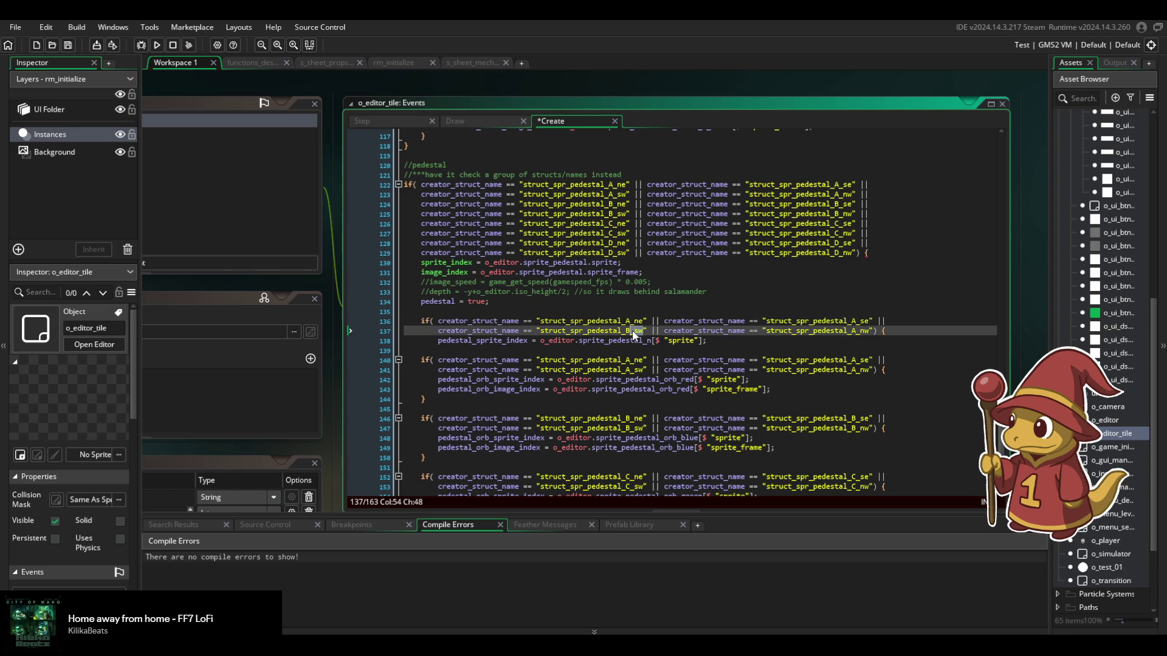
# Change A_se to C_ne and A_nw to D_ne in the condition.
pyautogui.click(849, 322)
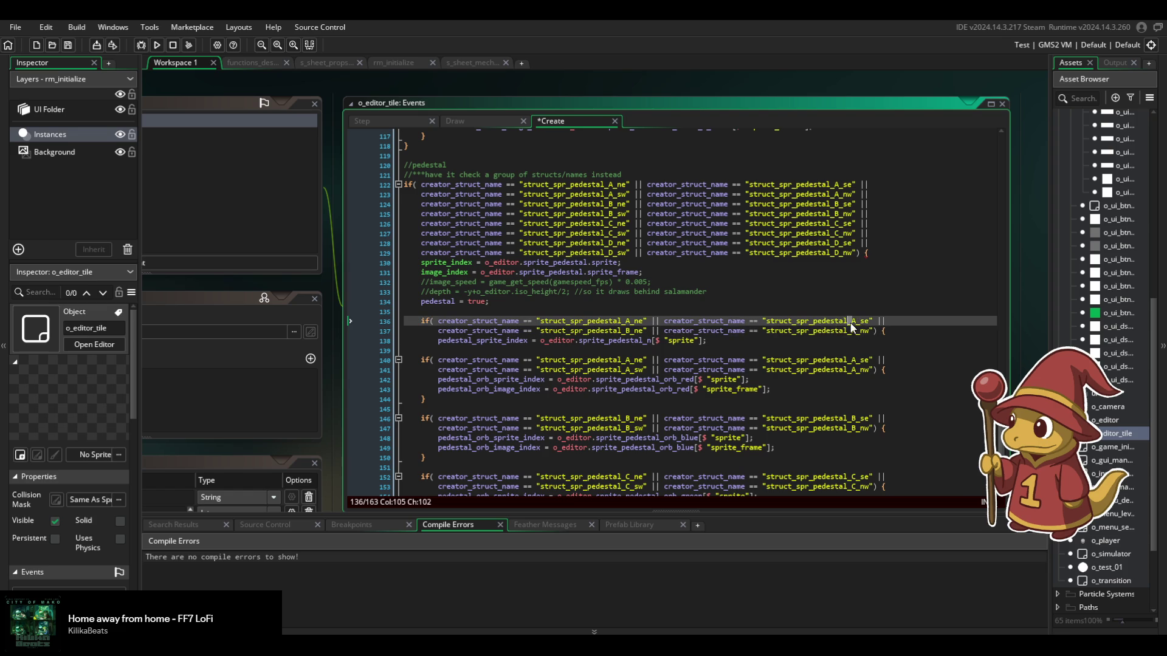
pyautogui.write('B')
pyautogui.press('BackSpace')
pyautogui.write('C')
pyautogui.doubleClick(867, 322)
pyautogui.write('ne')
pyautogui.click(853, 331)
pyautogui.press('BackSpace')
pyautogui.write('D')
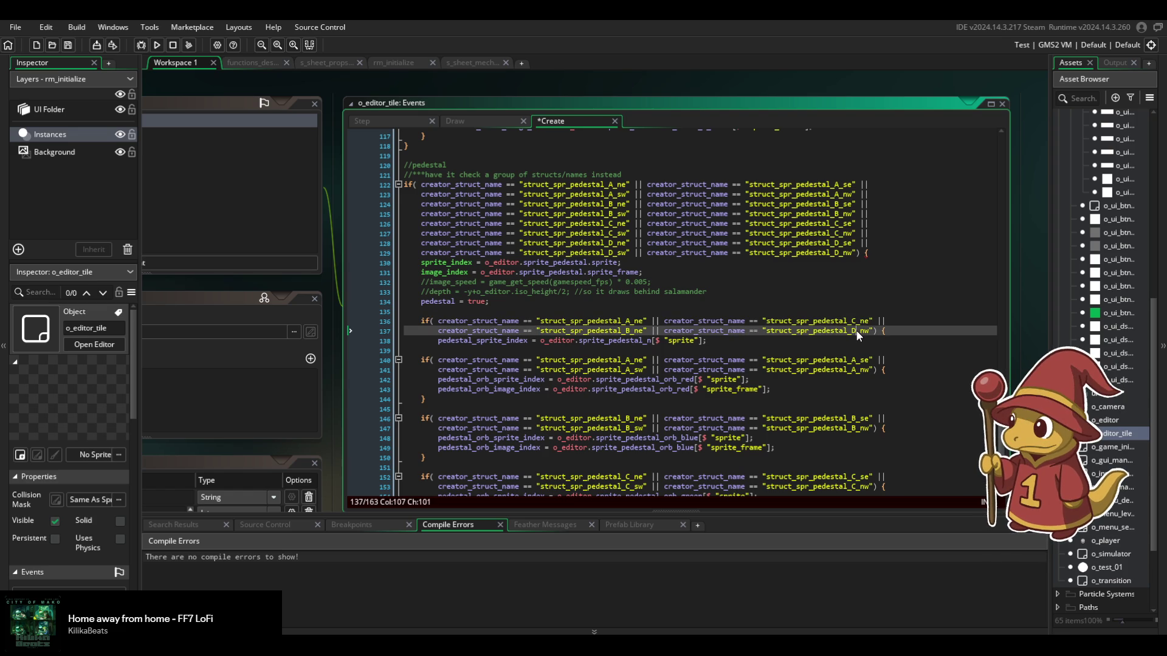
pyautogui.click(870, 331)
pyautogui.write('ne')
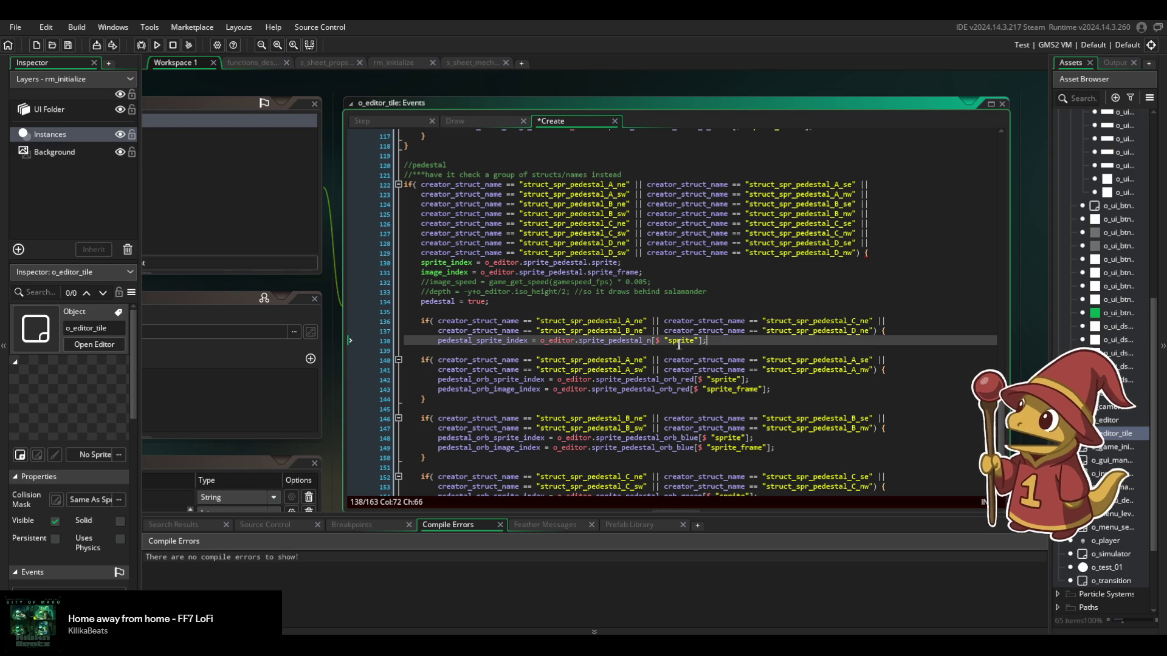
# Duplicate the pedestal_sprite_index line and close the if block with a brace.
pyautogui.moveTo(708, 341); pyautogui.dragTo(918, 331)
pyautogui.hotkey('ctrl', 'c')
pyautogui.hotkey('ctrl', 'v')
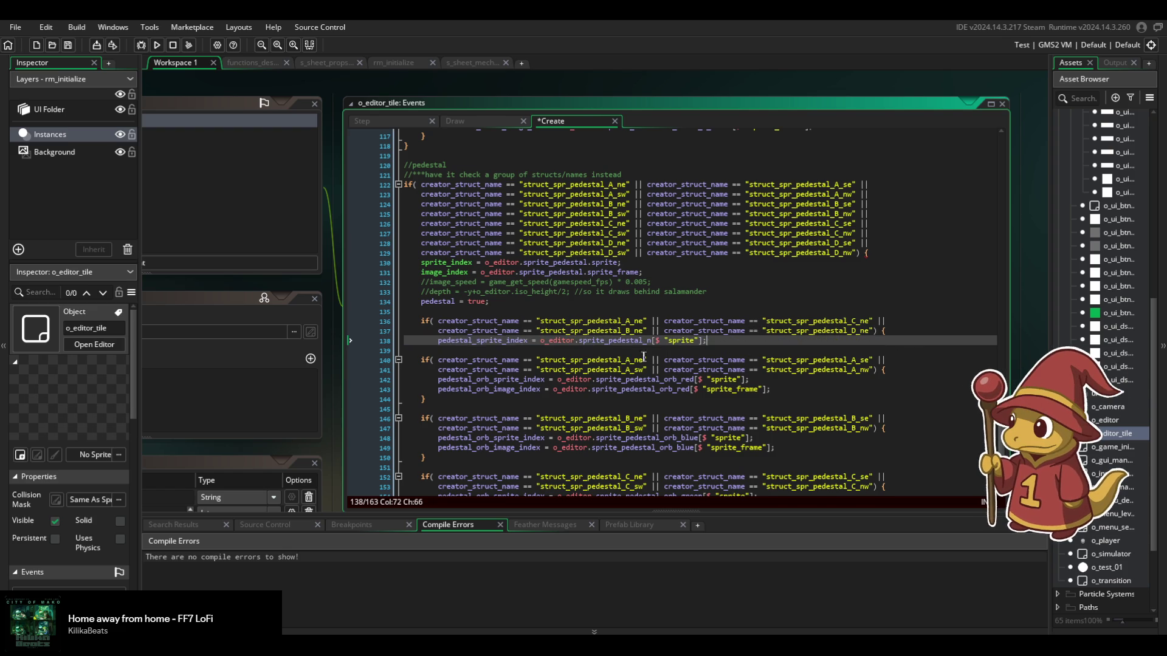
pyautogui.hotkey('ctrl', 'v')
pyautogui.press('Return')
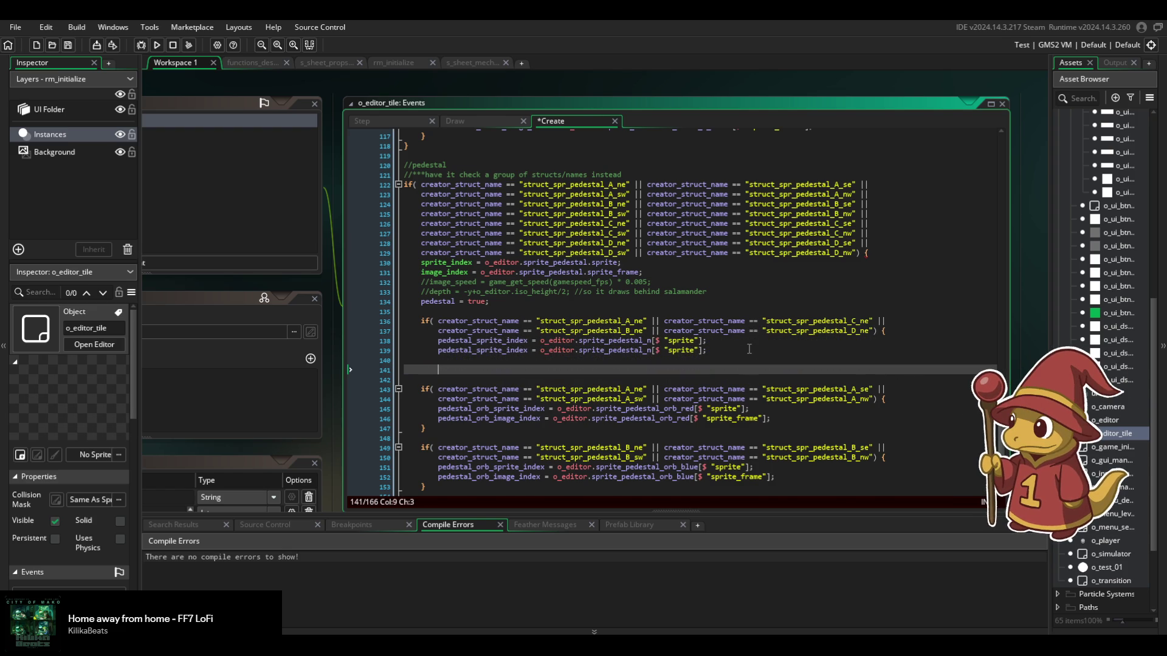
pyautogui.press('Tab')
pyautogui.write('}')
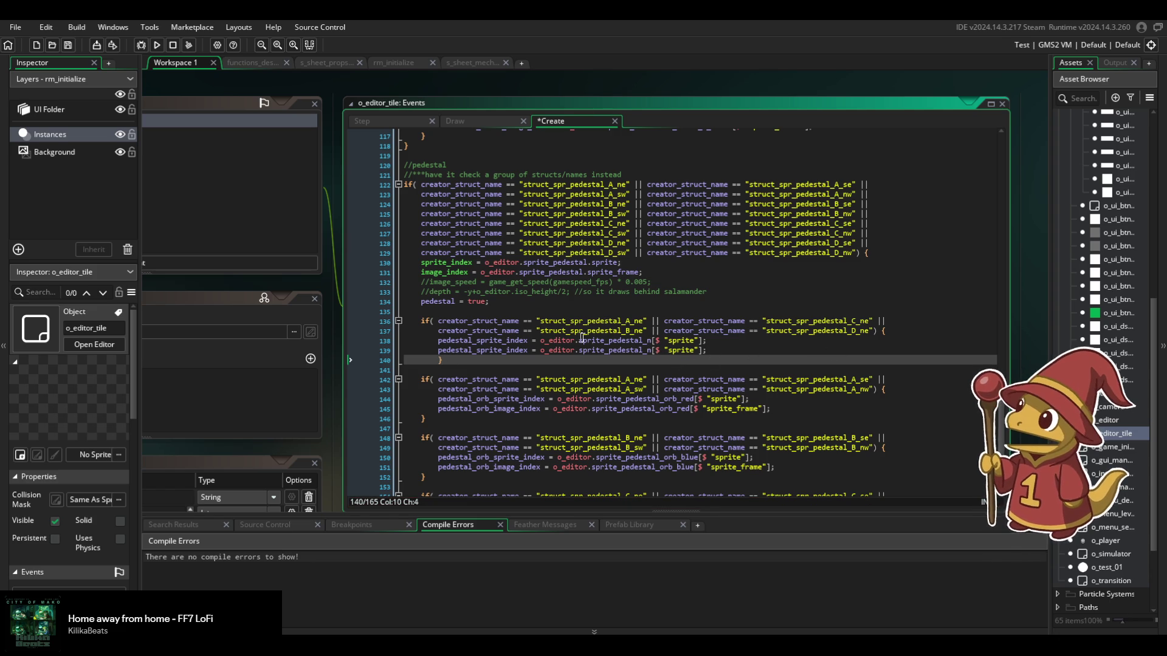
pyautogui.click(437, 360)
pyautogui.press('Tab')
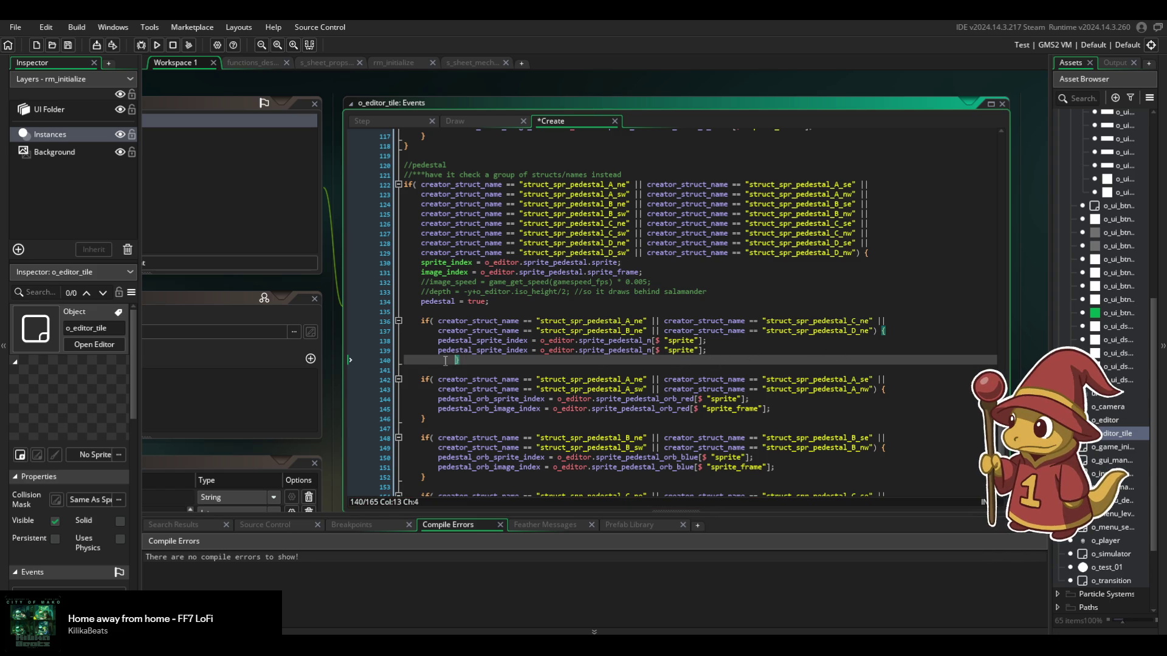
pyautogui.write('}')
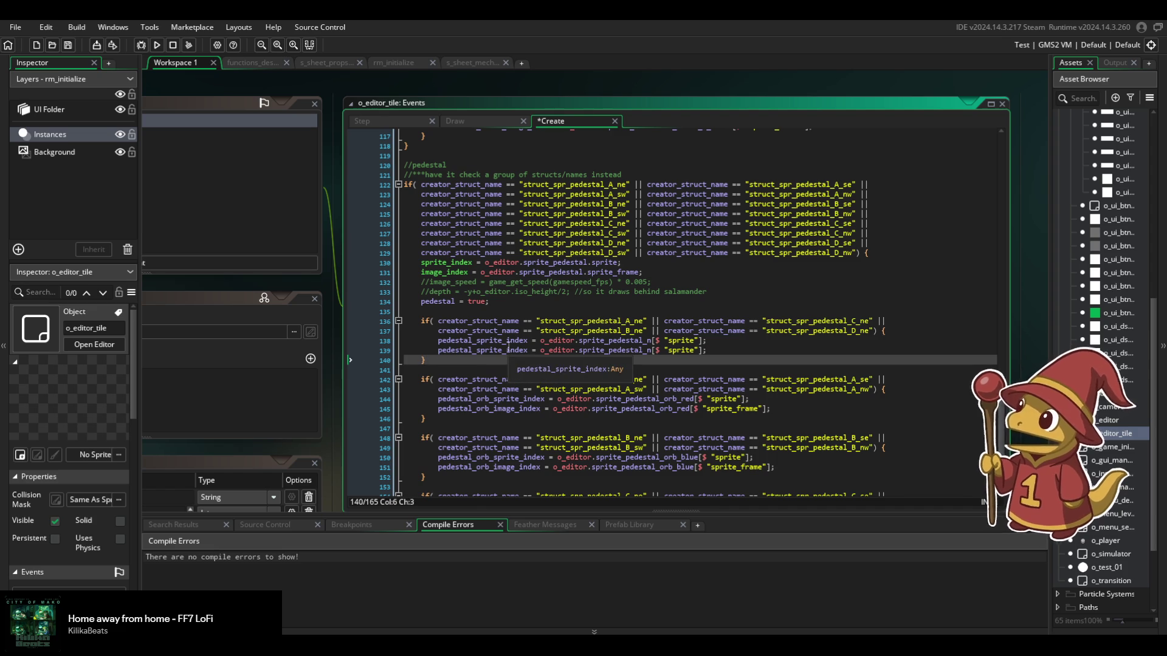
pyautogui.click(519, 330)
# Point both lines to sprite_pedestal_ne, making the second pedestal_image_index using sprite_frame.
pyautogui.click(653, 341)
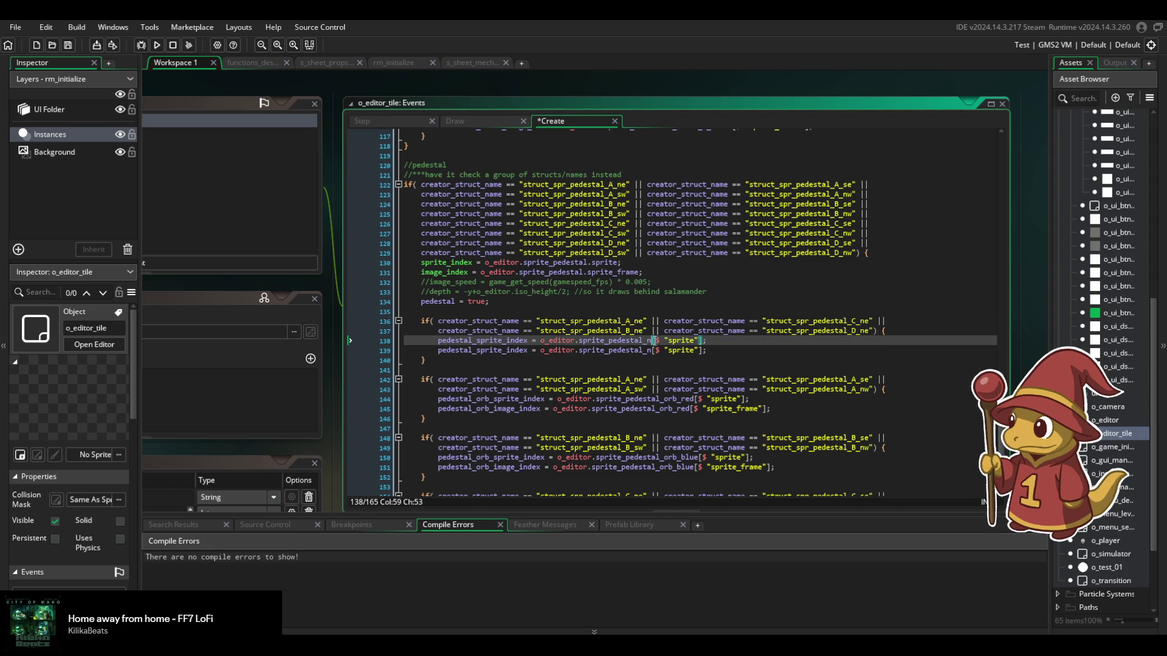
pyautogui.write('e')
pyautogui.press('Down')
pyautogui.press('Left')
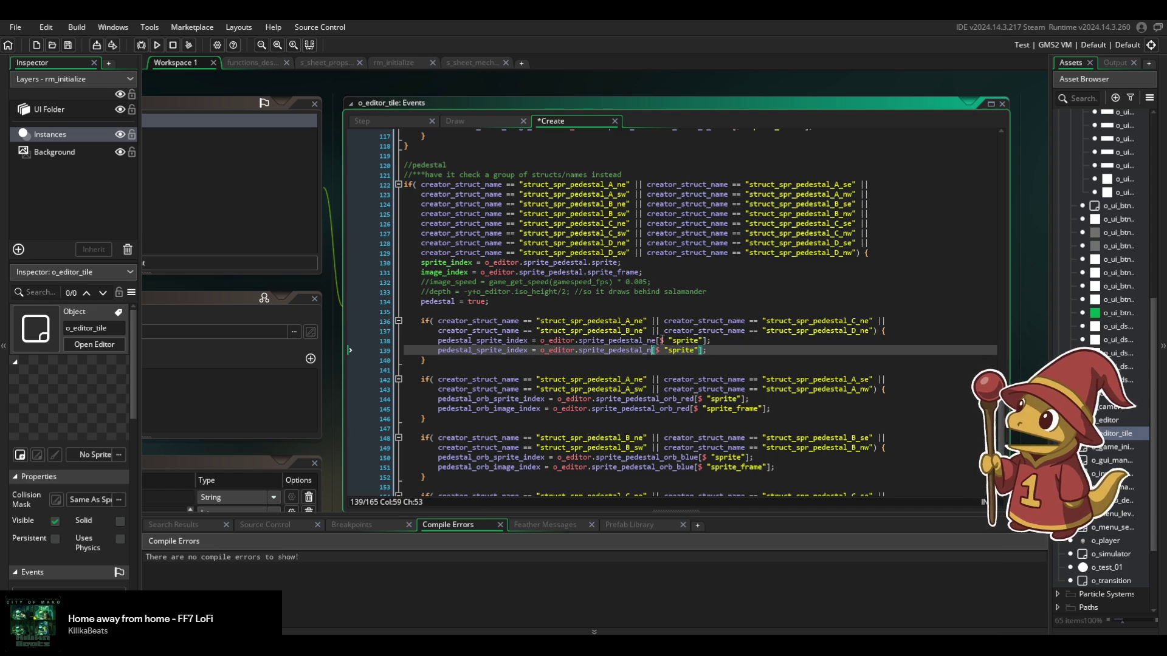
pyautogui.write('e')
pyautogui.press('Right')
pyautogui.press('Right')
pyautogui.press('Right')
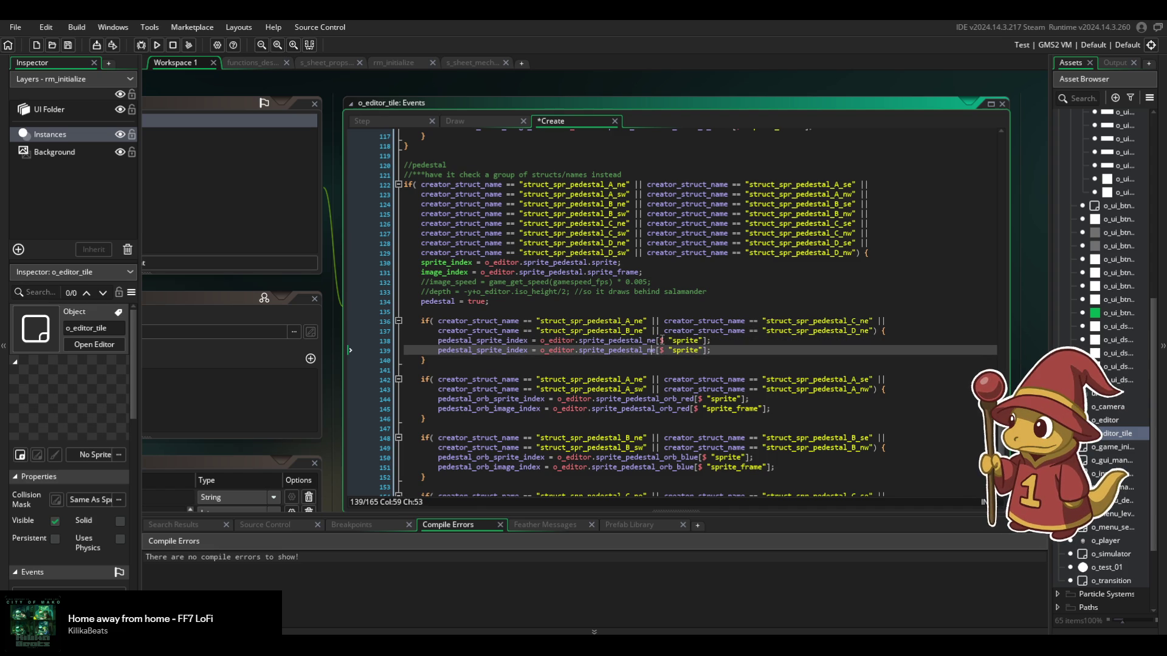
pyautogui.press('Right')
pyautogui.write('_frame')
pyautogui.doubleClick(486, 351)
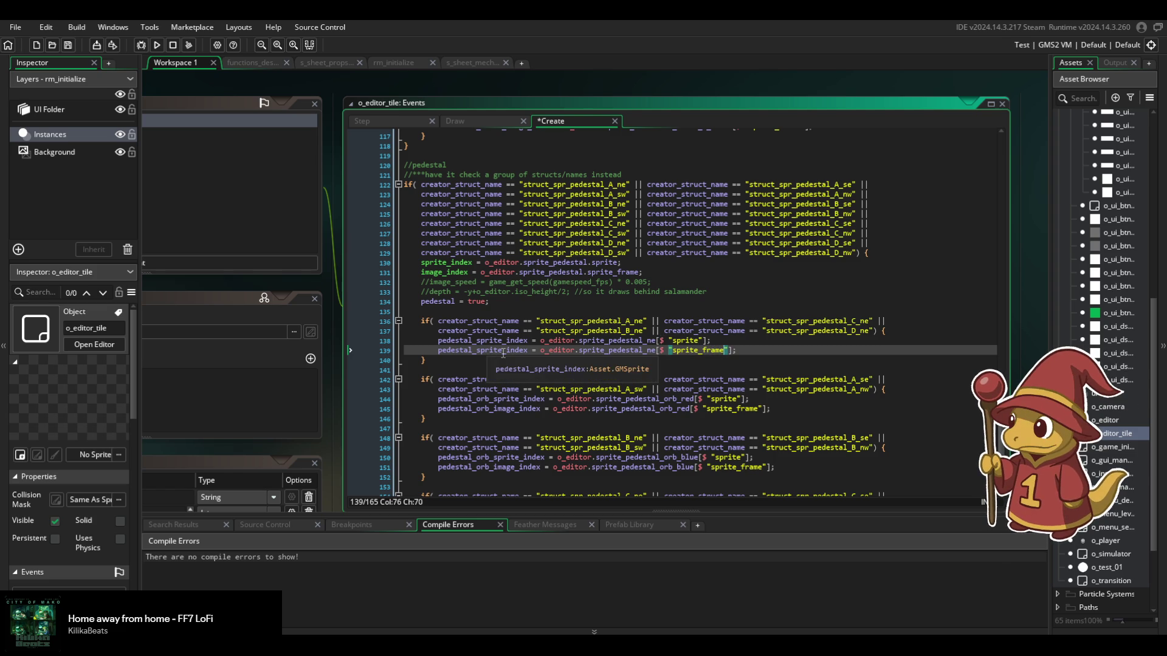
pyautogui.write('image')
pyautogui.moveTo(436, 363); pyautogui.dragTo(427, 313)
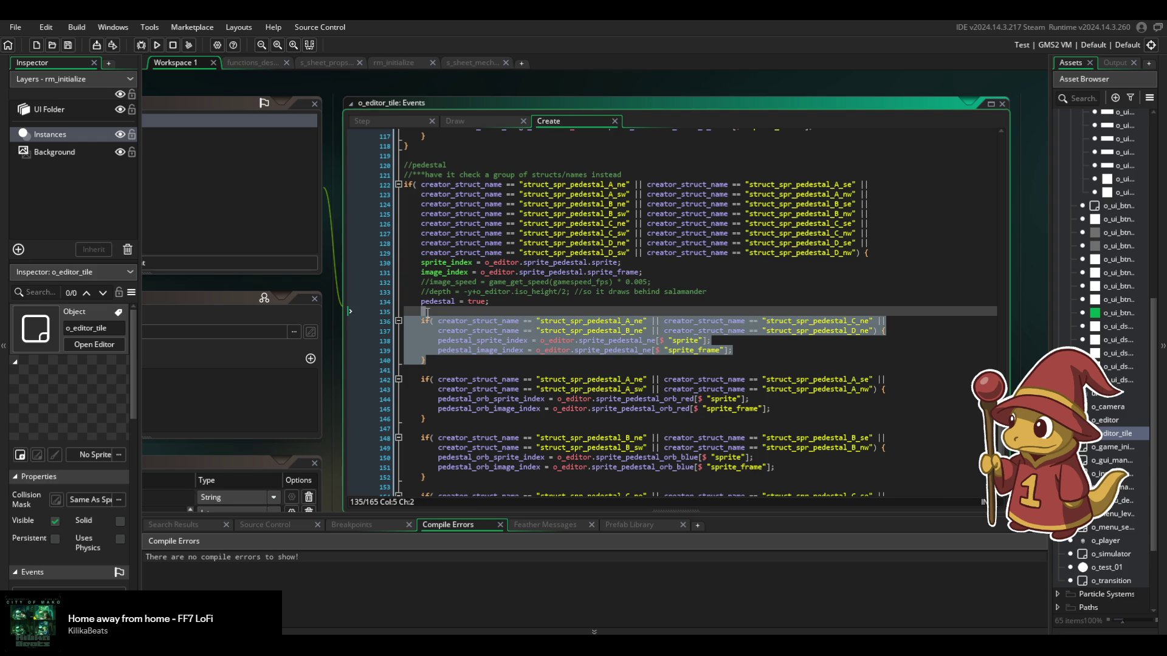
# Paste a copy of the ne pedestal if-block and change A_ne and B_ne to A_se and B_se.
pyautogui.hotkey('ctrl', 'c')
pyautogui.hotkey('ctrl', 'v')
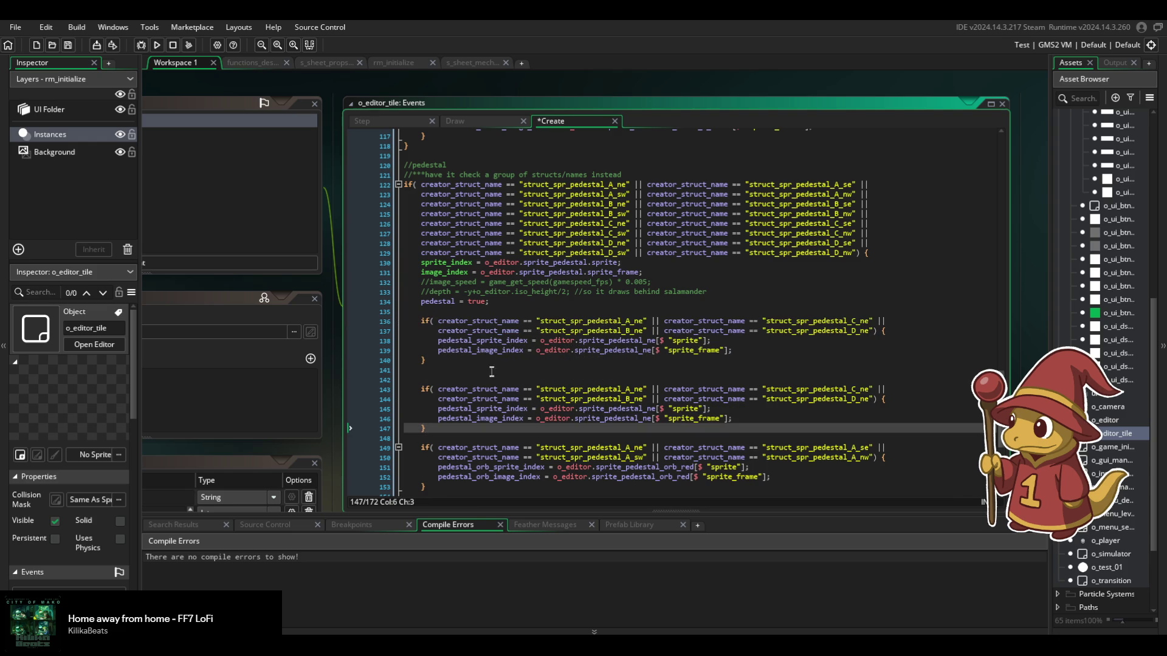
pyautogui.click(460, 379)
pyautogui.press('BackSpace')
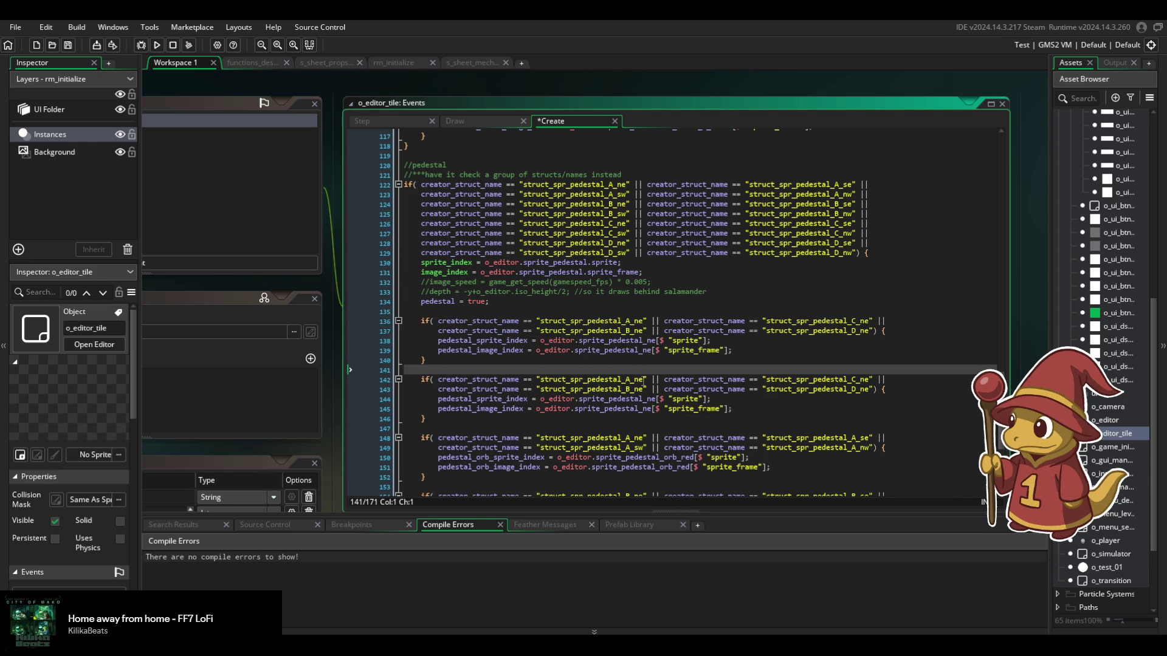
pyautogui.scroll(-1, 638, 379)
pyautogui.click(638, 354)
pyautogui.press('BackSpace')
pyautogui.write('s')
pyautogui.click(638, 365)
pyautogui.press('BackSpace')
pyautogui.write('s')
# Switch the copy's sprite_pedestal entries and C, D checks from ne to se.
pyautogui.click(650, 374)
pyautogui.press('BackSpace')
pyautogui.write('s')
pyautogui.click(647, 384)
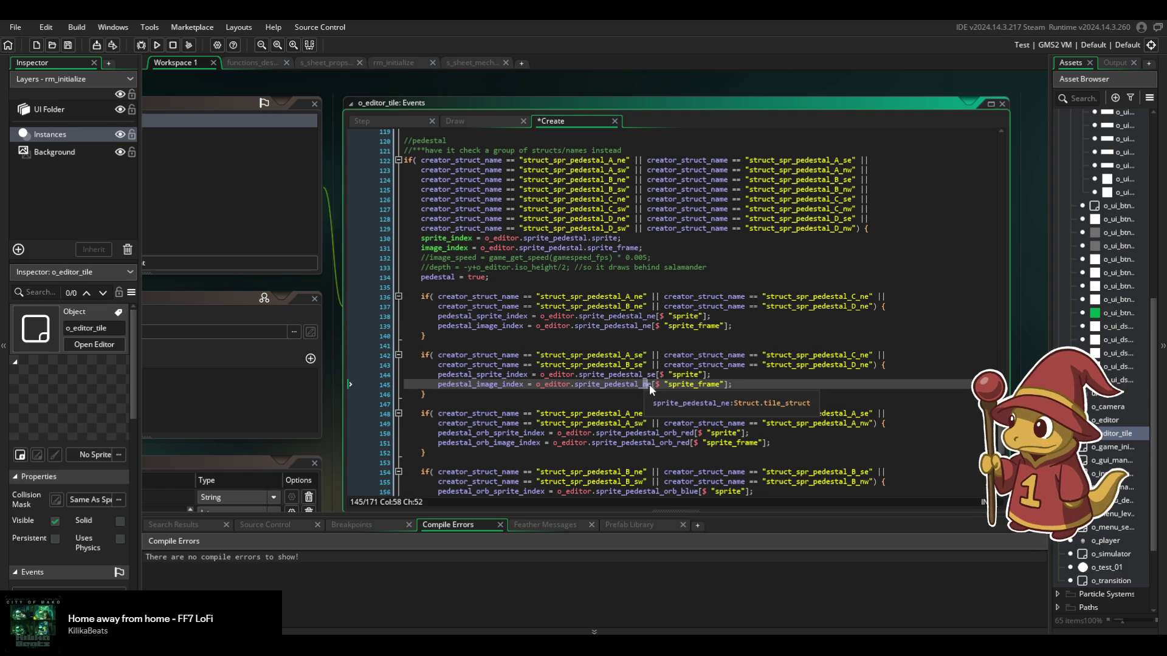
pyautogui.press('Delete')
pyautogui.write('s')
pyautogui.click(864, 355)
pyautogui.press('BackSpace')
pyautogui.write('s')
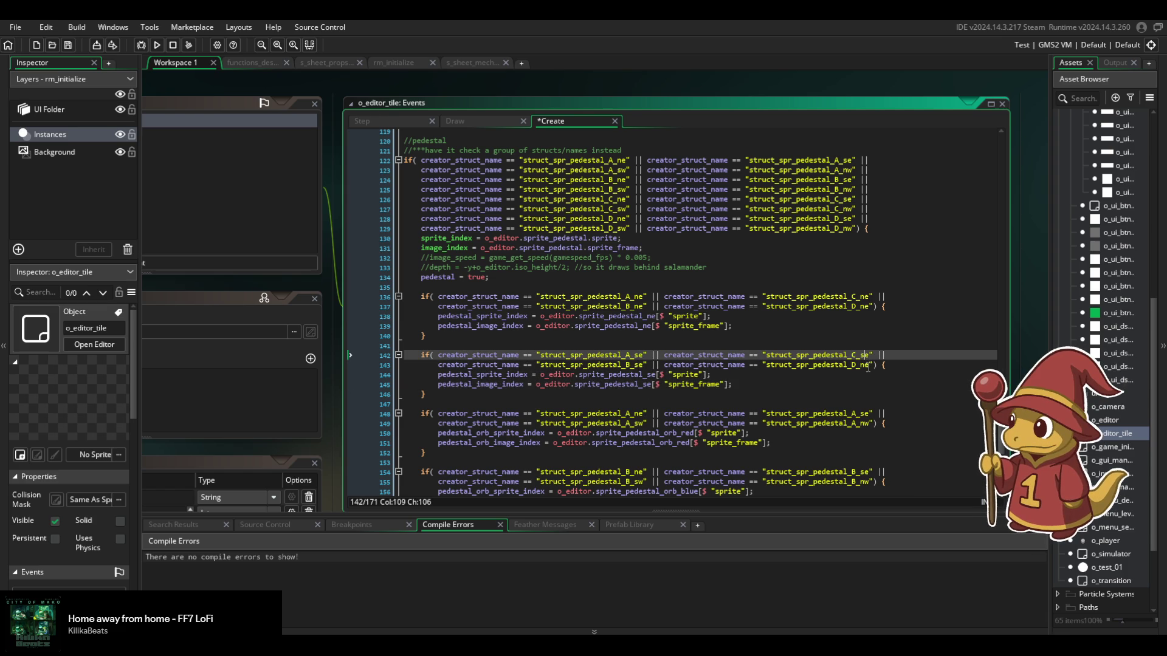
pyautogui.click(864, 364)
pyautogui.press('BackSpace')
pyautogui.write('s')
# Duplicate the se block and change A_se and B_se to A_sw and B_sw.
pyautogui.moveTo(426, 394)
pyautogui.mouseDown()
pyautogui.moveTo(469, 355)
pyautogui.moveTo(469, 333)
pyautogui.mouseUp()
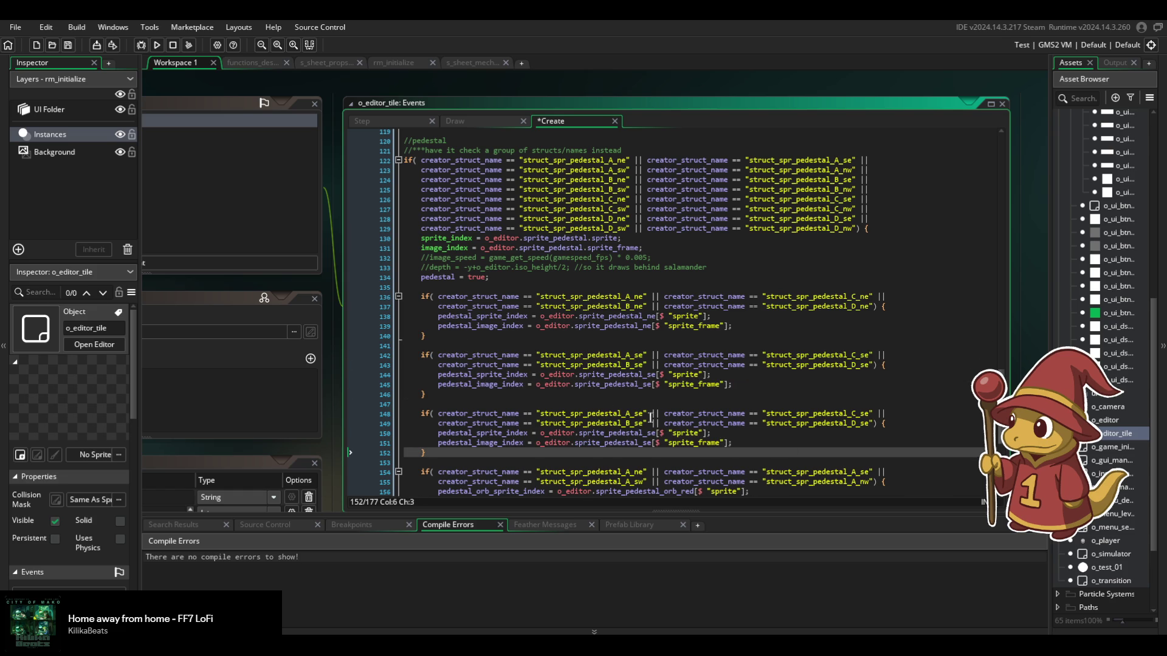
pyautogui.hotkey('ctrl', 'v')
pyautogui.click(643, 389)
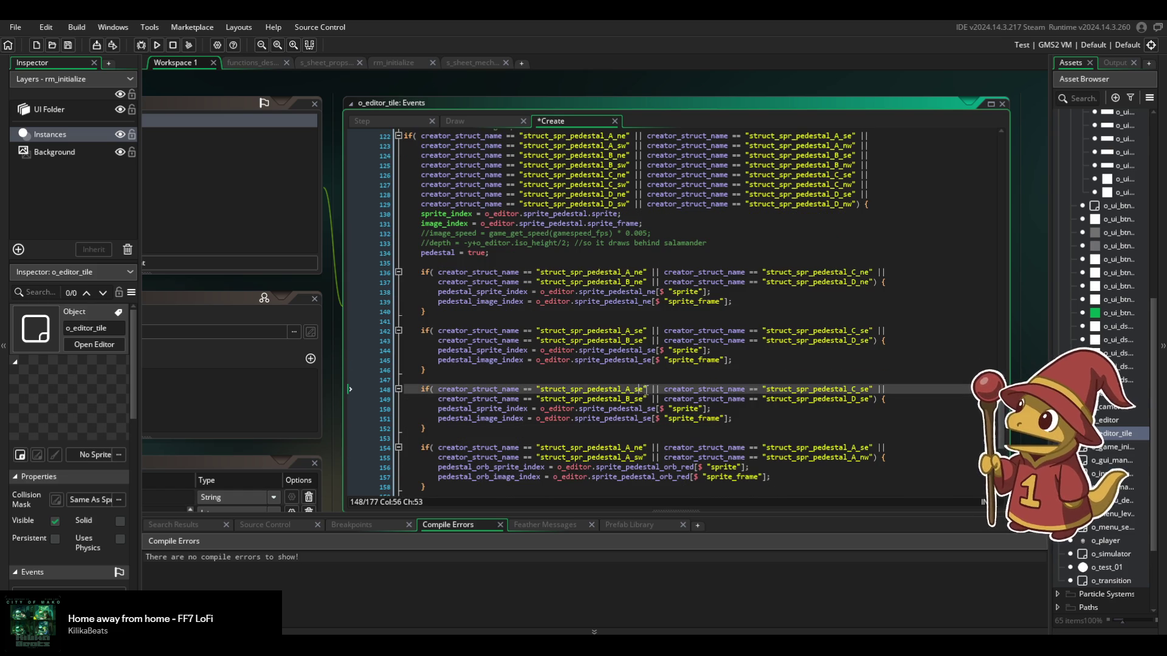
pyautogui.press('BackSpace')
pyautogui.write('w')
pyautogui.click(644, 399)
pyautogui.press('BackSpace')
pyautogui.write('w')
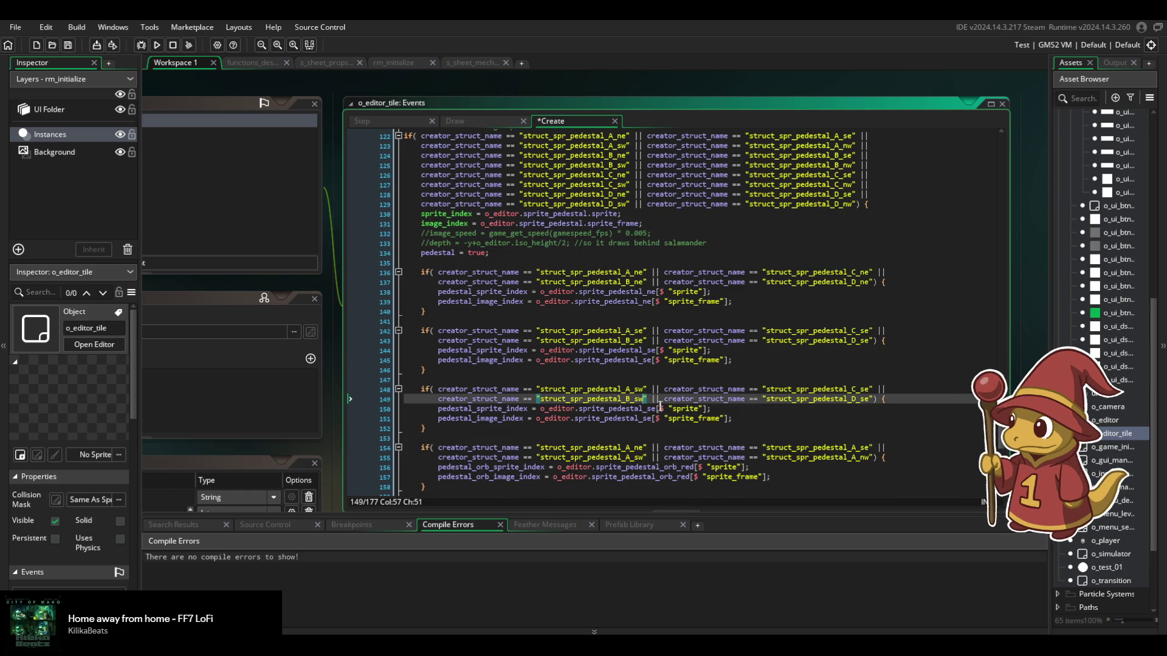
# Switch the sprite_pedestal entries and C, D checks to sw, then save.
pyautogui.click(656, 409)
pyautogui.press('BackSpace')
pyautogui.write('w')
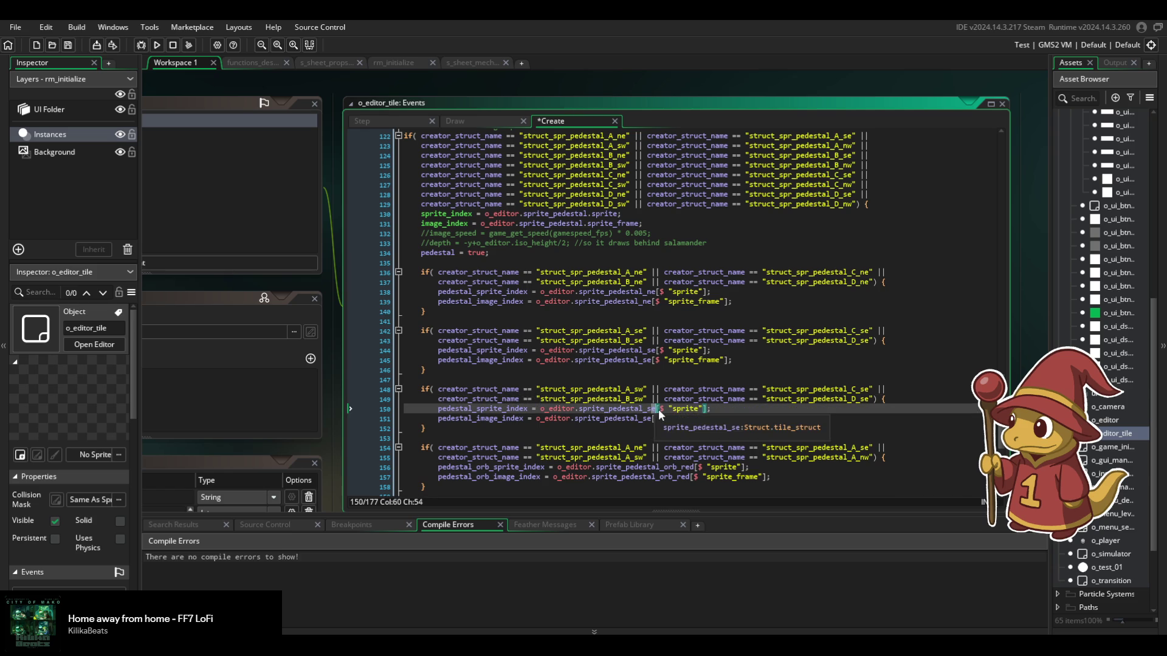
pyautogui.click(648, 418)
pyautogui.press('Delete')
pyautogui.write('w')
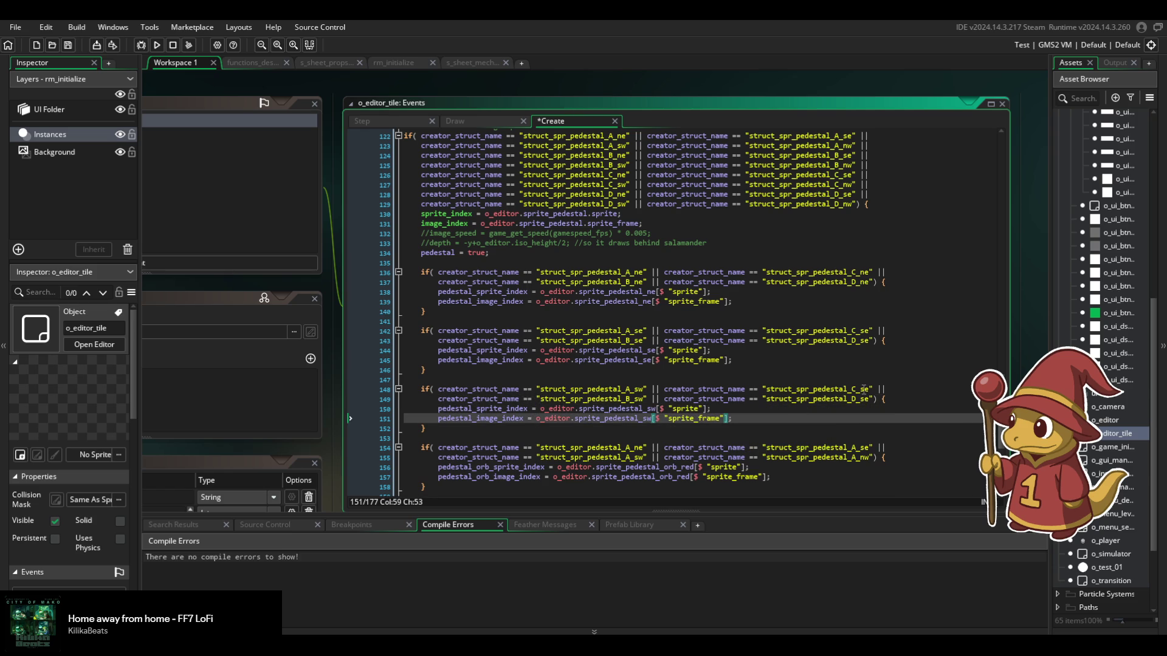
pyautogui.click(870, 389)
pyautogui.press('BackSpace')
pyautogui.write('w')
pyautogui.click(868, 399)
pyautogui.press('BackSpace')
pyautogui.write('w')
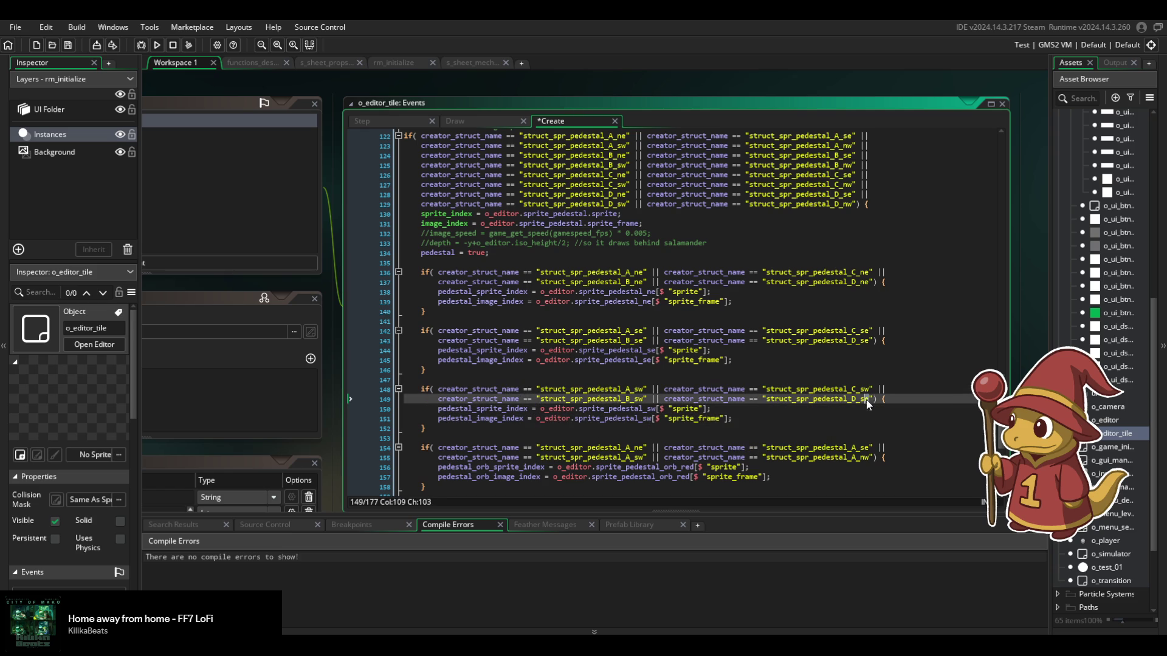
pyautogui.hotkey('ctrl', 's')
# Copy the sw block below and change A_sw and B_sw to A_nw and B_nw.
pyautogui.moveTo(434, 434); pyautogui.dragTo(446, 366)
pyautogui.hotkey('ctrl', 'c')
pyautogui.click(456, 427)
pyautogui.hotkey('ctrl', 'v')
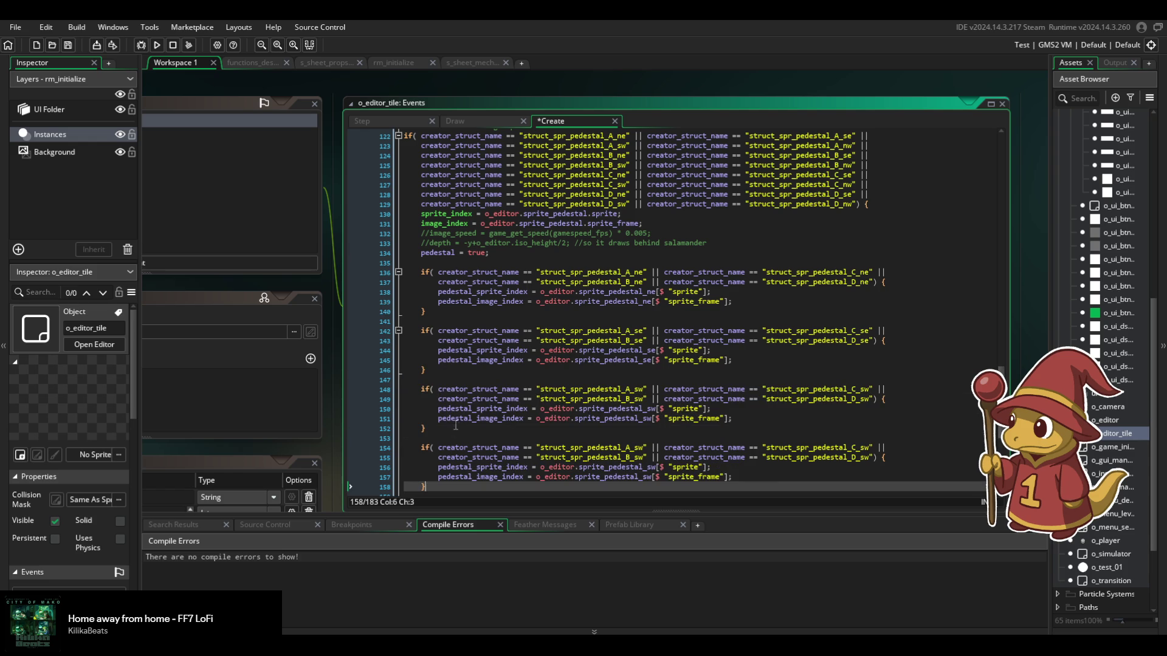
pyautogui.scroll(-1, 512, 436)
pyautogui.click(646, 424)
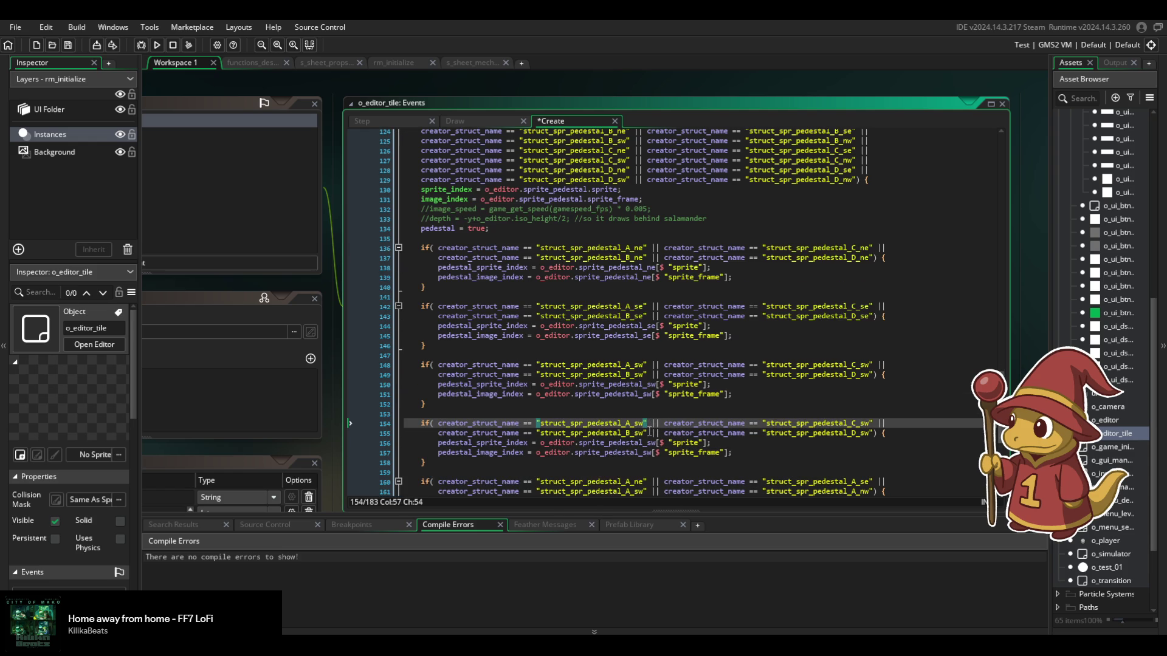
pyautogui.press('BackSpace')
pyautogui.press('BackSpace')
pyautogui.write('nw')
pyautogui.click(636, 432)
pyautogui.press('Delete')
pyautogui.write('n')
# Change C, D and both sprite_pedestal entries to nw, then save.
pyautogui.click(857, 424)
pyautogui.press('Delete')
pyautogui.write('n')
pyautogui.click(857, 432)
pyautogui.press('Delete')
pyautogui.write('n')
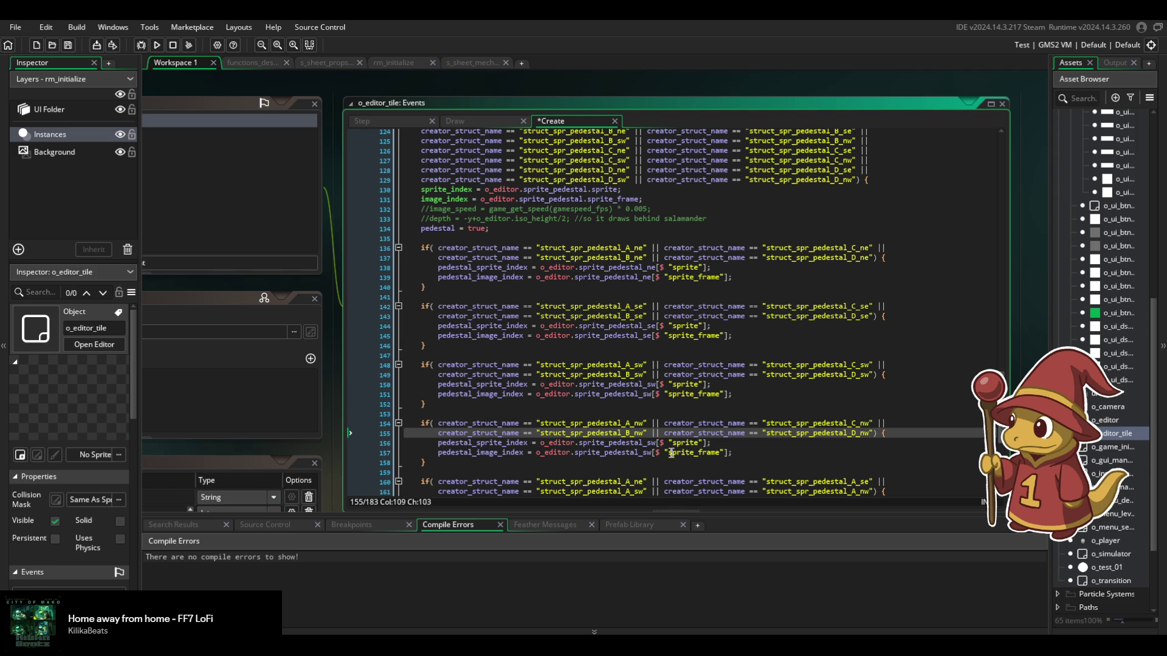
pyautogui.click(648, 442)
pyautogui.press('Delete')
pyautogui.write('n')
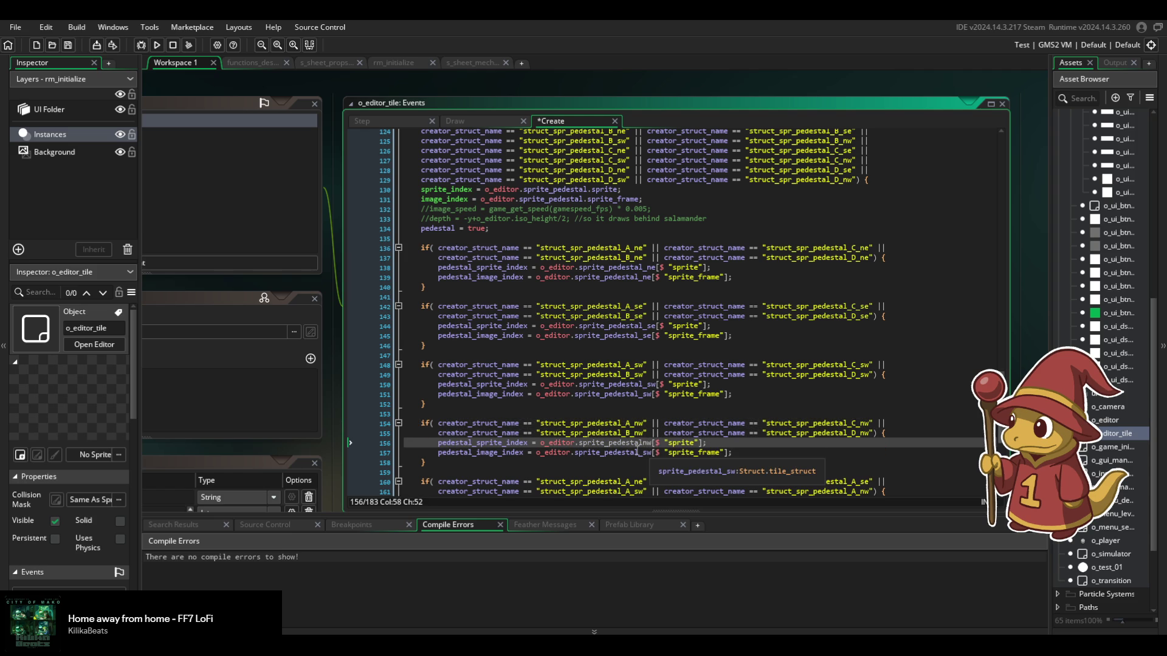
pyautogui.write('bb')
pyautogui.press('BackSpace')
pyautogui.press('BackSpace')
pyautogui.write('n')
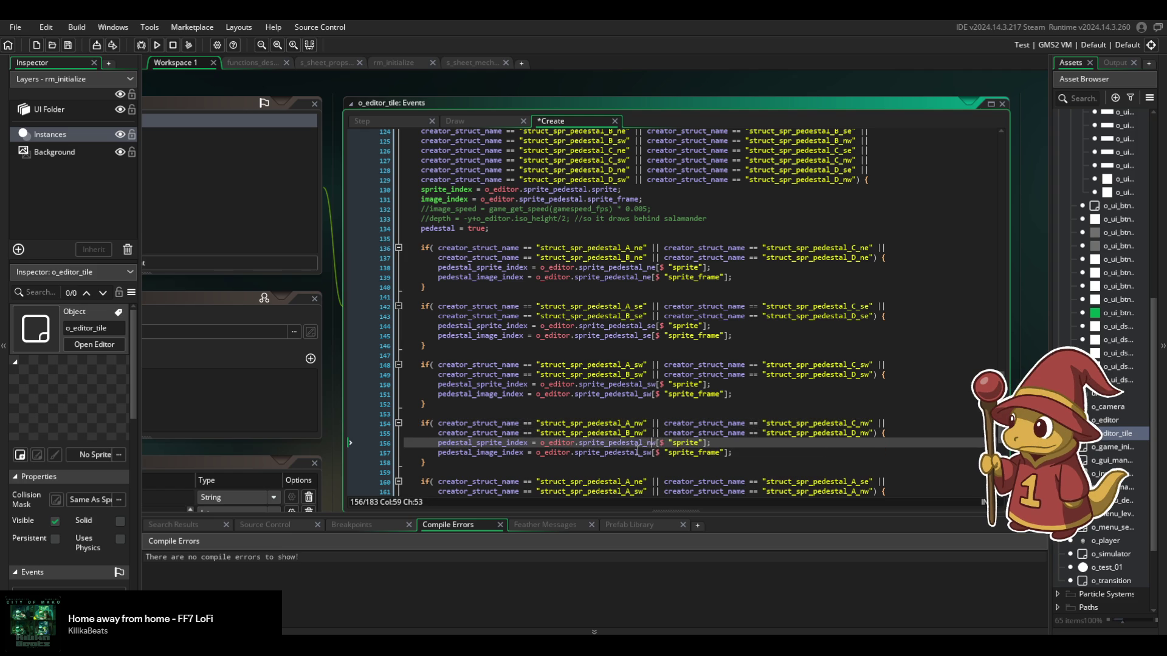
pyautogui.click(648, 452)
pyautogui.press('Delete')
pyautogui.write('n')
pyautogui.hotkey('ctrl', 's')
# Scroll through the new direction blocks and select the original pedestal condition lines.
pyautogui.scroll(-4, 749, 441)
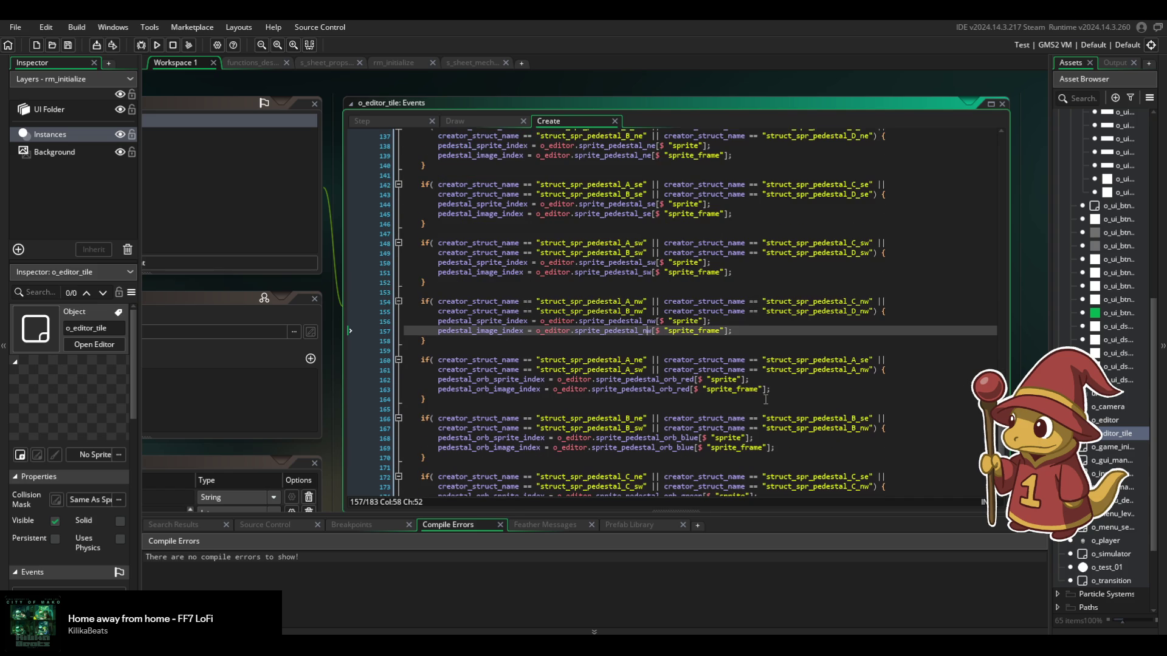
pyautogui.scroll(3, 766, 398)
pyautogui.scroll(-1, 765, 398)
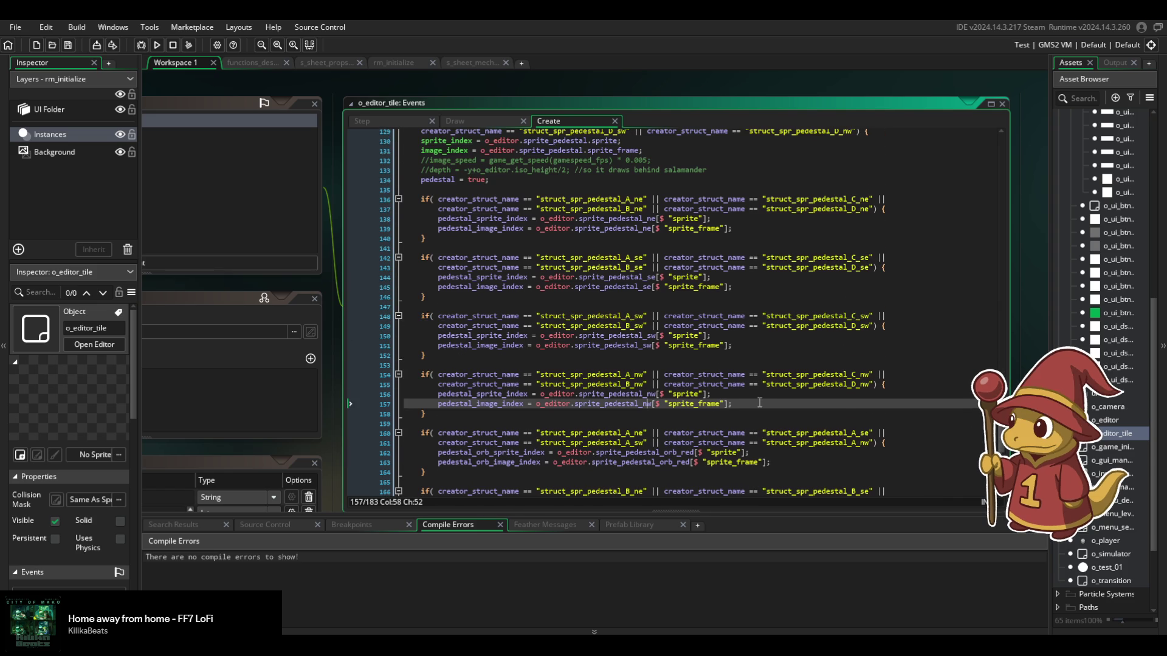
pyautogui.scroll(-3, 759, 403)
pyautogui.scroll(3, 760, 402)
pyautogui.scroll(4, 651, 408)
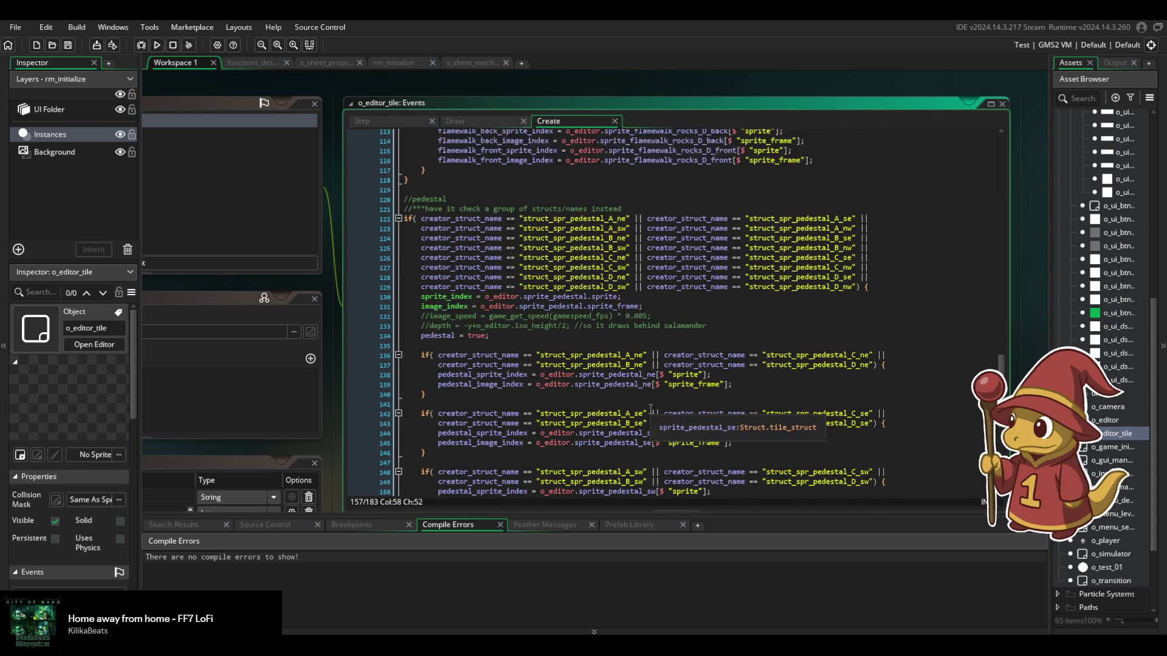
pyautogui.scroll(3, 651, 408)
pyautogui.moveTo(875, 336); pyautogui.dragTo(889, 246)
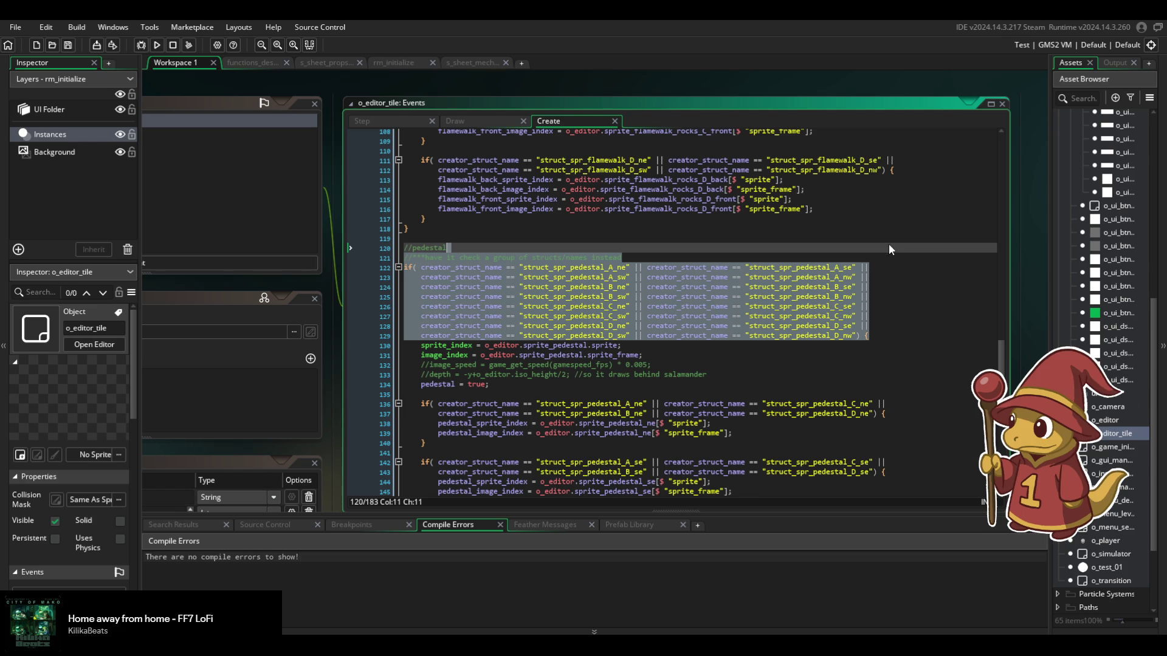
# Duplicate the pedestal condition lines, comment out the originals with Ctrl+K, and save.
pyautogui.hotkey('ctrl', 'v')
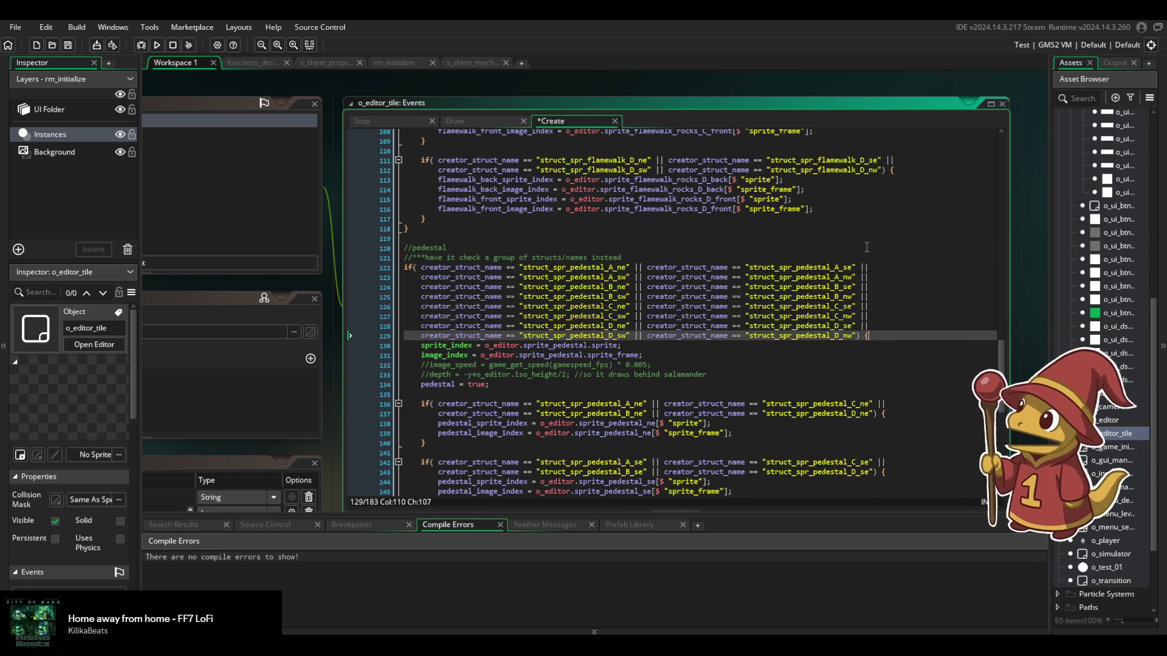
pyautogui.hotkey('ctrl', 'v')
pyautogui.moveTo(895, 336)
pyautogui.mouseDown()
pyautogui.moveTo(728, 290)
pyautogui.moveTo(722, 262)
pyautogui.mouseUp()
pyautogui.hotkey('ctrl', 'k')
pyautogui.hotkey('ctrl', 's')
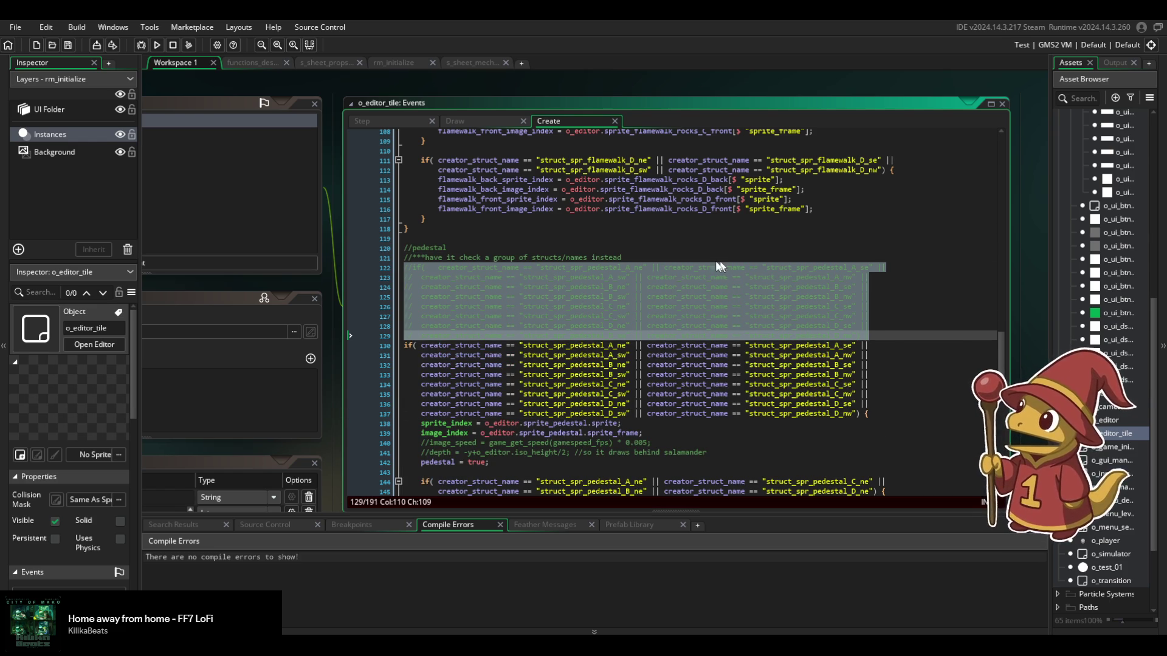
# Highlight the creator_struct_name uses in the duplicate and widen the asset list panel.
pyautogui.moveTo(420, 345); pyautogui.dragTo(780, 389)
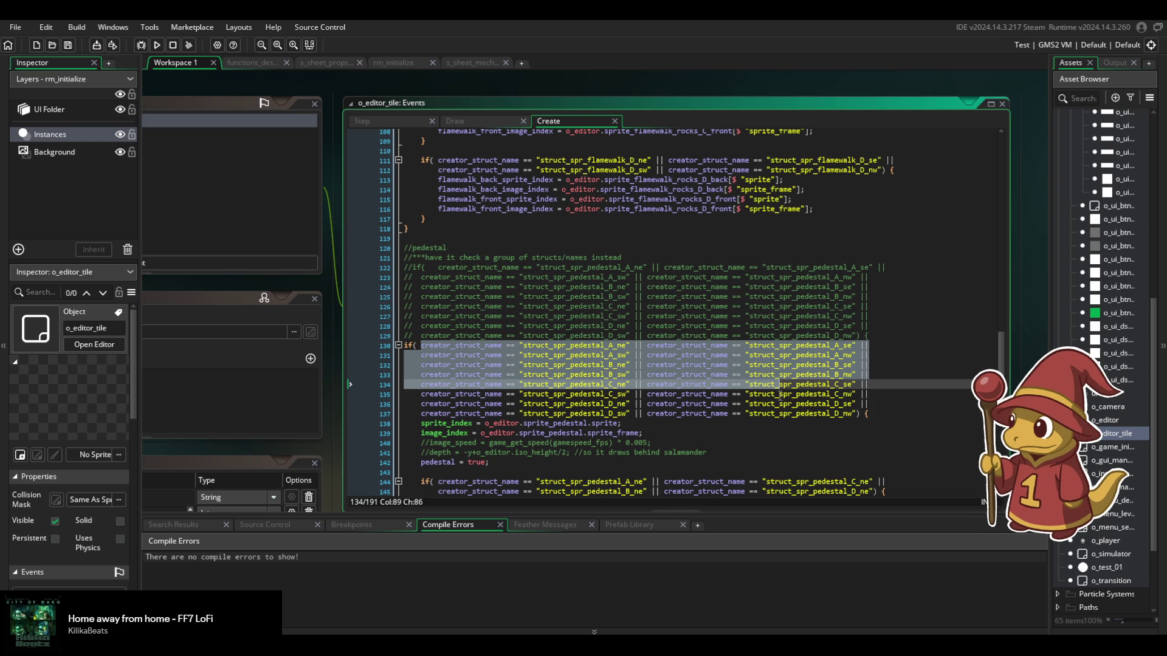
pyautogui.click(774, 394)
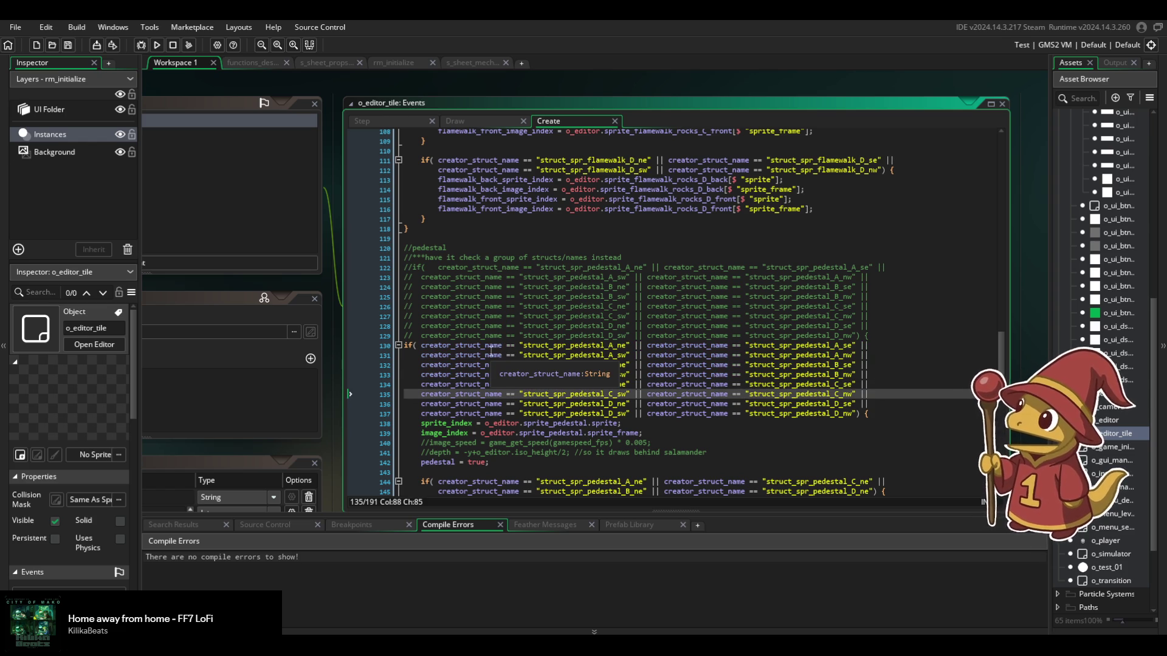
pyautogui.doubleClick(491, 354)
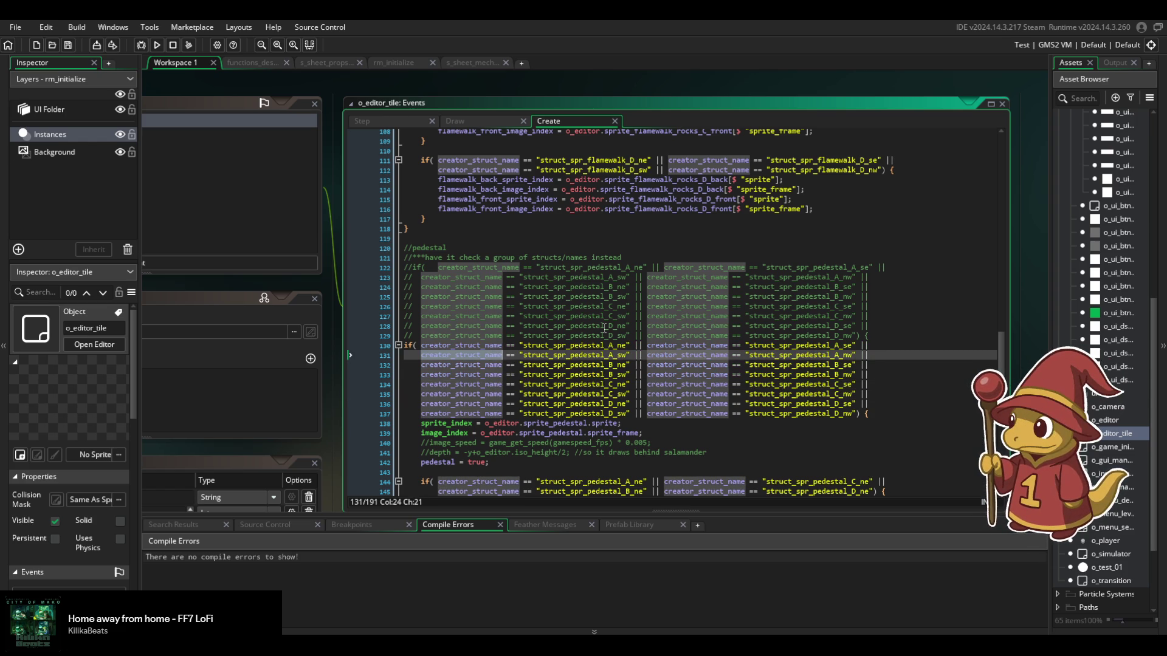
pyautogui.click(548, 334)
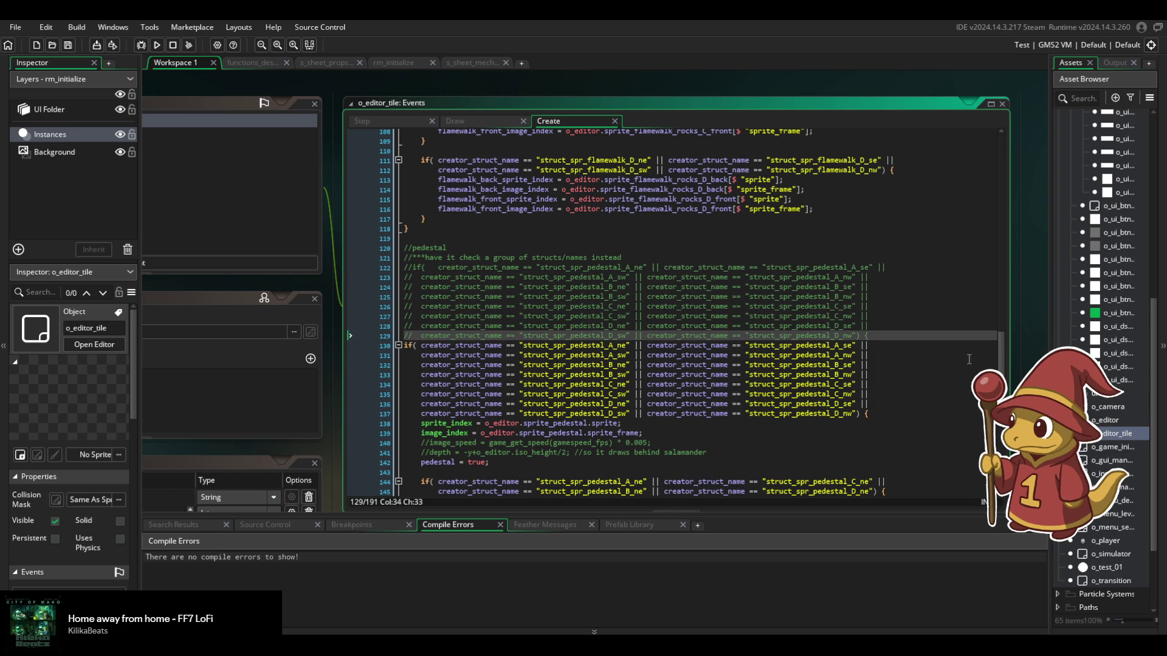
pyautogui.moveTo(1049, 304); pyautogui.dragTo(956, 303)
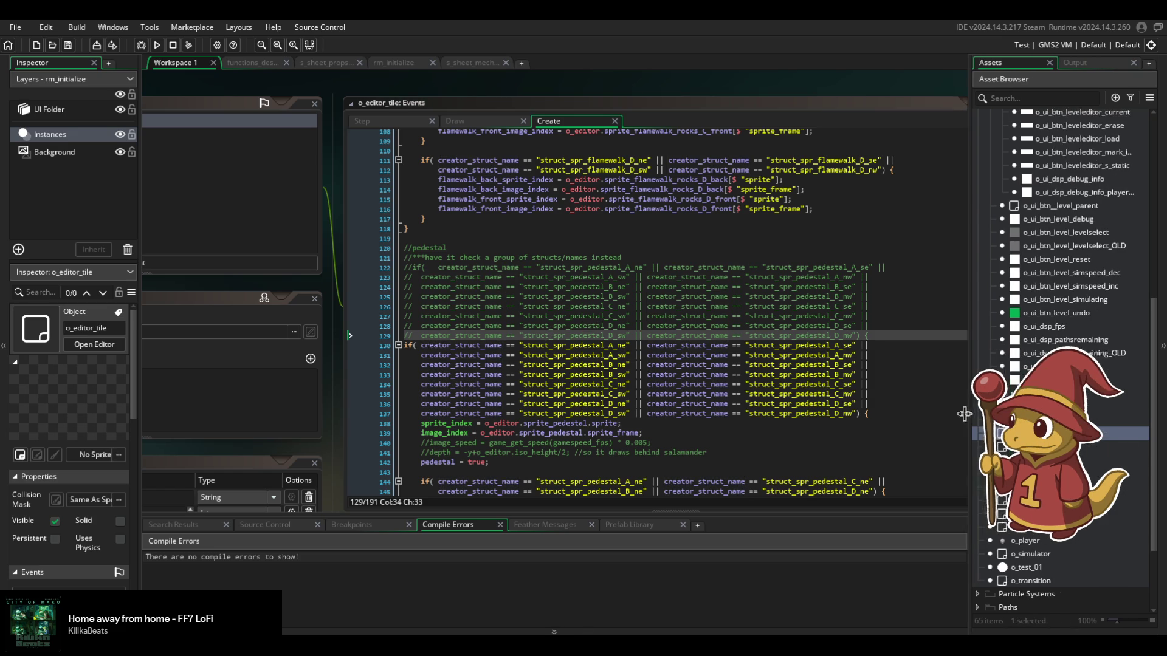
# Search the whole project for o_editor_tile.
pyautogui.click(654, 355)
pyautogui.hotkey('ctrl', 'shift', 'f')
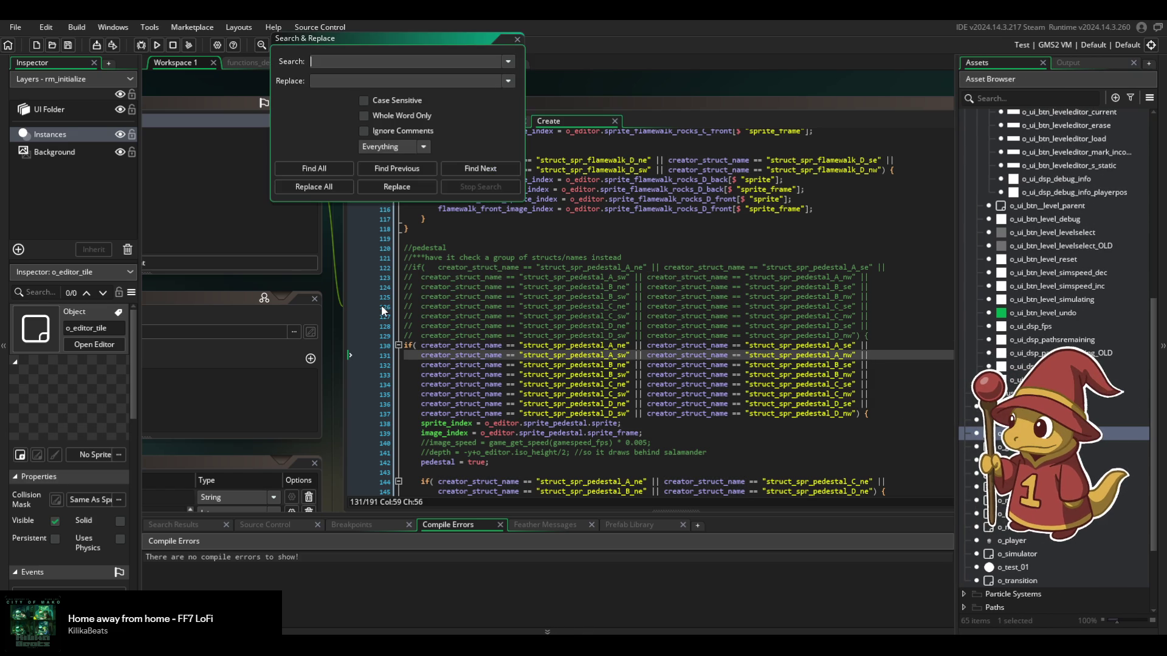
pyautogui.write('o_editor_tile')
pyautogui.press('Return')
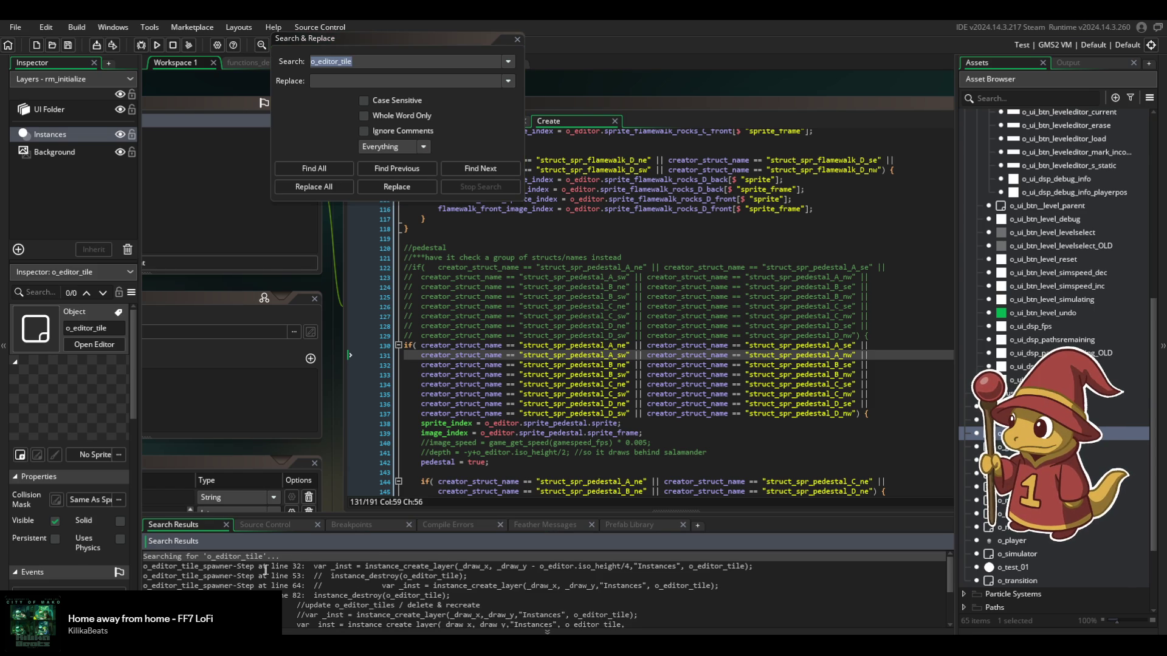
# Inspect the spawner's Step code at line 32, enlarging its window to read long lines.
pyautogui.doubleClick(274, 567)
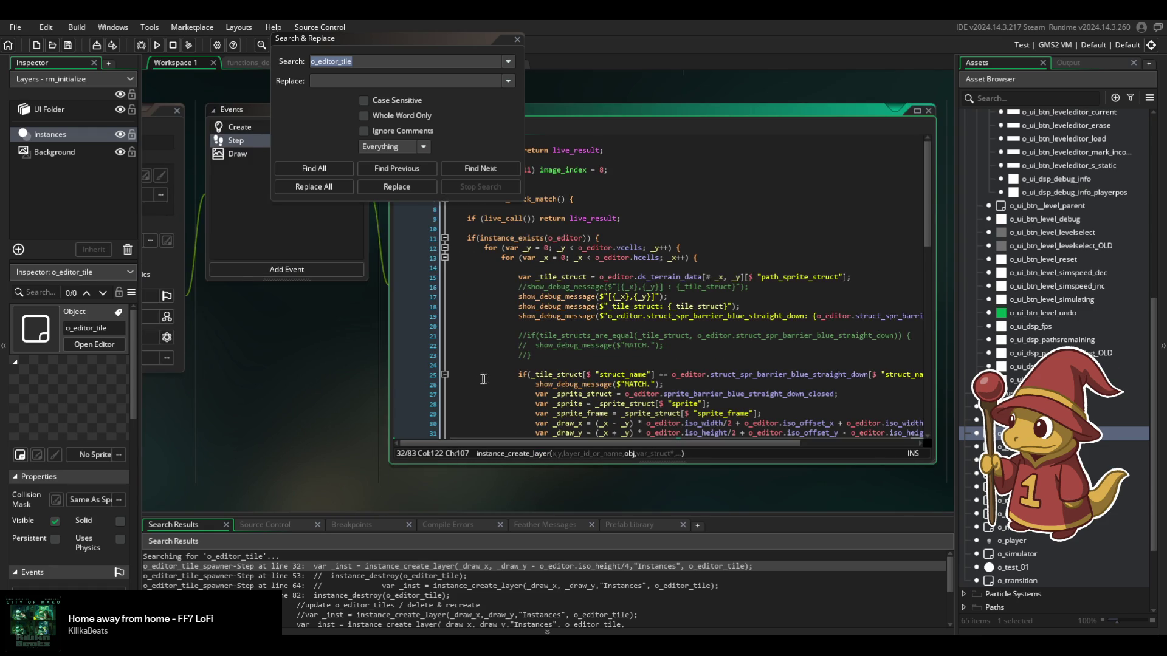
pyautogui.scroll(-3, 605, 378)
pyautogui.scroll(4, 613, 378)
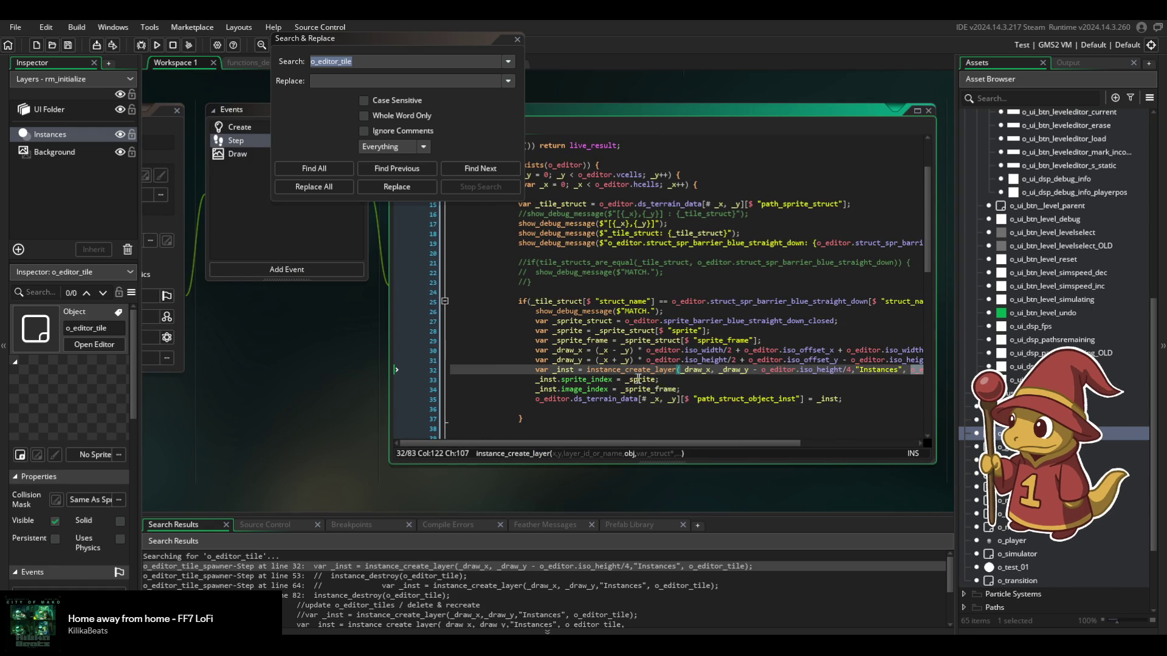
pyautogui.scroll(3, 621, 378)
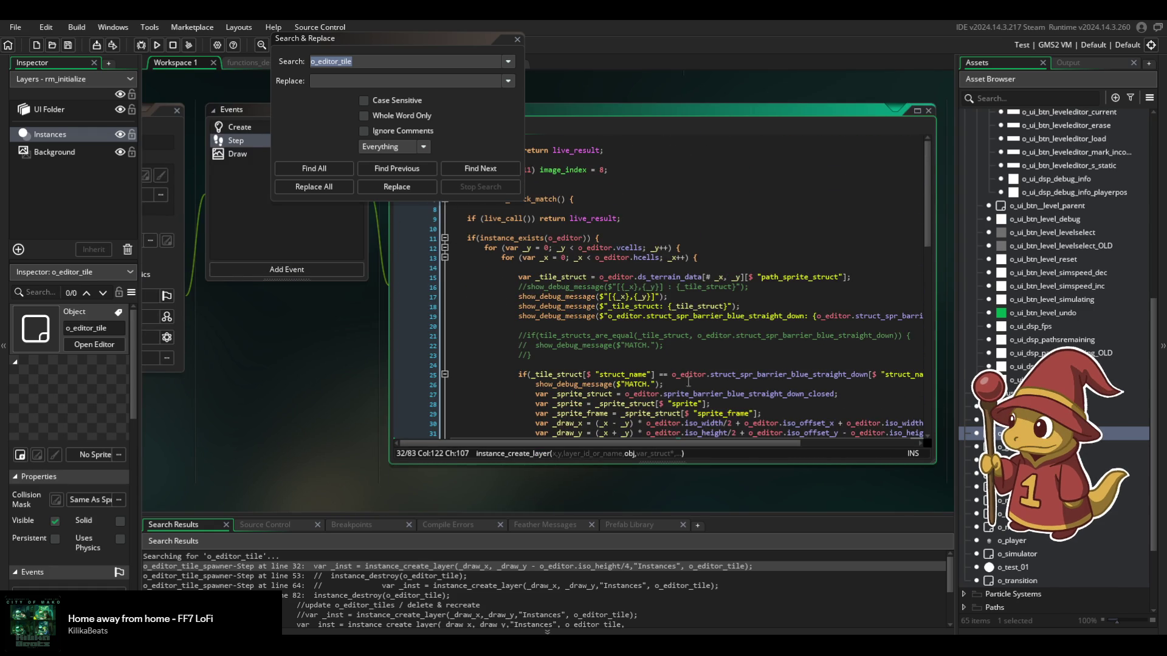
pyautogui.click(688, 384)
pyautogui.scroll(-3, 607, 340)
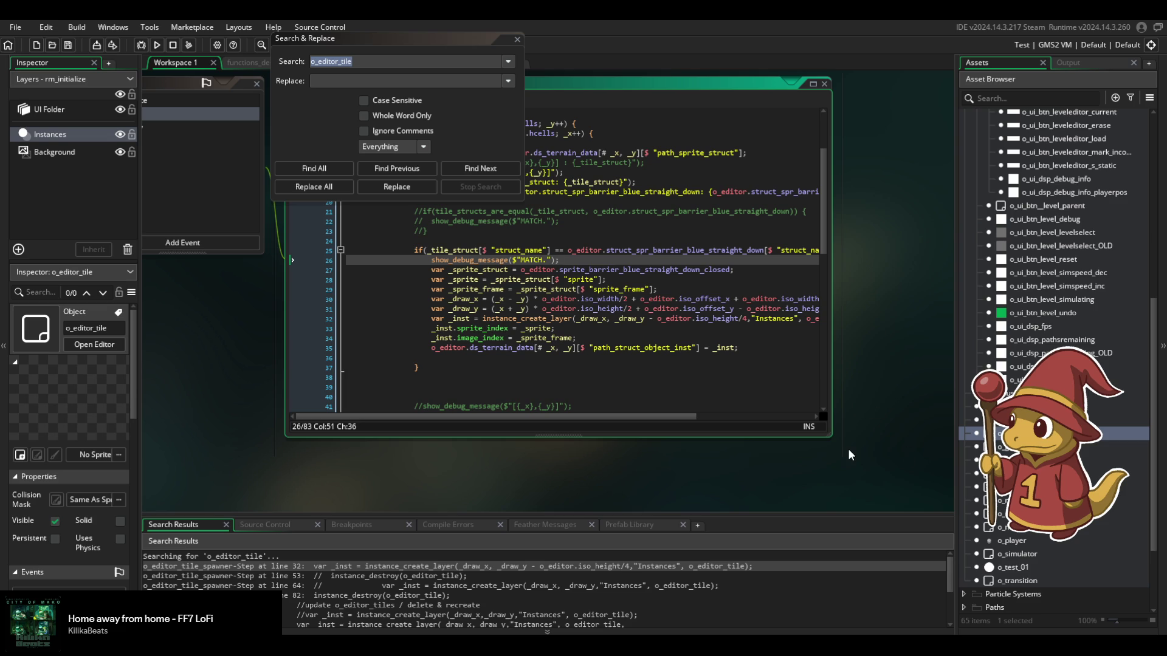
pyautogui.moveTo(832, 438); pyautogui.dragTo(950, 482)
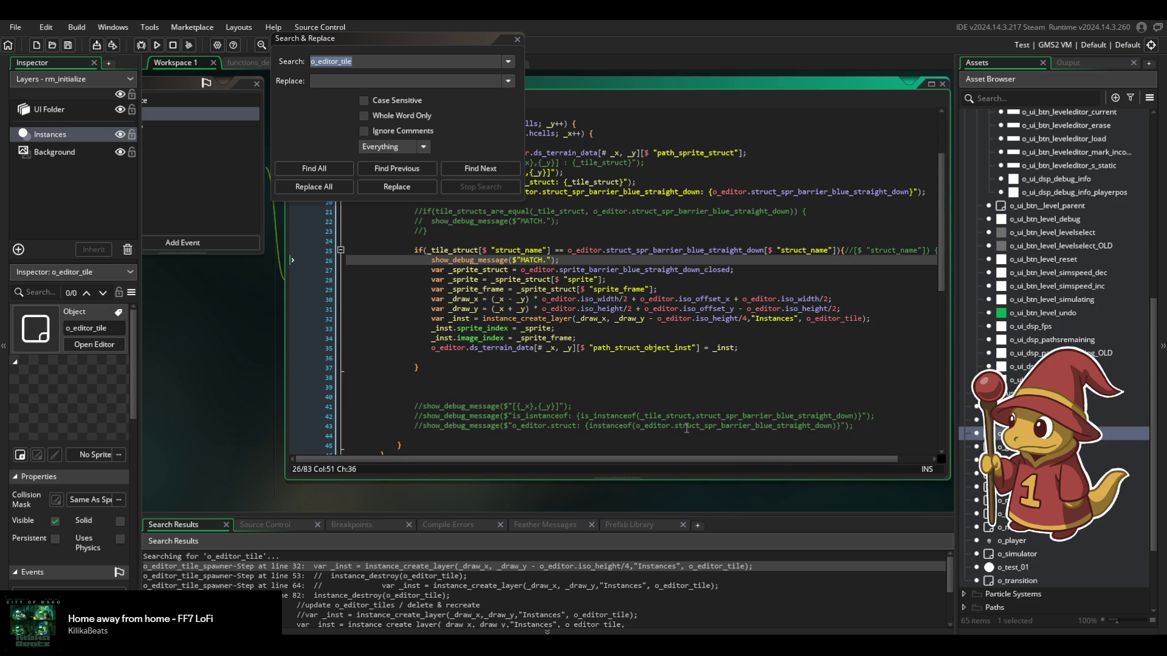
pyautogui.scroll(2, 686, 428)
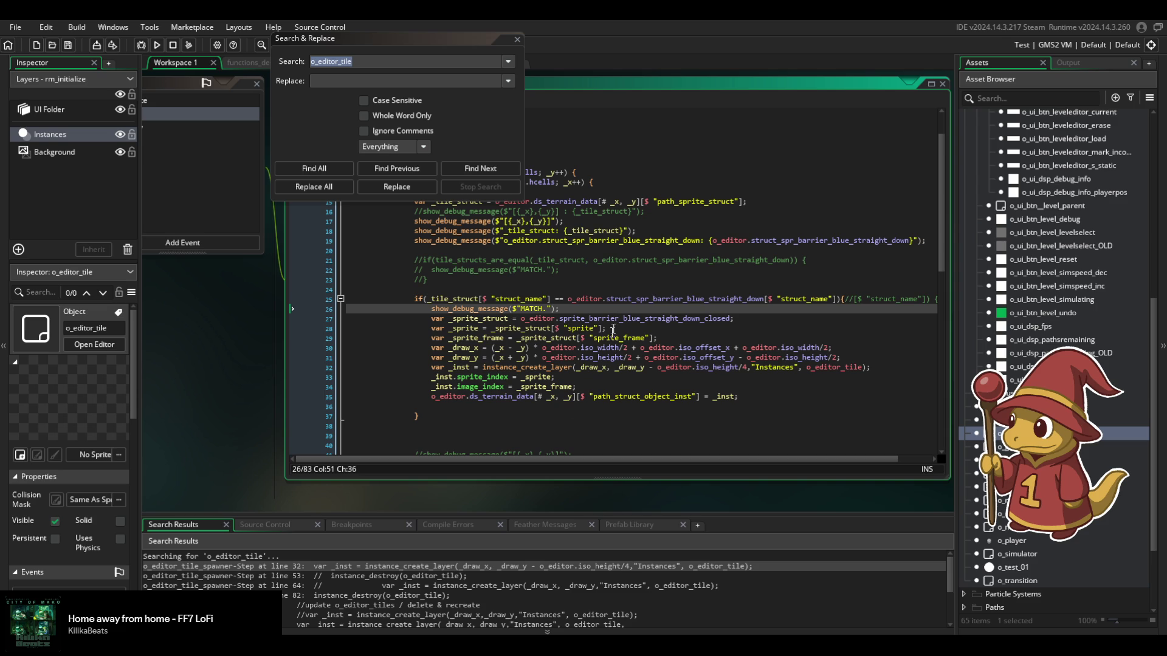
pyautogui.scroll(-1, 290, 622)
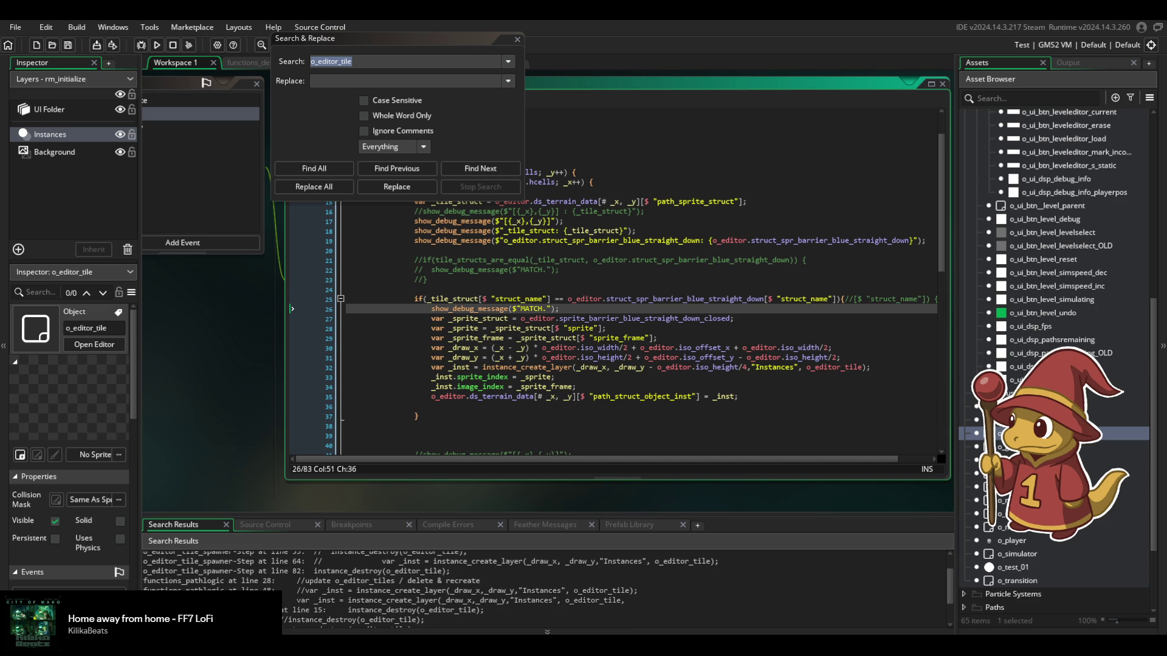
# Check functions_pathlogic at line 54, then bring up the o_editor_tile object.
pyautogui.doubleClick(365, 600)
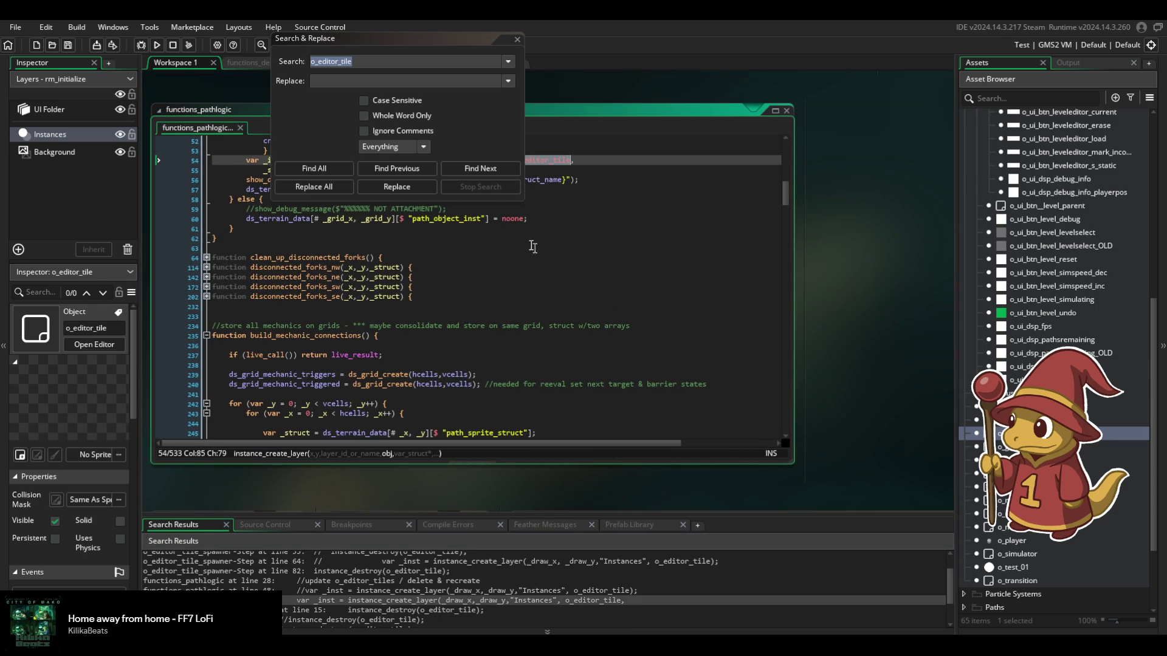
pyautogui.scroll(3, 488, 339)
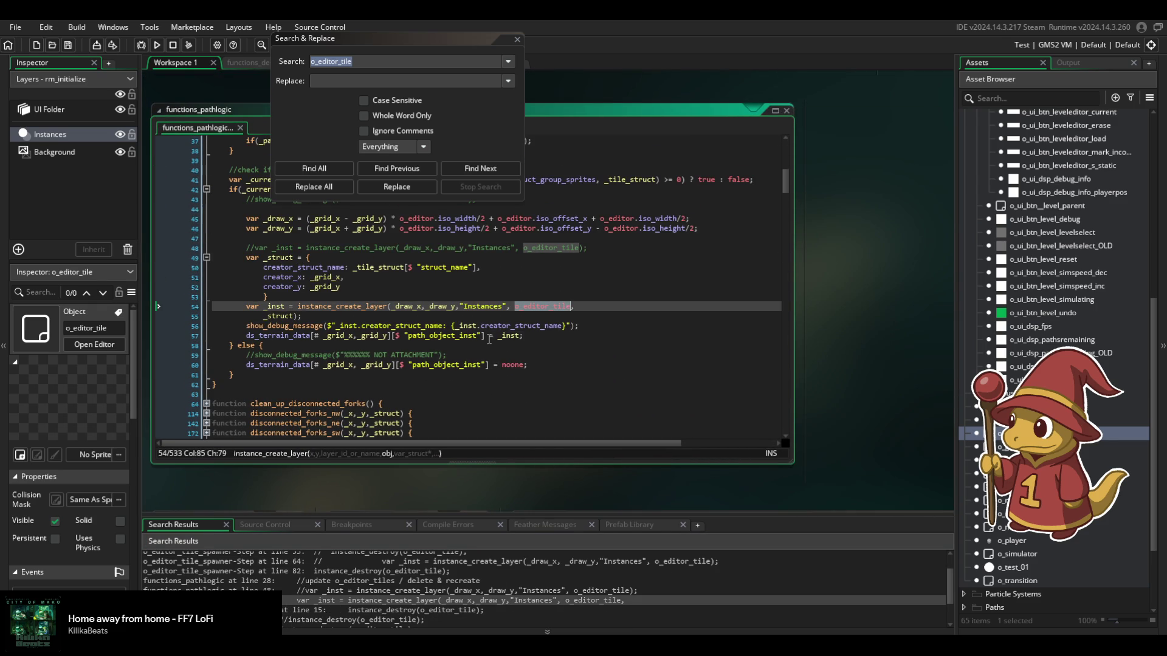
pyautogui.moveTo(375, 304)
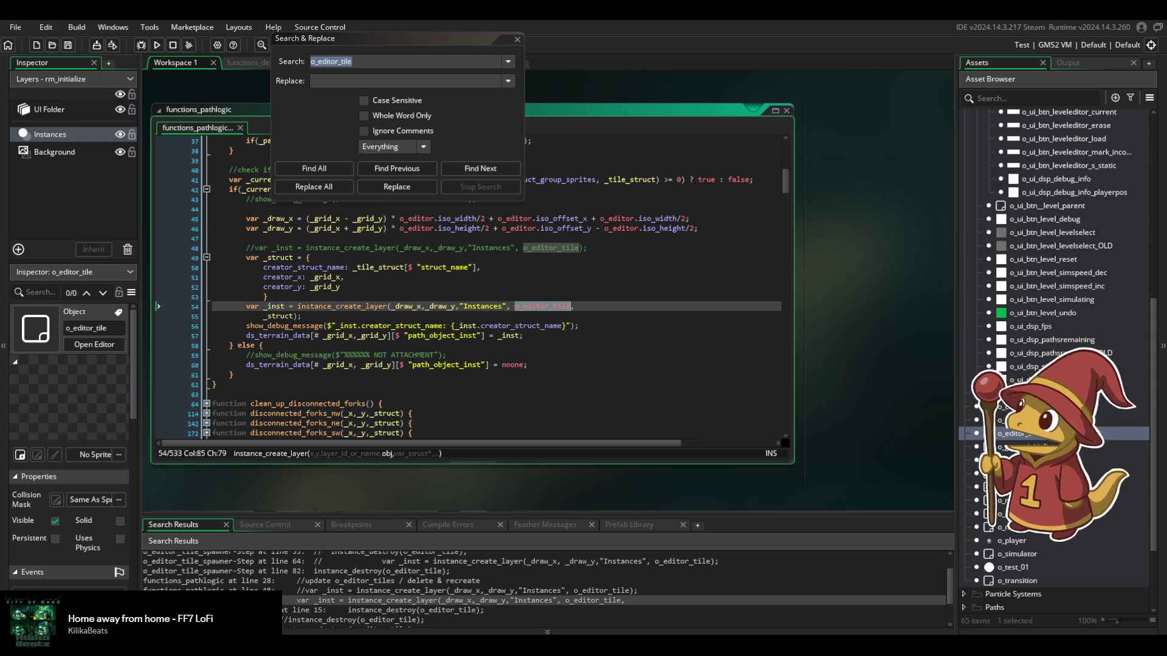
pyautogui.doubleClick(1009, 433)
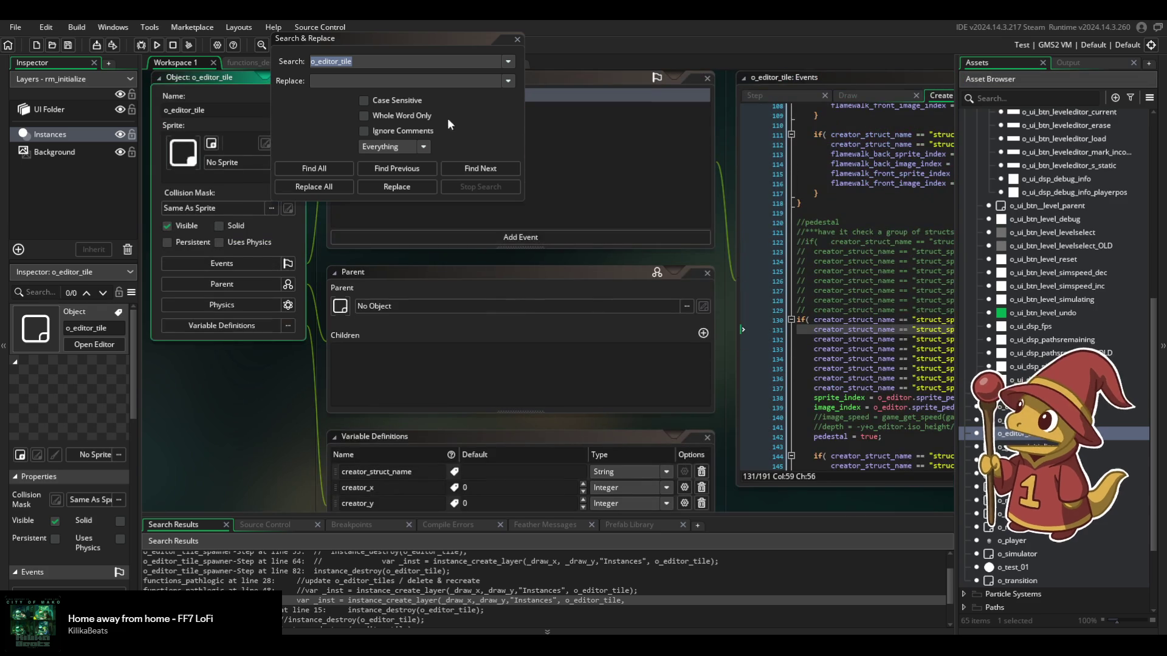
# Close Search & Replace and scroll through the pedestal and red, blue, green, purple orb blocks.
pyautogui.press('Escape')
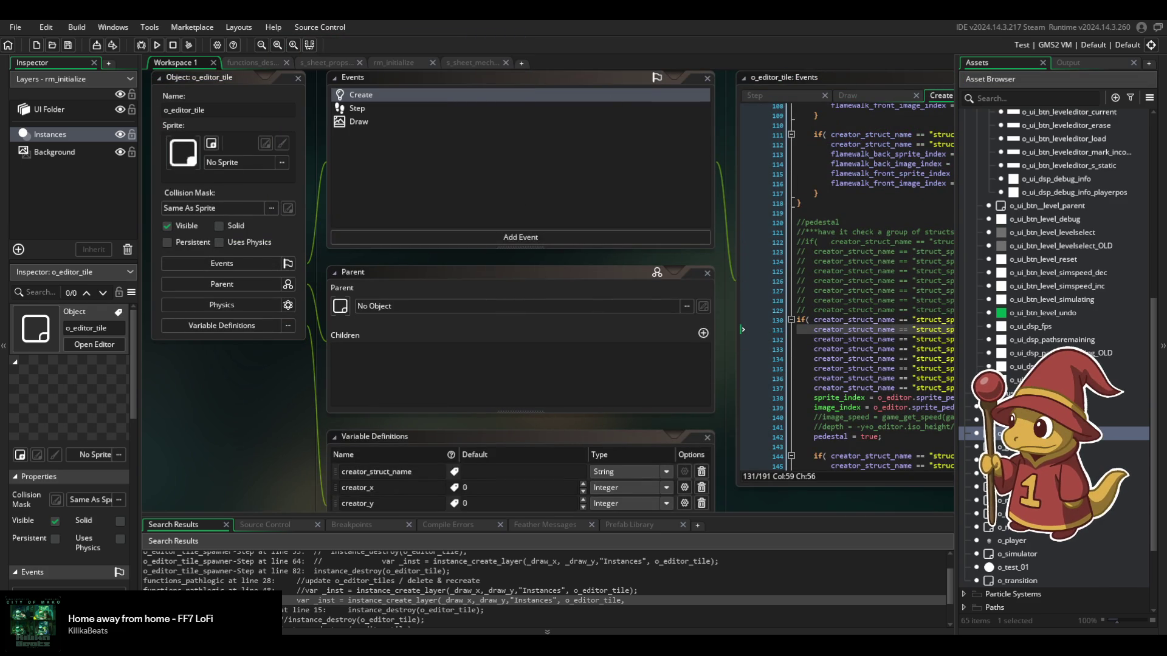
pyautogui.scroll(7, 1032, 364)
pyautogui.click(892, 350)
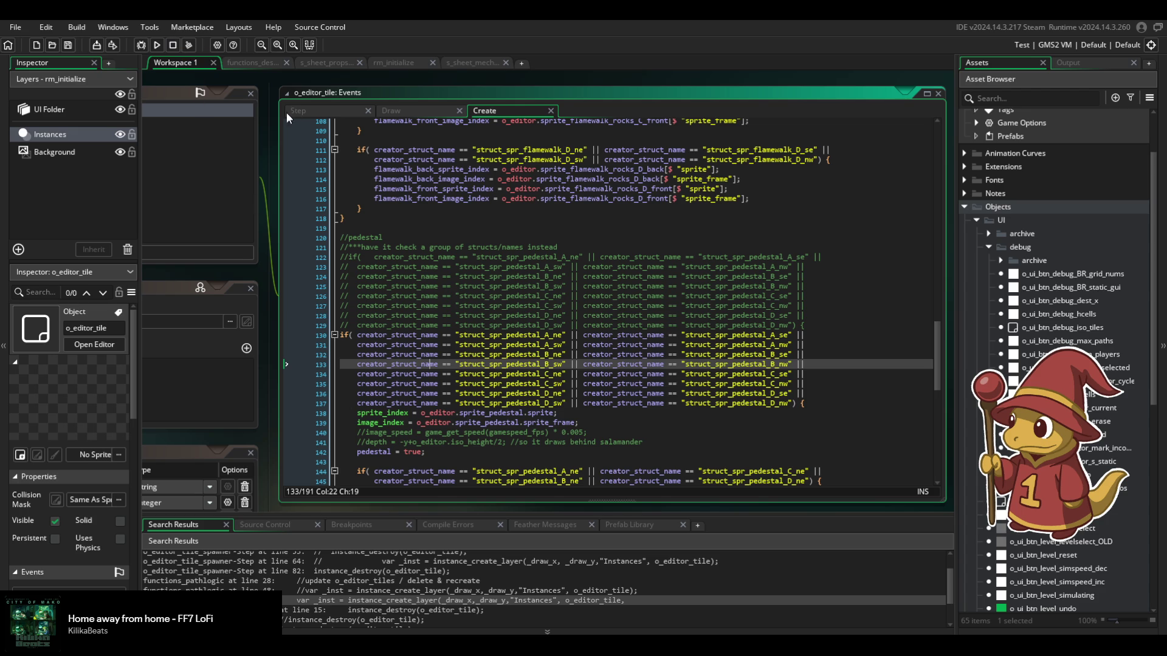
pyautogui.scroll(-3, 802, 296)
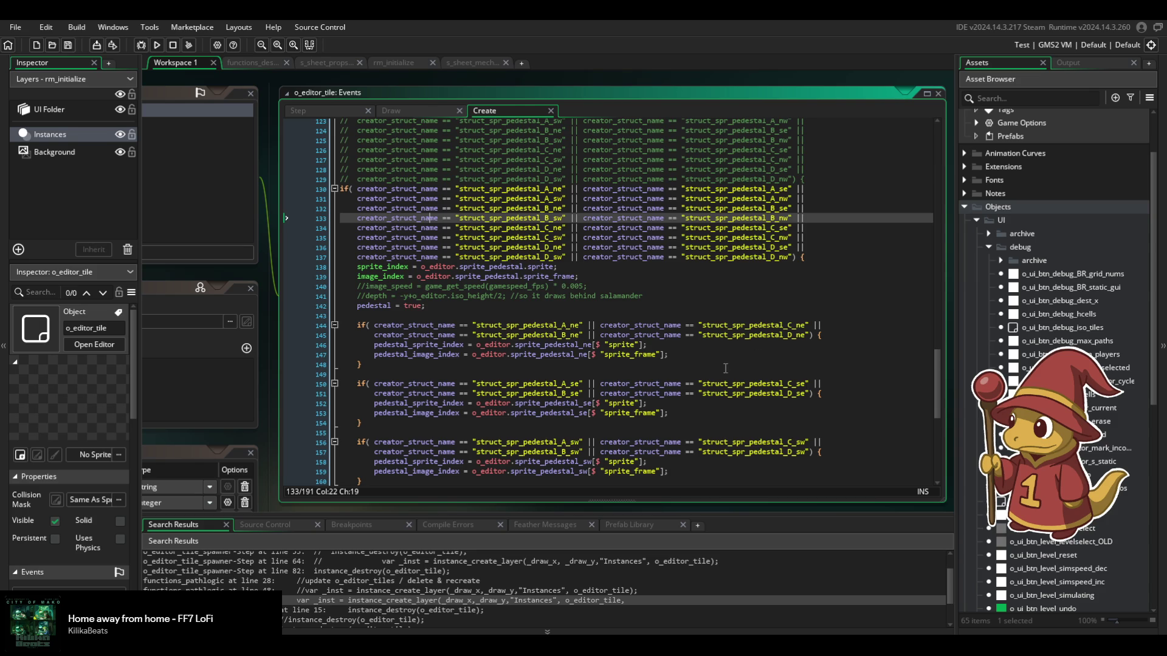
pyautogui.scroll(-3, 725, 369)
pyautogui.scroll(-8, 708, 377)
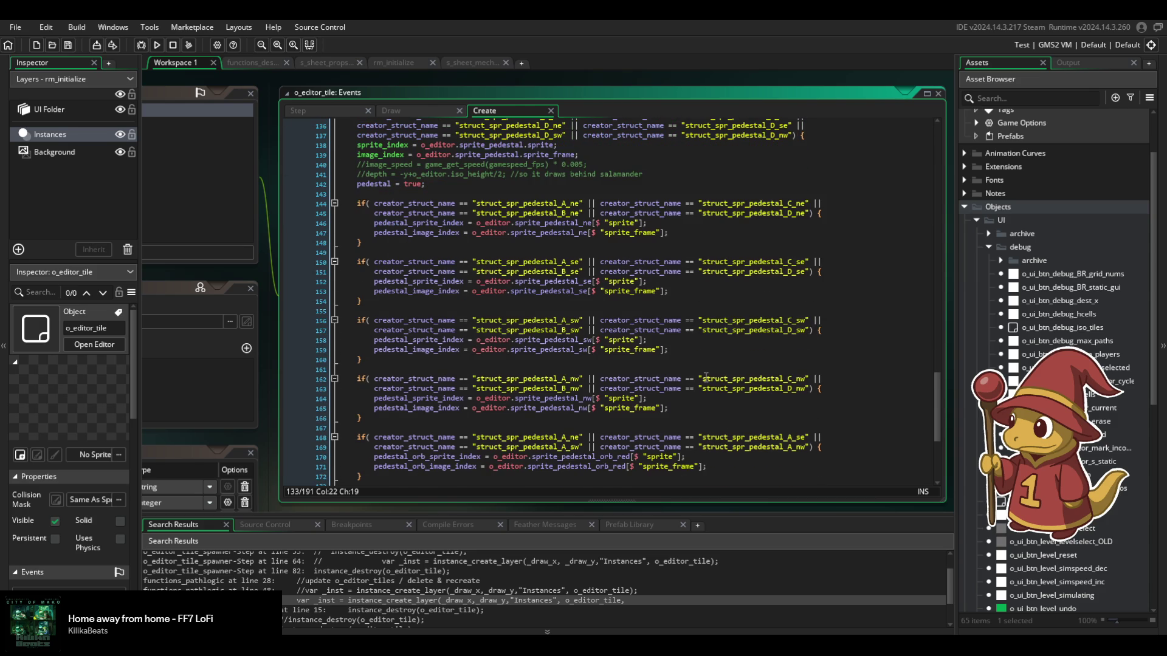
pyautogui.scroll(15, 706, 377)
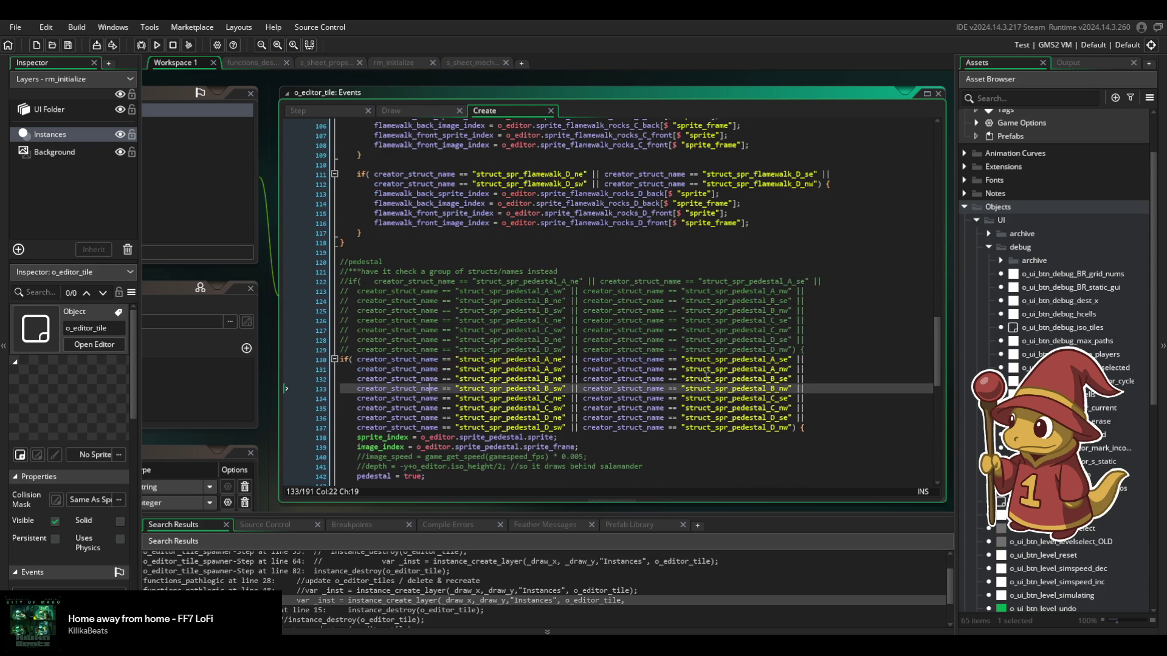
pyautogui.scroll(-15, 706, 377)
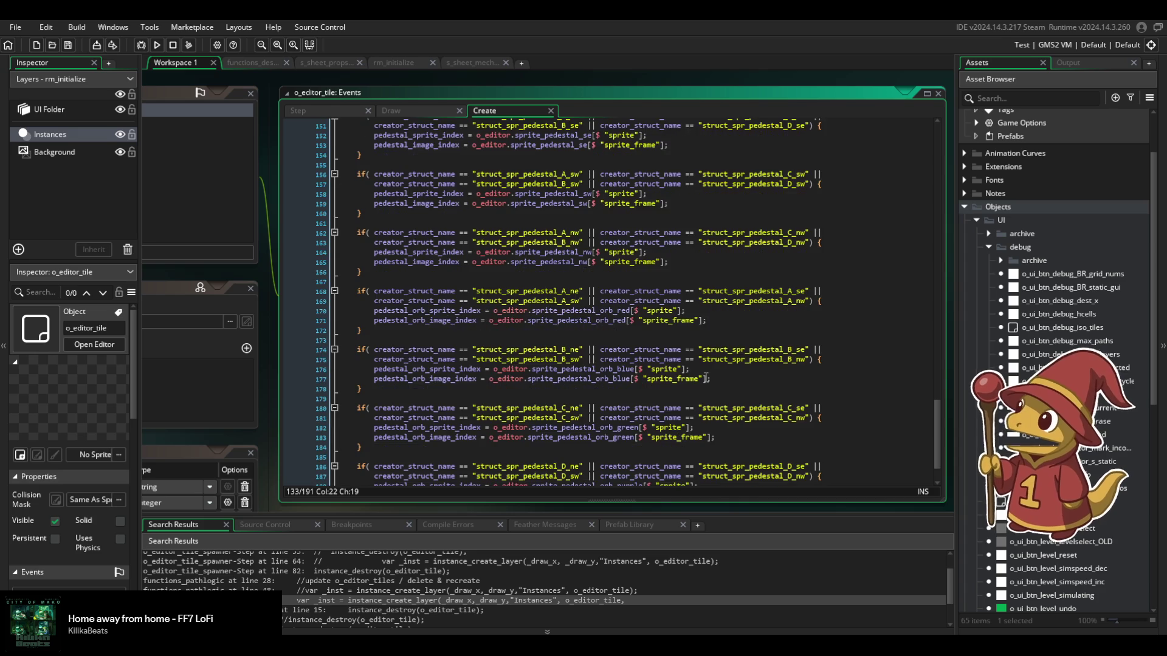
pyautogui.scroll(9, 706, 377)
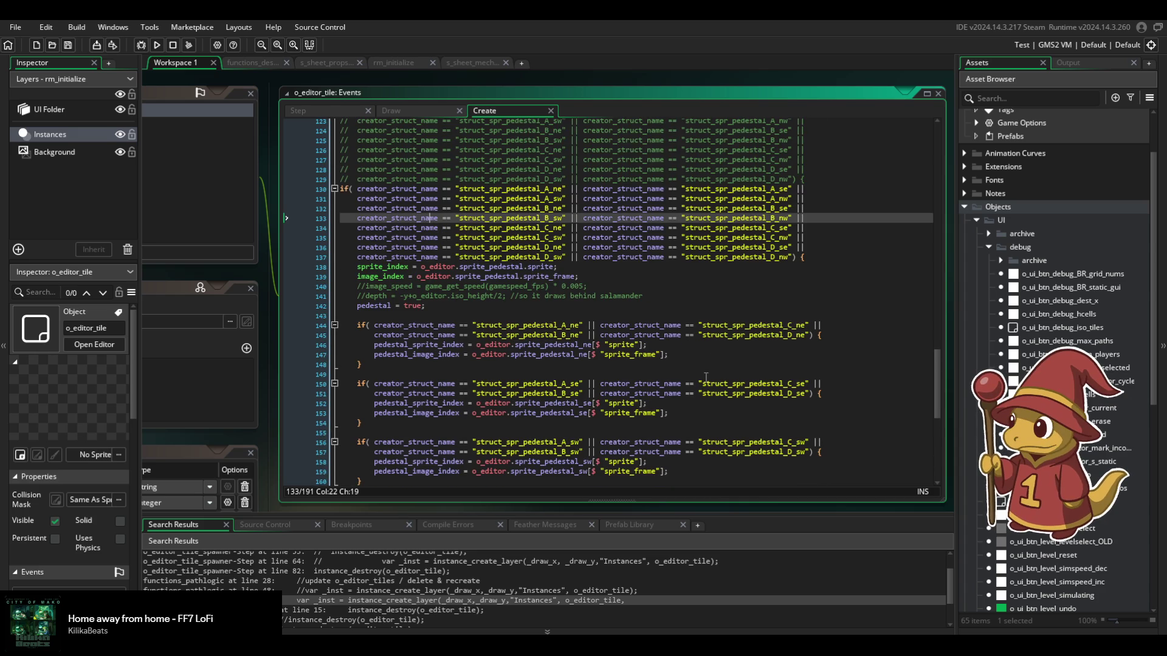
pyautogui.scroll(-11, 706, 376)
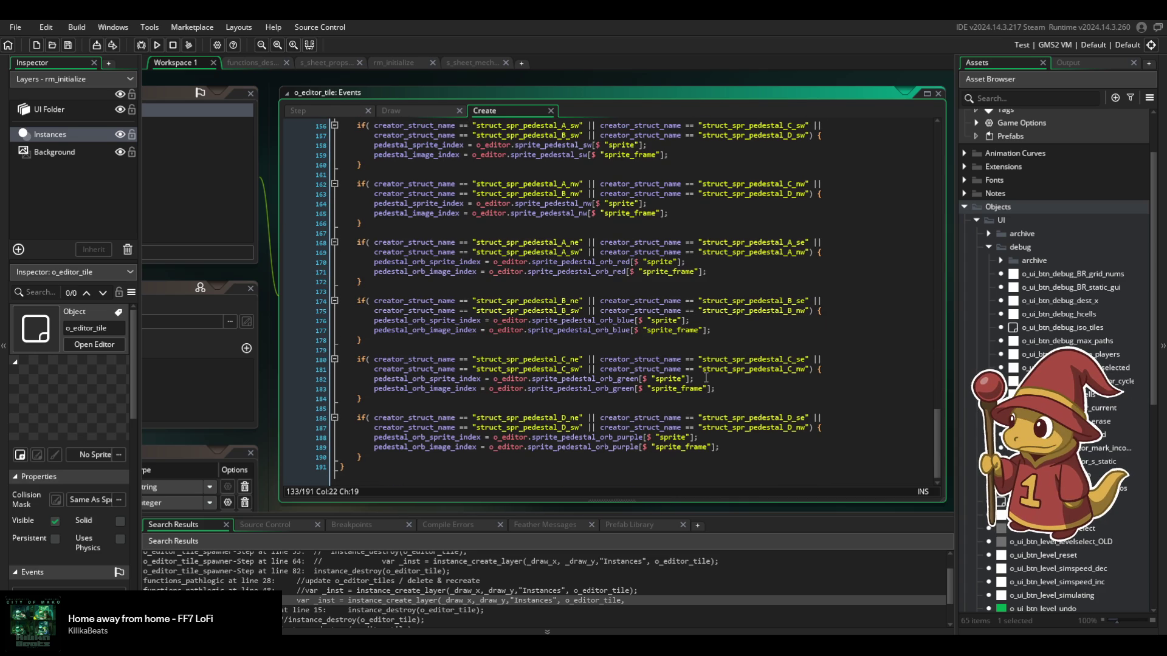
pyautogui.scroll(1, 706, 378)
pyautogui.click(726, 299)
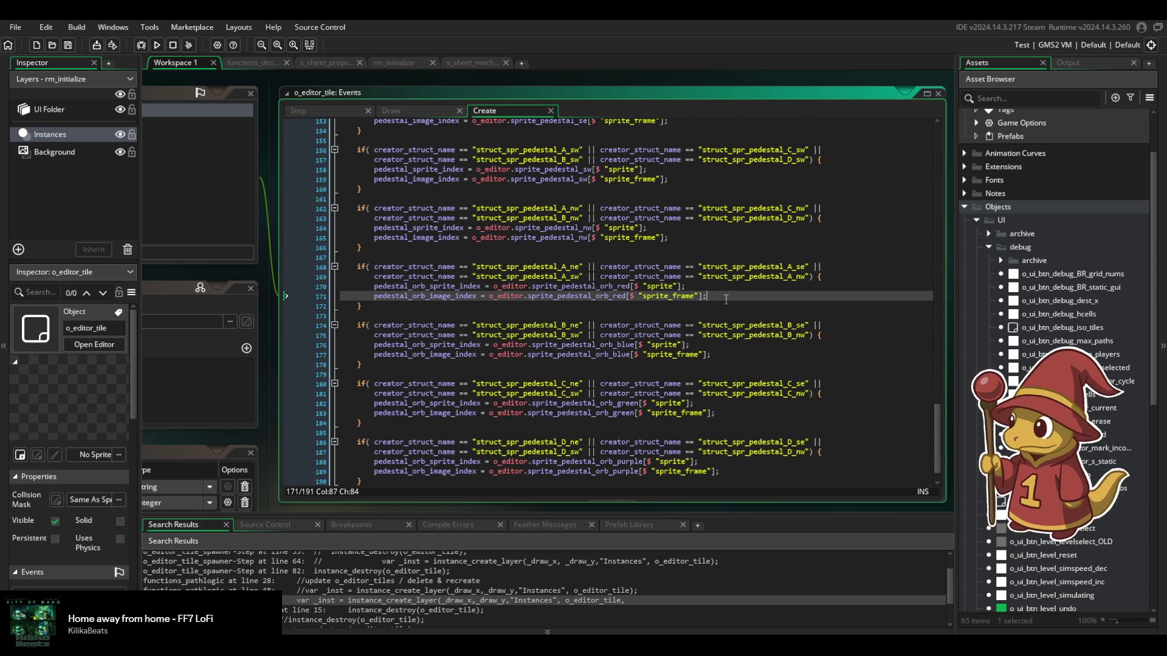
# Add an orb_x_pos = x + line after the red orb frame line.
pyautogui.press('Return')
pyautogui.write('orb_')
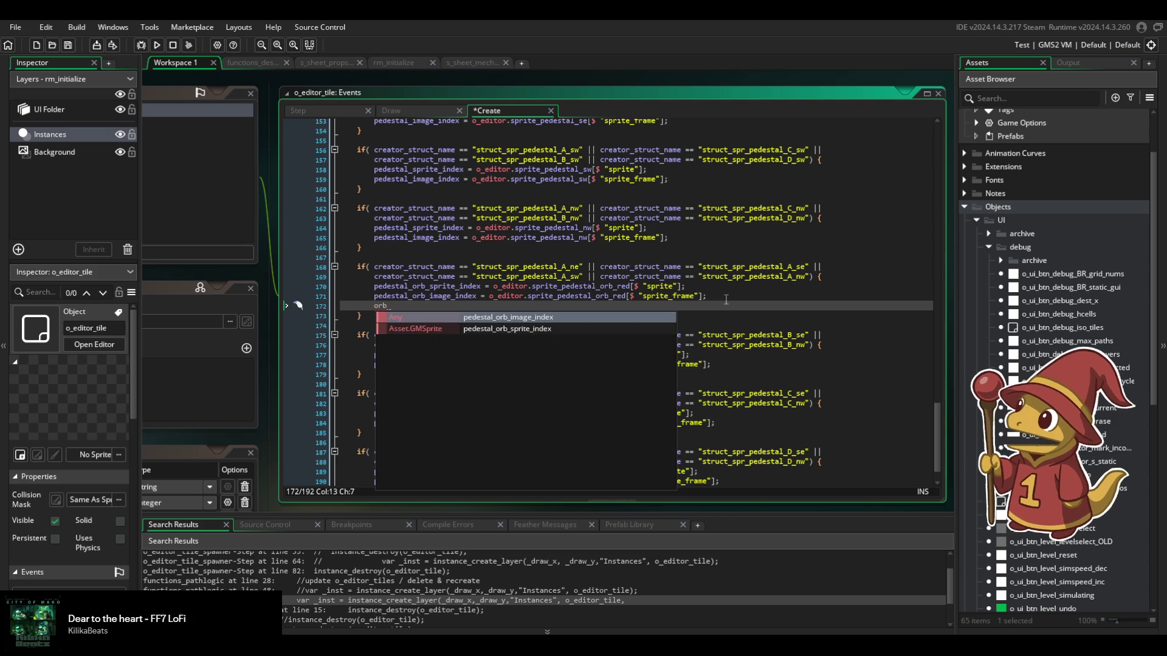
pyautogui.write('x_pos =')
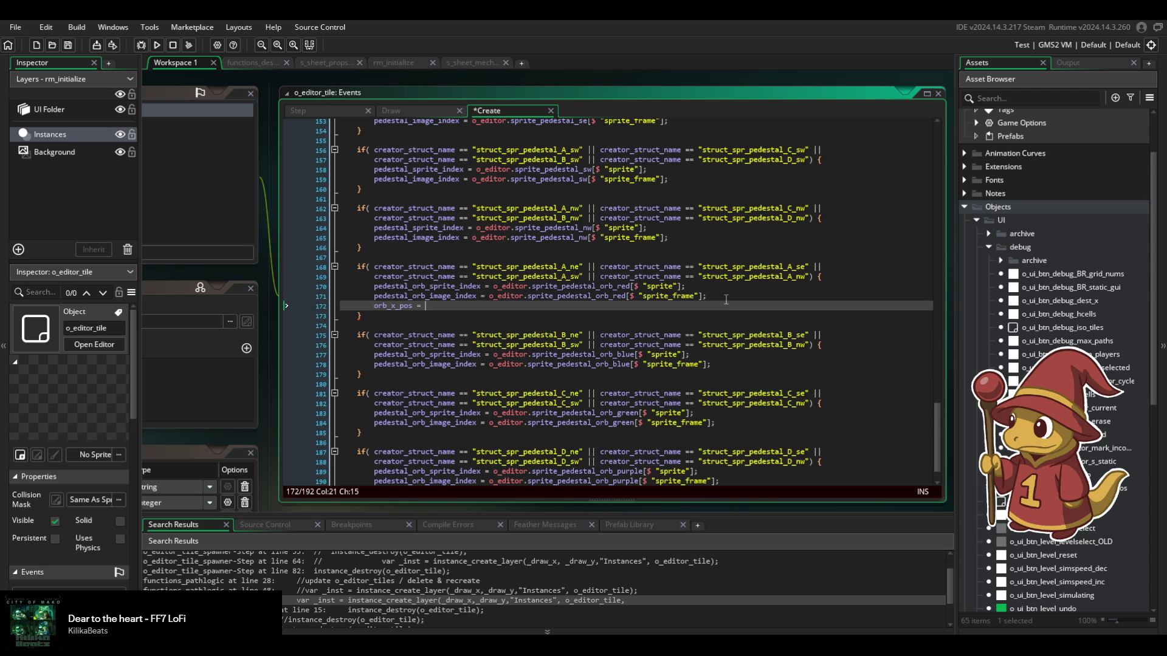
pyautogui.write(';')
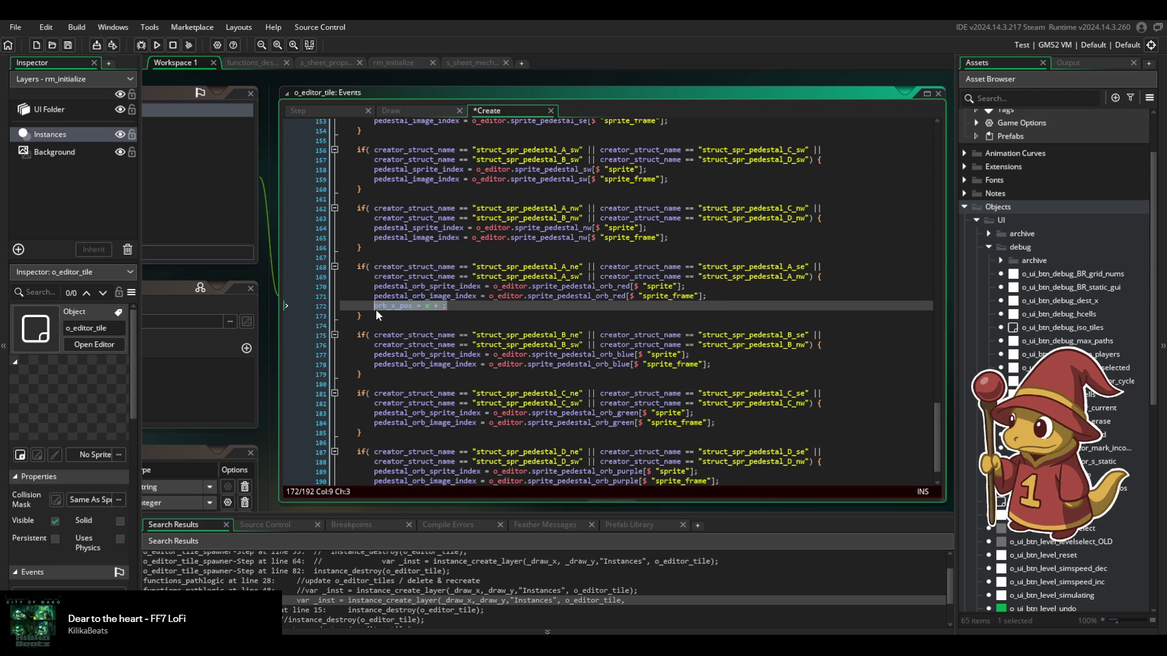
pyautogui.click(496, 313)
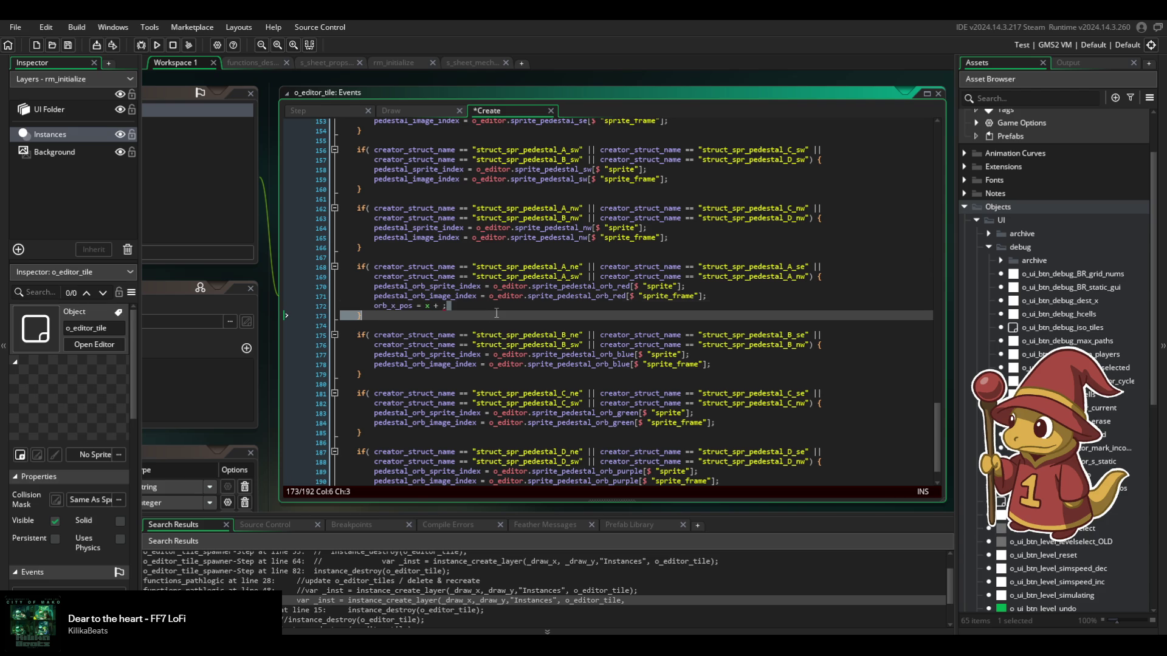
# Duplicate that line with Ctrl+D and turn the copy into orb_y_pos = y +.
pyautogui.press('Up')
pyautogui.hotkey('ctrl', 'd')
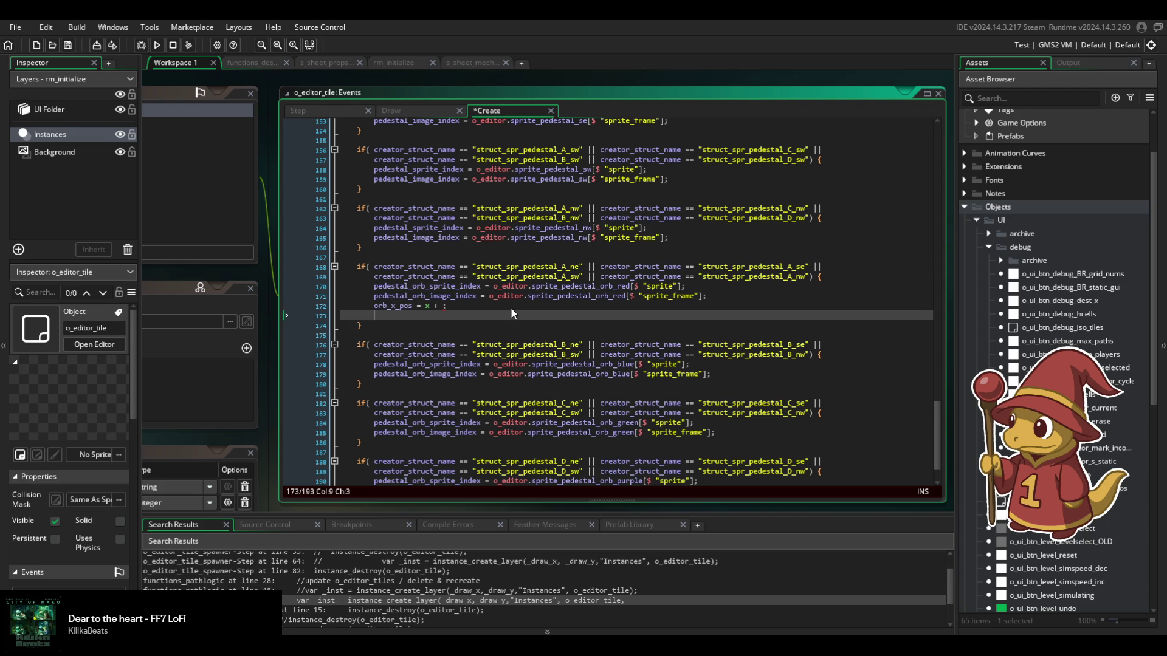
pyautogui.press('Left')
pyautogui.press('BackSpace')
pyautogui.write('y')
pyautogui.press('Left')
pyautogui.press('Left')
pyautogui.press('Left')
pyautogui.press('Left')
pyautogui.press('Left')
pyautogui.press('Left')
pyautogui.press('BackSpace')
pyautogui.write('y')
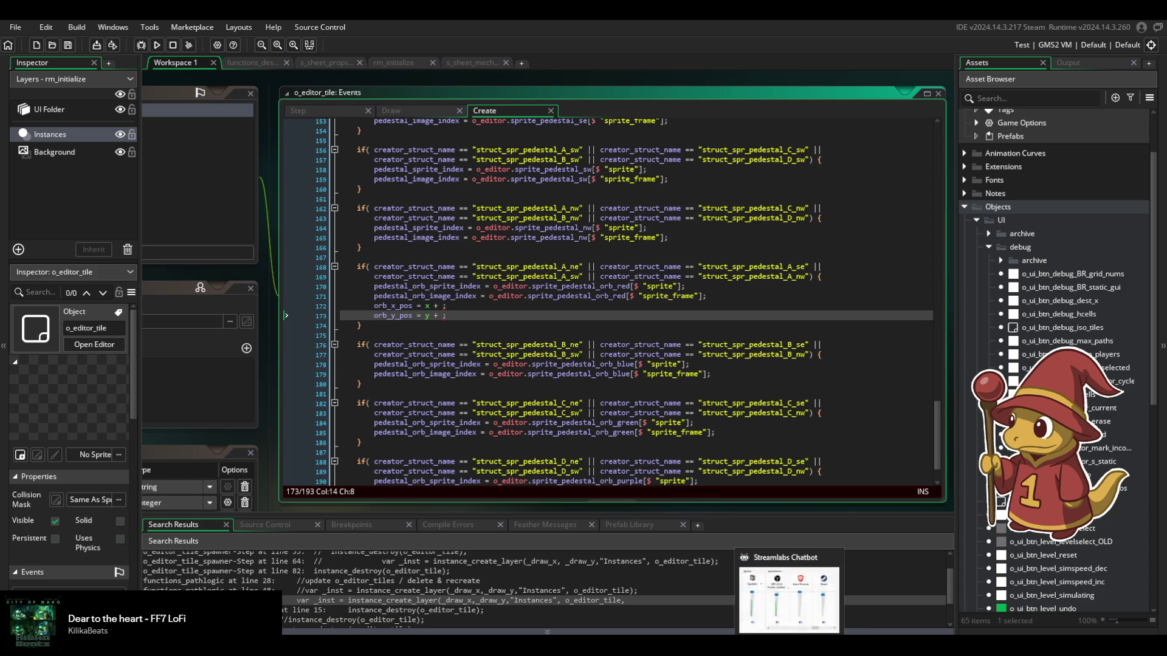
pyautogui.moveTo(343, 653)
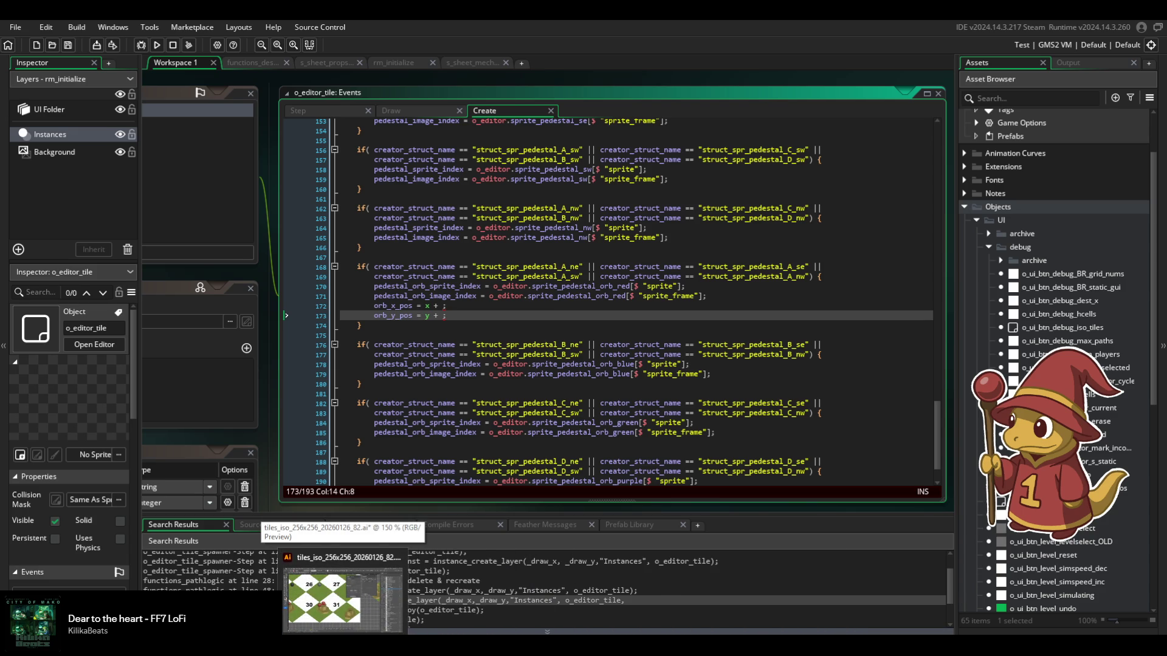
# In the tiles_iso artwork, remove a stray duplicate orb and delete tile 29's red orb.
pyautogui.click(343, 593)
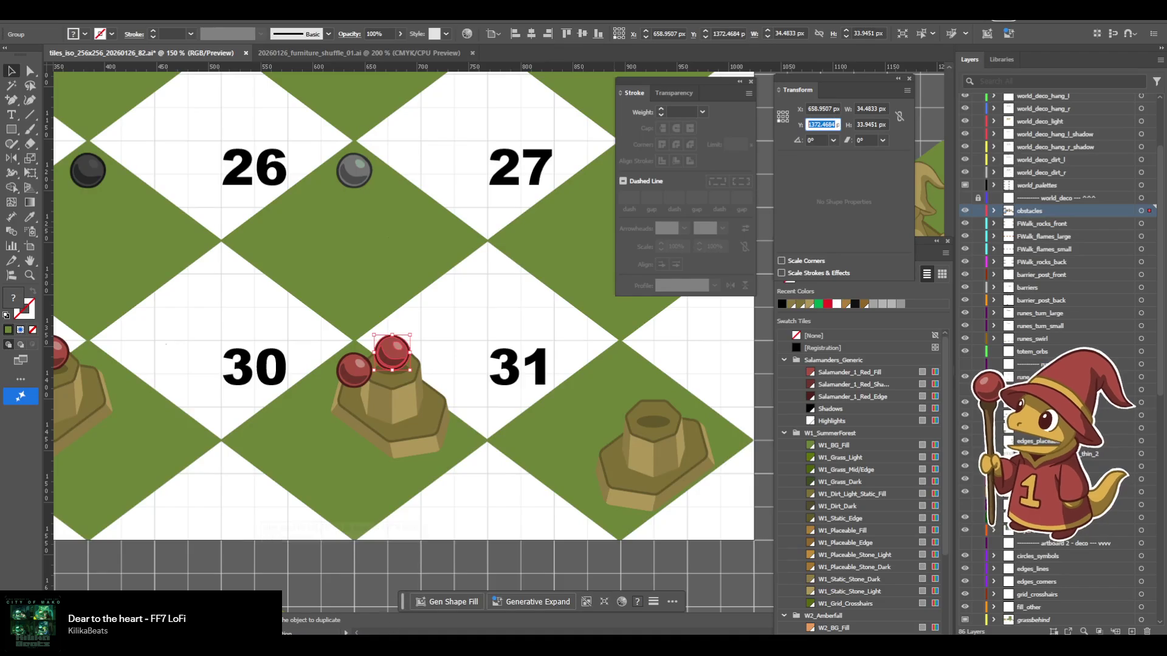
pyautogui.scroll(-1, 457, 495)
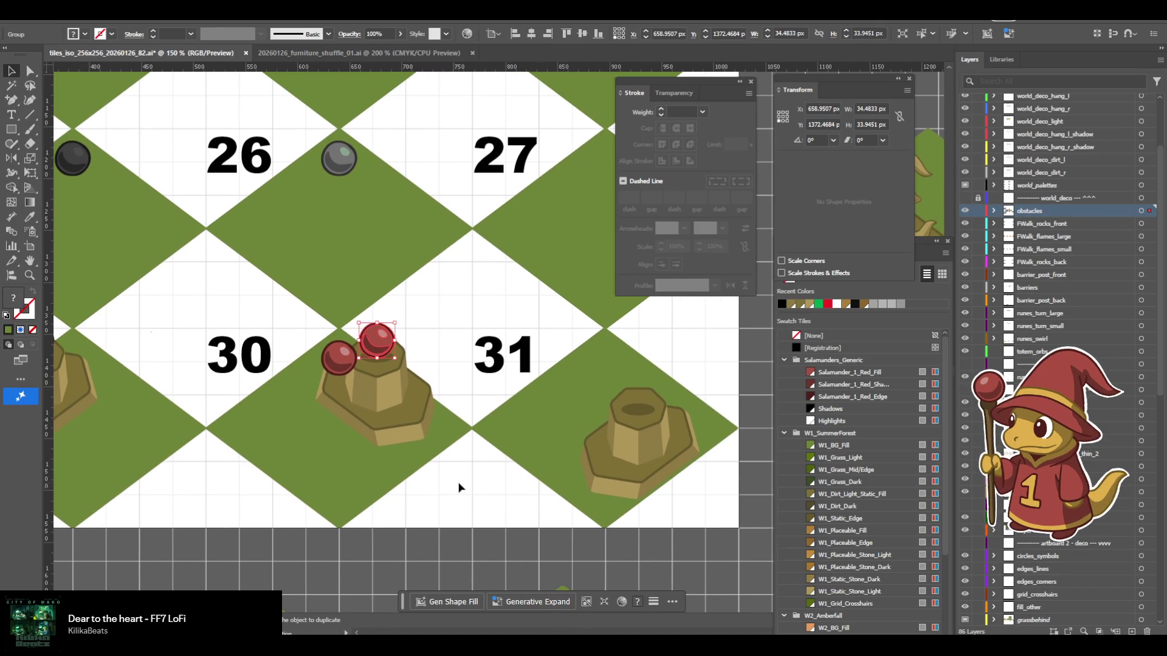
pyautogui.moveTo(379, 356); pyautogui.dragTo(346, 371)
pyautogui.hscroll(-5, 364, 395)
pyautogui.hscroll(4, 377, 425)
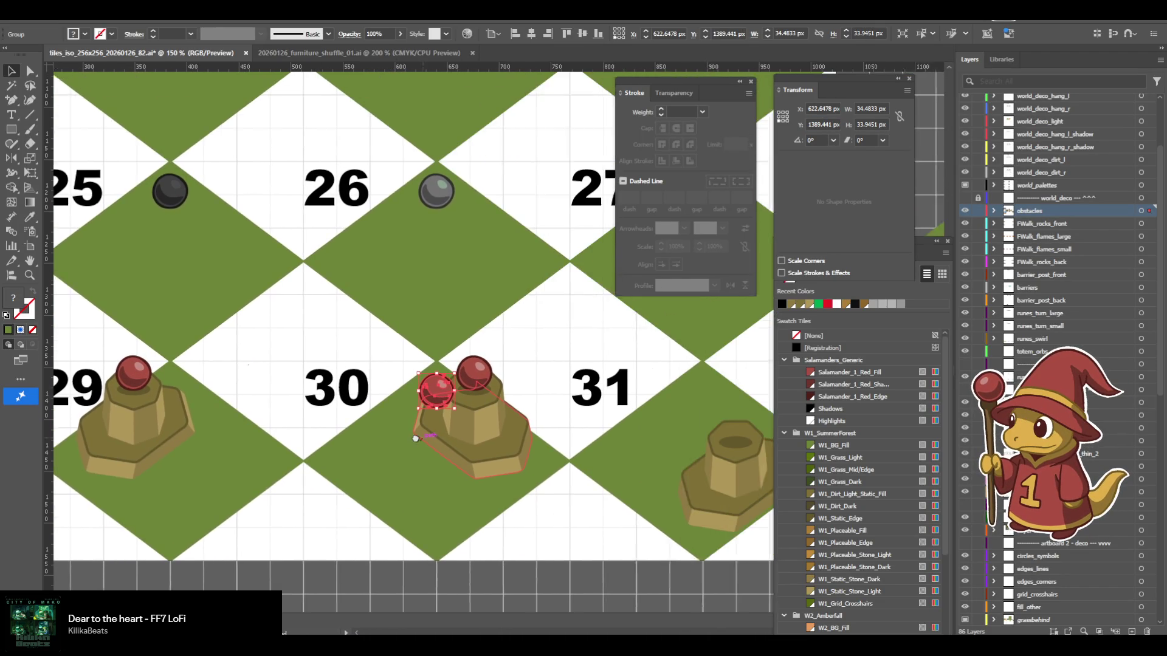
pyautogui.press('Delete')
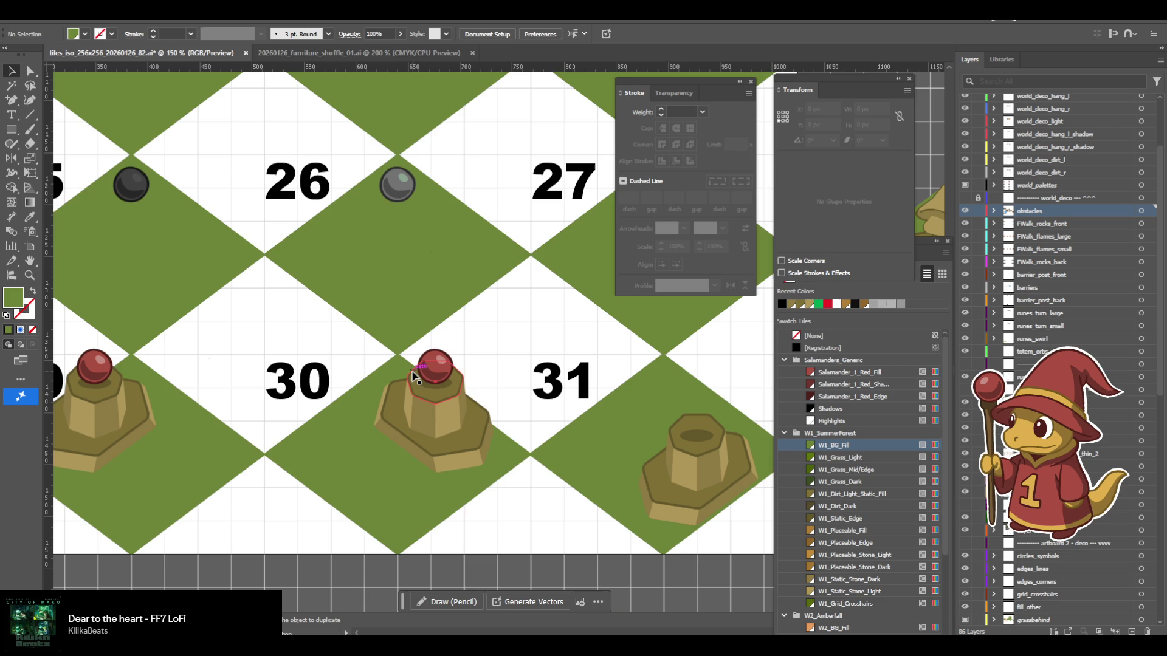
pyautogui.hscroll(-5, 425, 371)
pyautogui.click(411, 376)
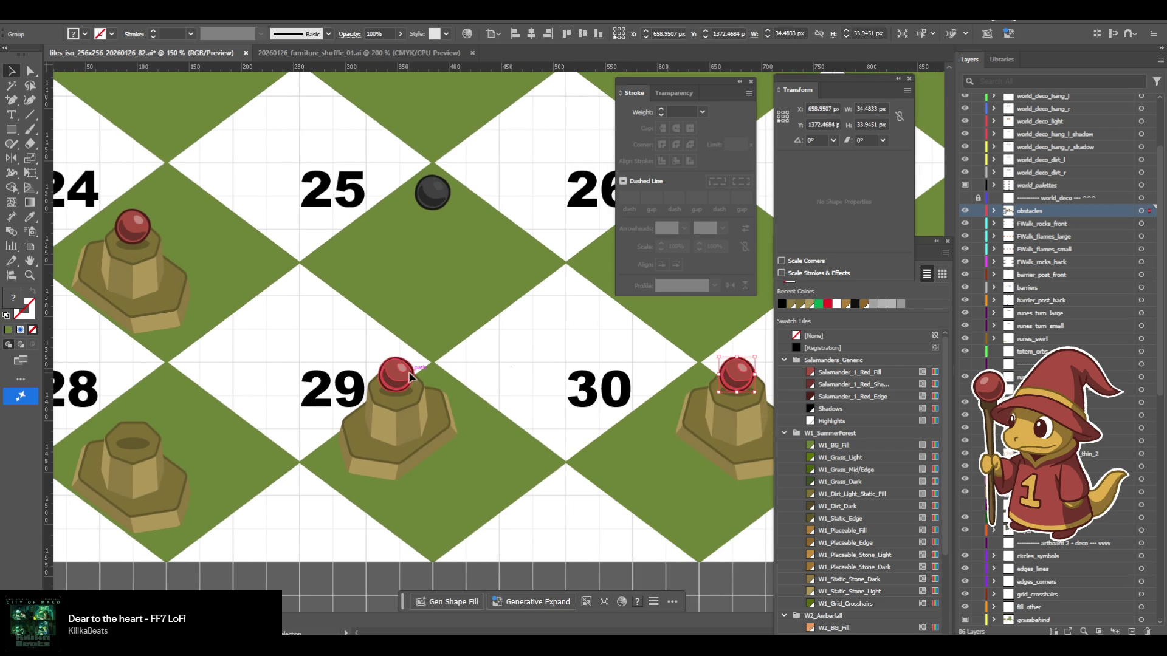
pyautogui.press('Delete')
# Select the obstacles on tiles 31 and 30, ending with the whole tile-30 obstacle group.
pyautogui.scroll(-5, 411, 376)
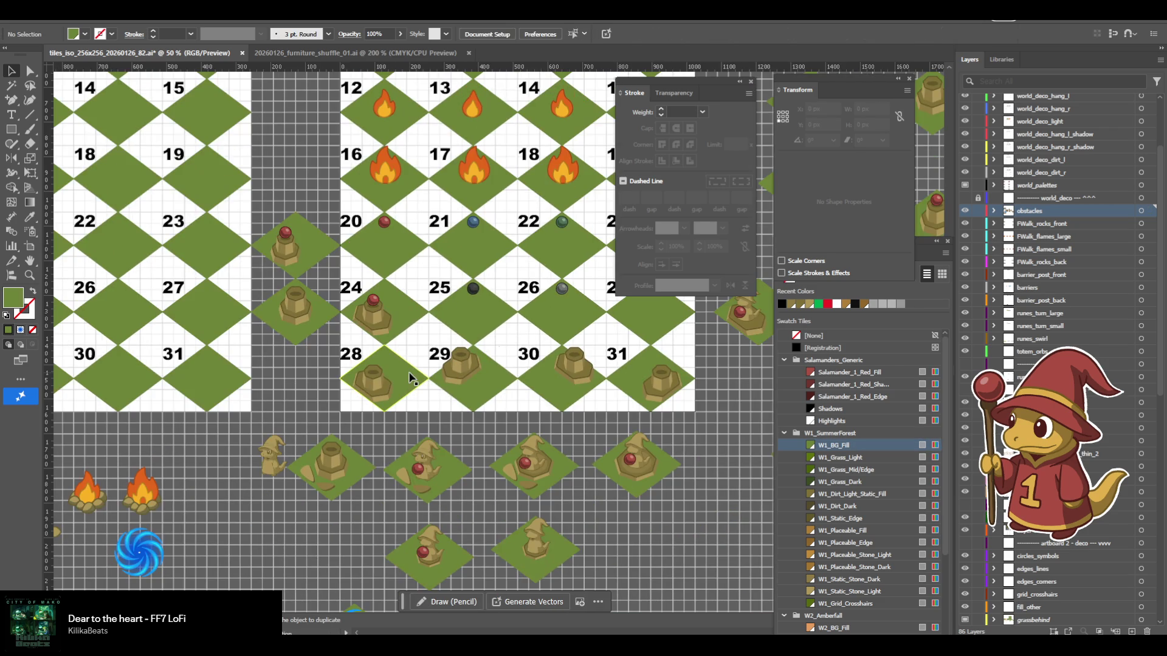
pyautogui.hscroll(5, 438, 389)
pyautogui.hscroll(-1, 449, 395)
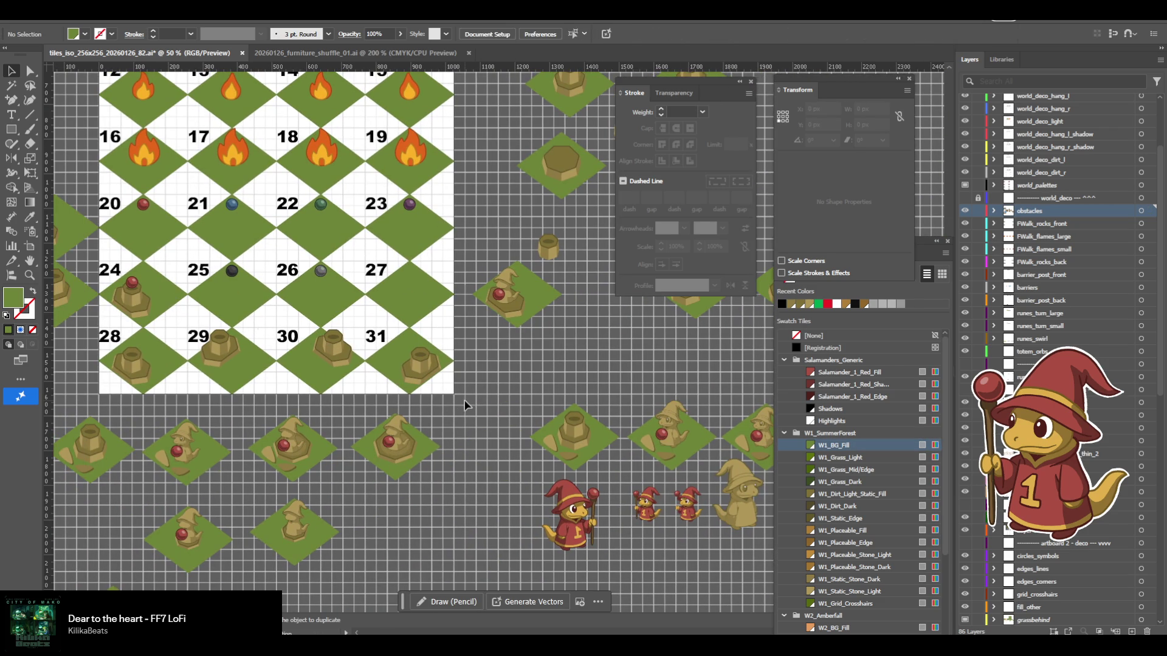
pyautogui.hscroll(-3, 389, 219)
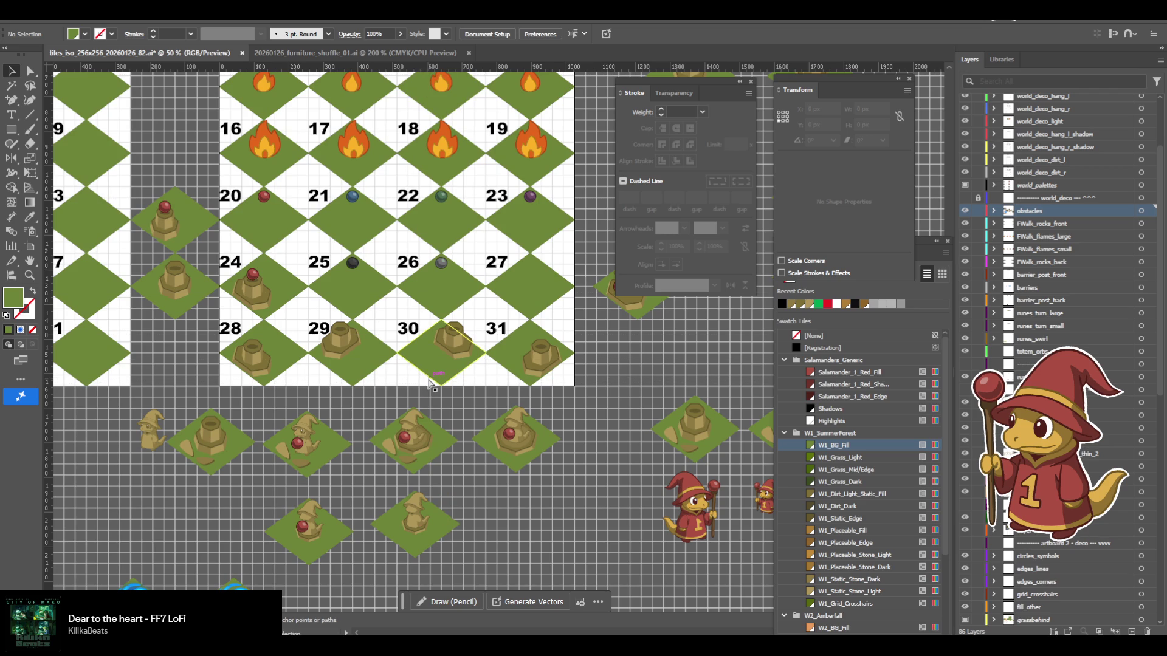
pyautogui.scroll(5, 429, 382)
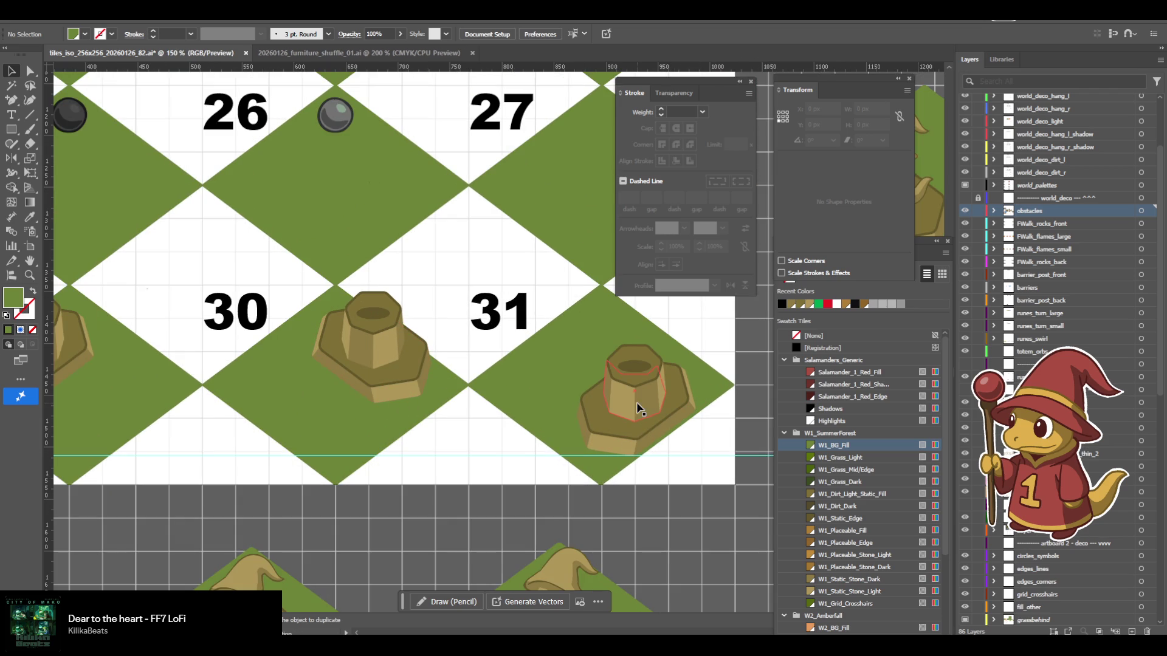
pyautogui.click(634, 424)
pyautogui.hscroll(-7, 668, 443)
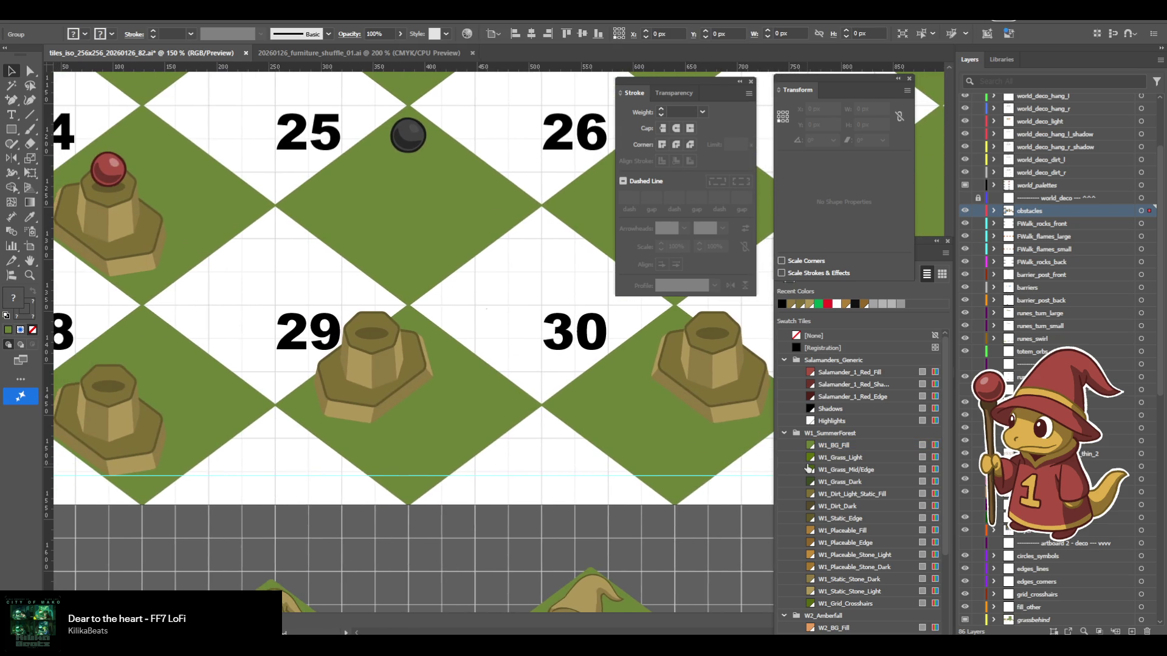
pyautogui.hscroll(2, 712, 470)
pyautogui.hotkey('ctrl', 'shift', 'a')
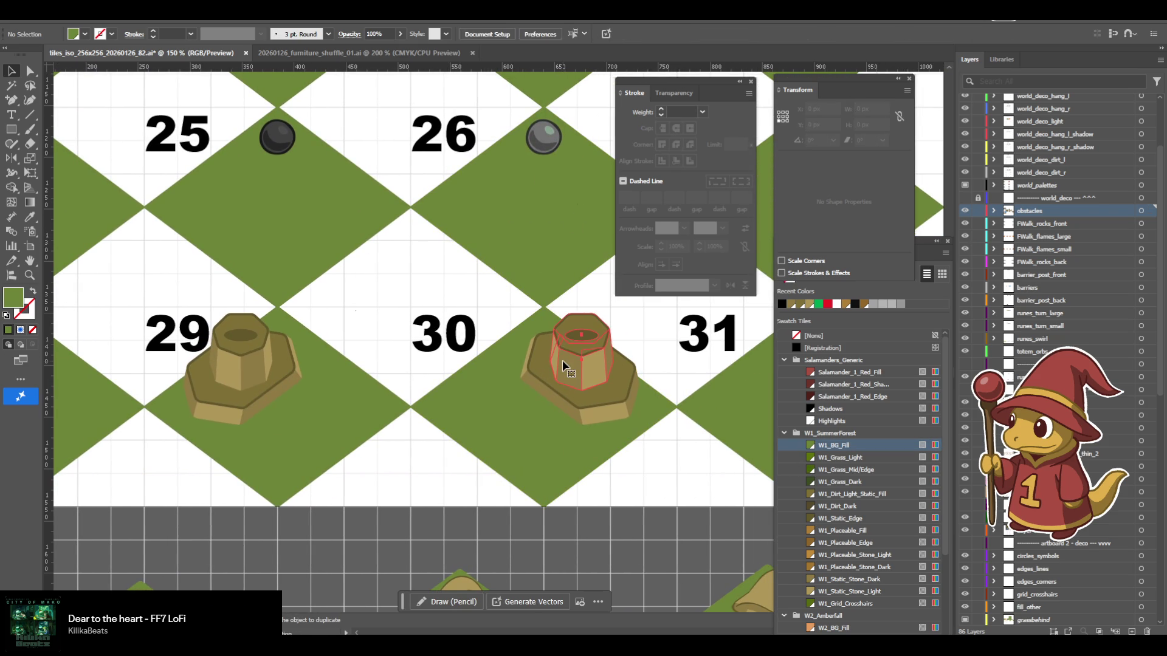
pyautogui.click(588, 399)
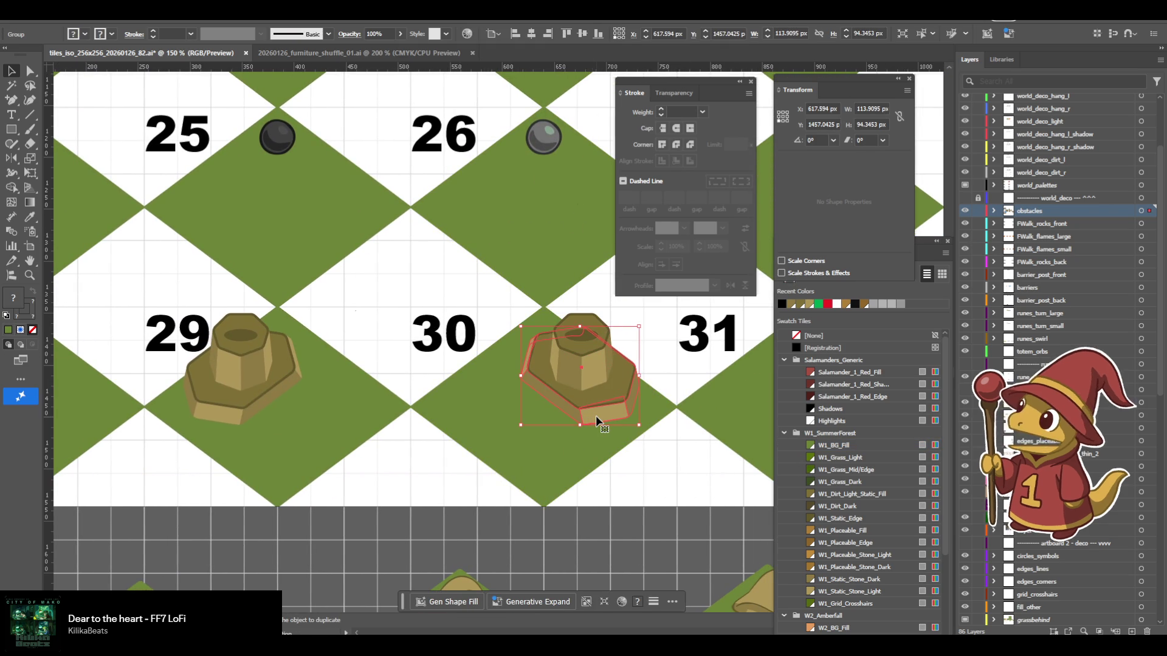
pyautogui.click(570, 426)
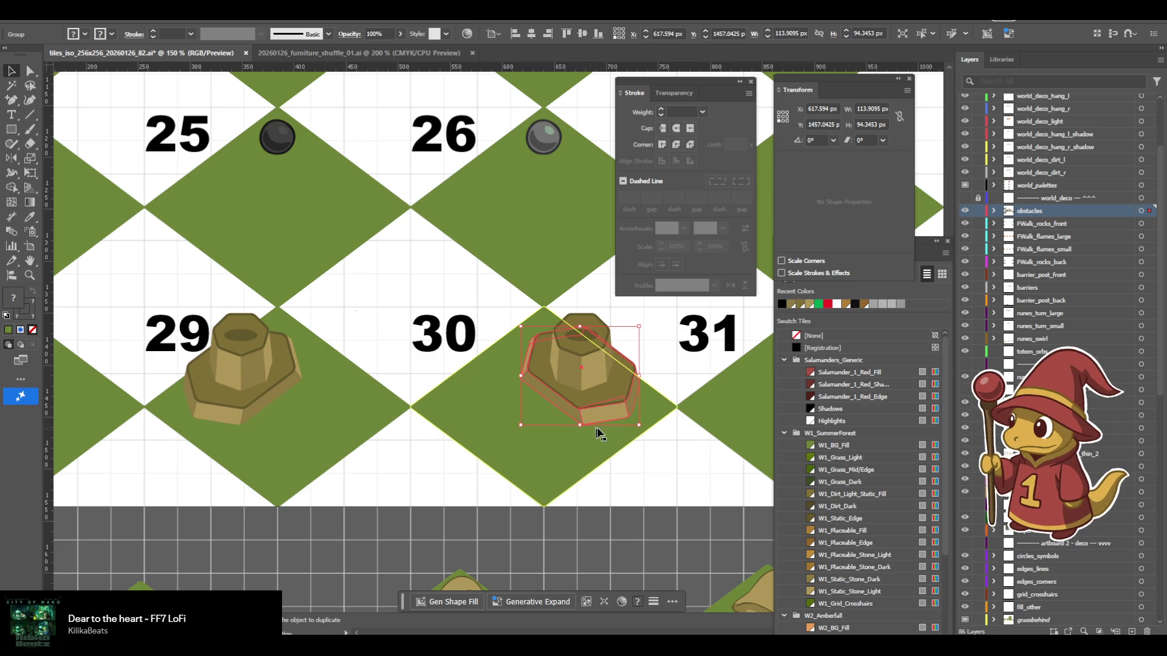
# Delete the tile-30 and tile-31 pedestal pieces, then undo that deletion.
pyautogui.hscroll(3, 638, 463)
pyautogui.hscroll(-6, 552, 468)
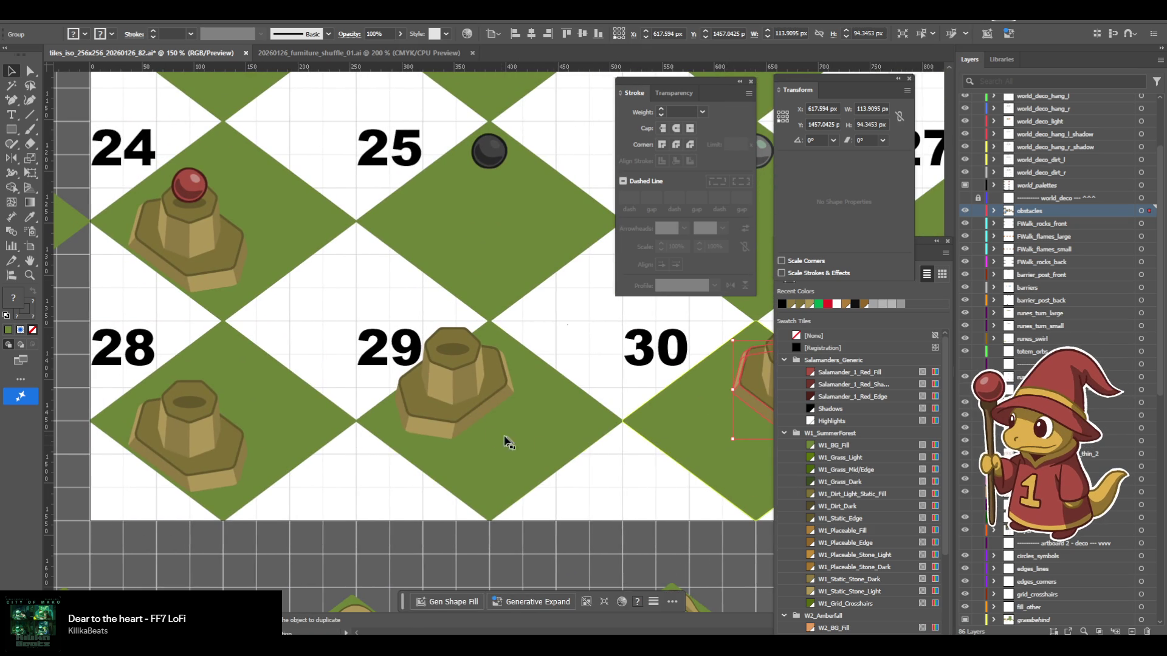
pyautogui.click(456, 412)
pyautogui.hscroll(6, 456, 412)
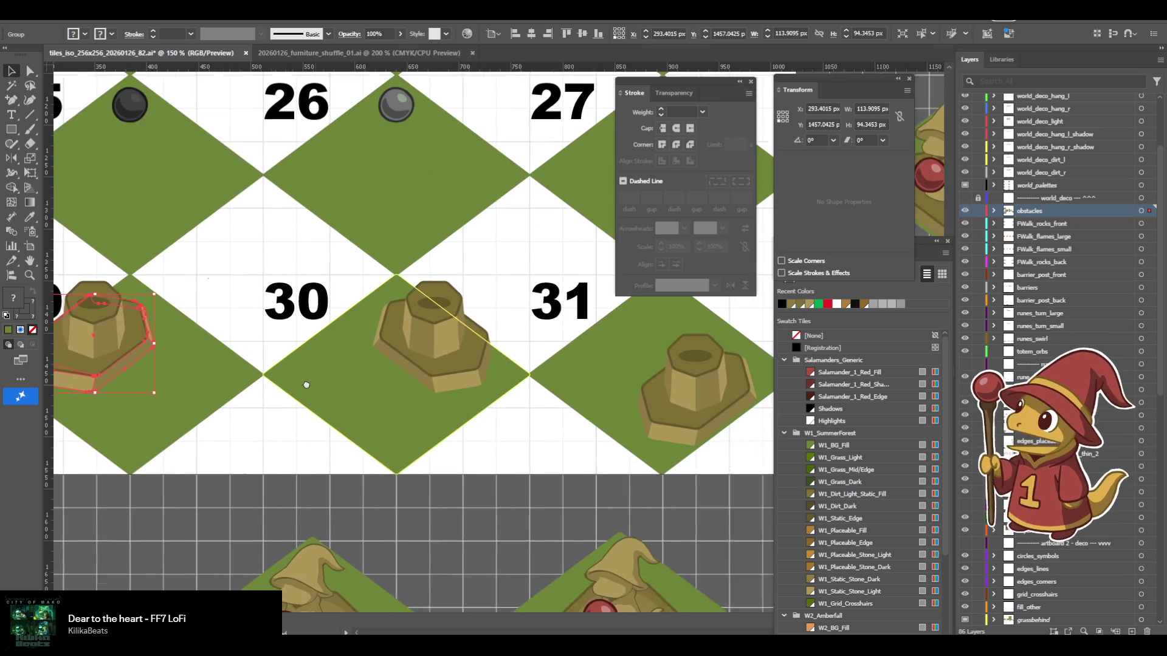
pyautogui.click(402, 316)
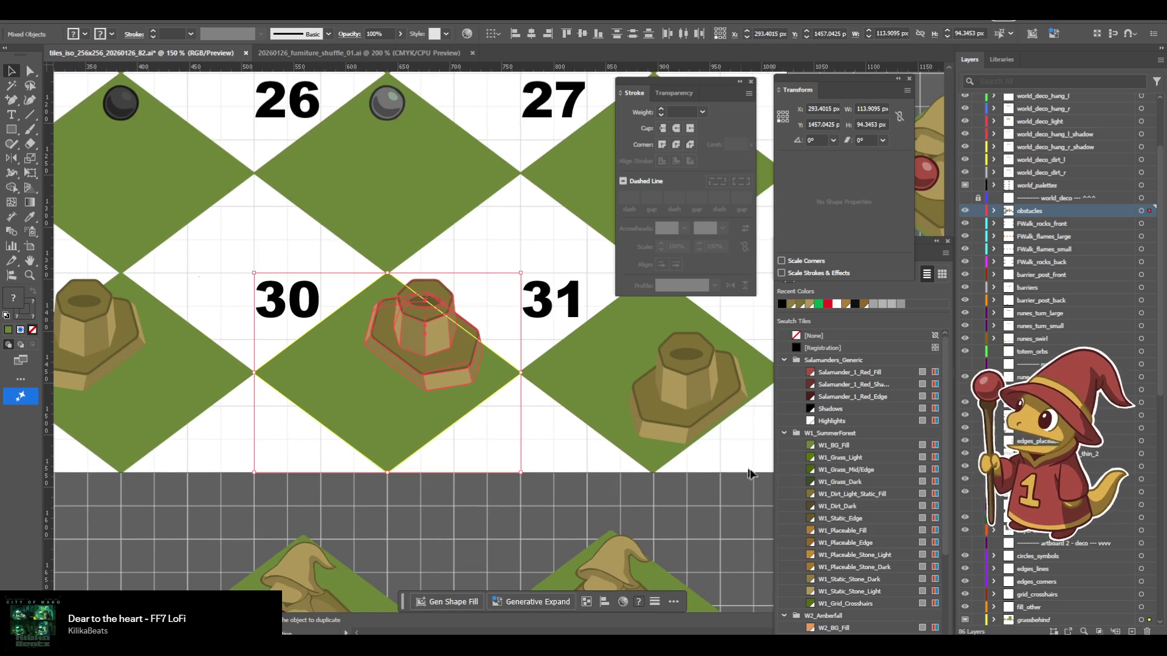
pyautogui.keyDown('shift'); pyautogui.click(589, 338); pyautogui.keyUp('shift')
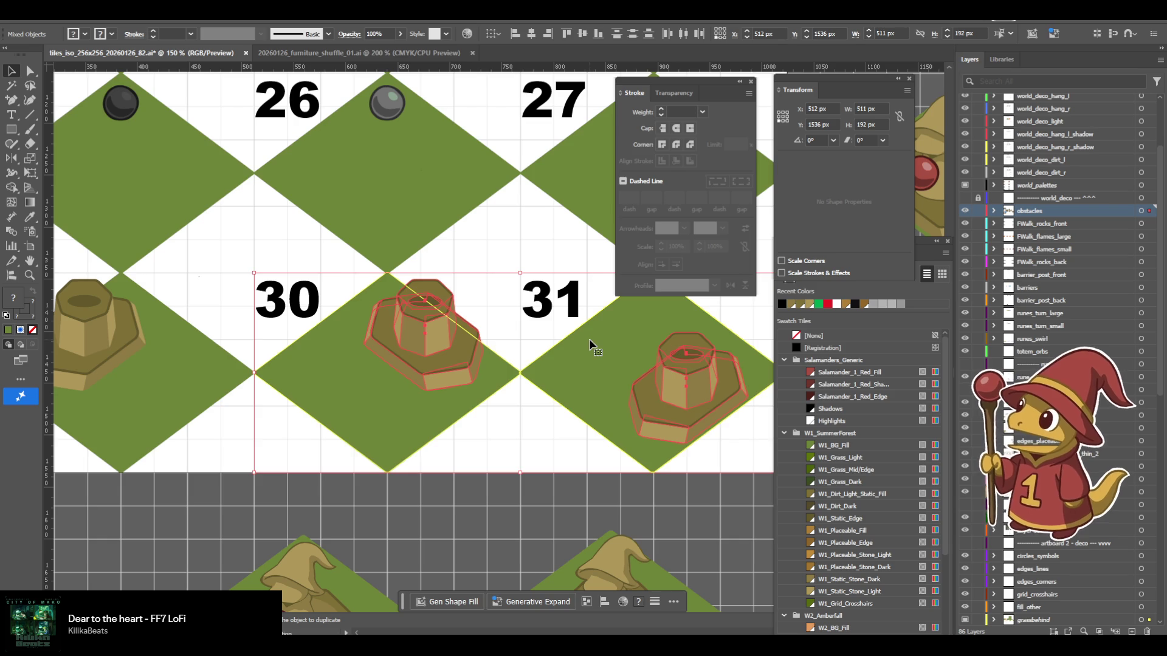
pyautogui.press('Delete')
pyautogui.hscroll(-6, 405, 382)
pyautogui.hscroll(-6, 405, 382)
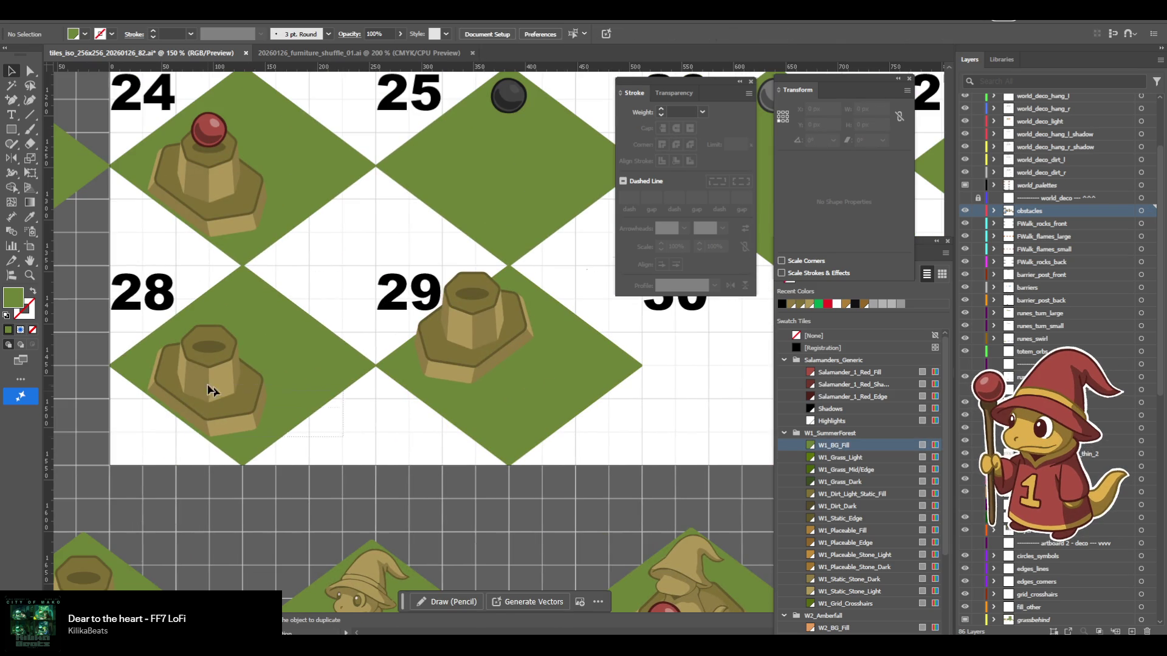
pyautogui.hotkey('ctrl', 'z')
pyautogui.hotkey('ctrl', 'z')
pyautogui.hotkey('ctrl', 'z')
# Duplicate the tile-28 pedestal onto a new tile below the grid.
pyautogui.hscroll(3, 330, 416)
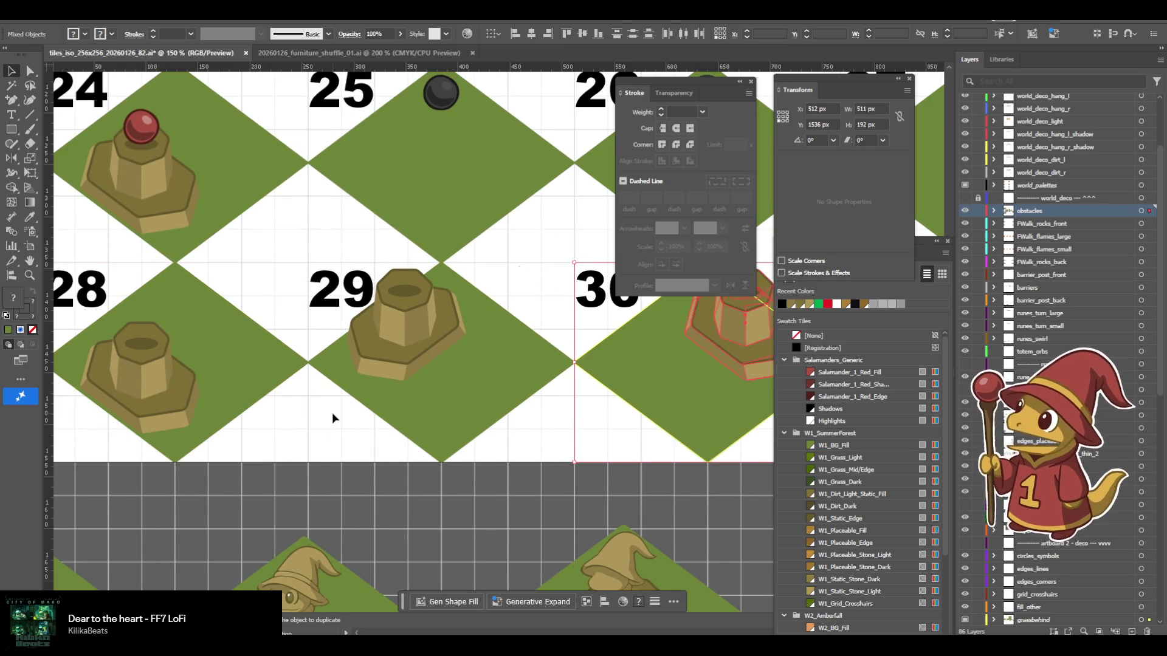
pyautogui.moveTo(273, 432)
pyautogui.mouseDown()
pyautogui.moveTo(92, 435)
pyautogui.moveTo(373, 448)
pyautogui.mouseUp()
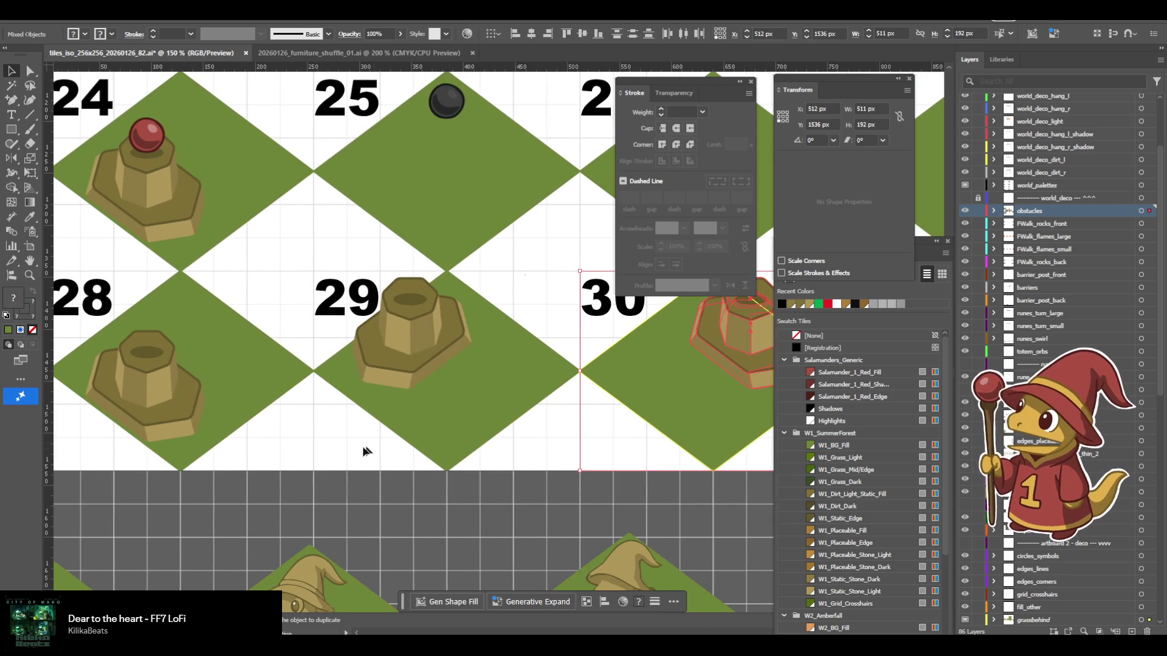
pyautogui.click(182, 387)
pyautogui.hscroll(2, 179, 391)
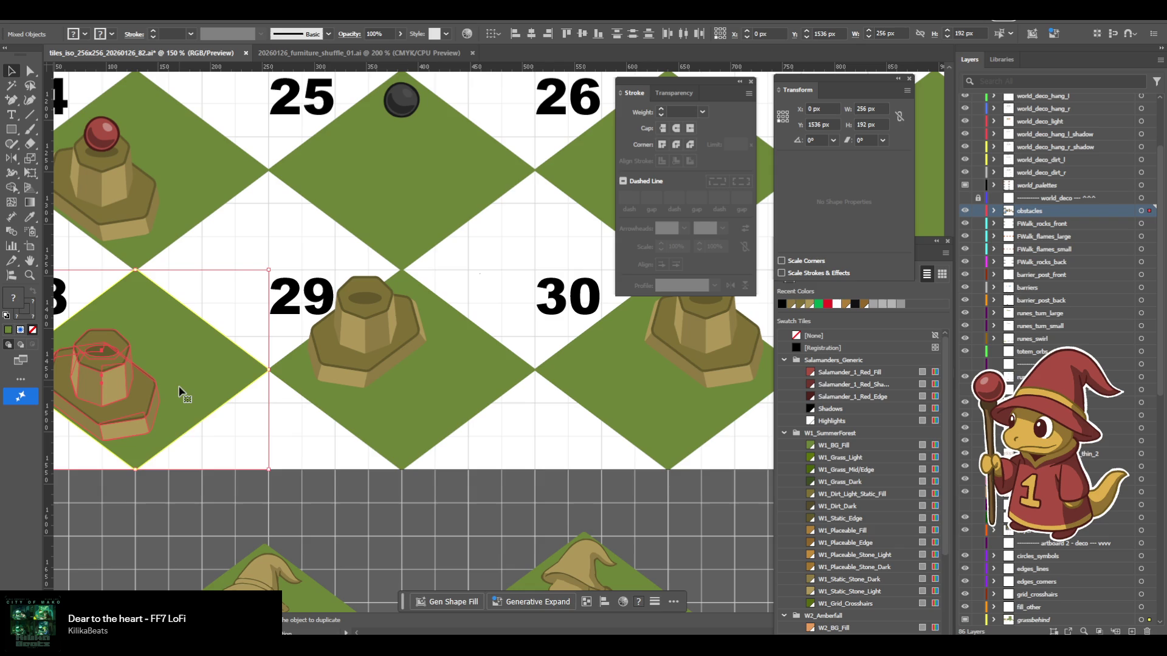
pyautogui.moveTo(240, 421); pyautogui.dragTo(604, 530)
# Reflect the pedestal copy vertically and drag it up into the slot-31 area.
pyautogui.click(116, 11)
pyautogui.moveTo(133, 27)
pyautogui.click(292, 72)
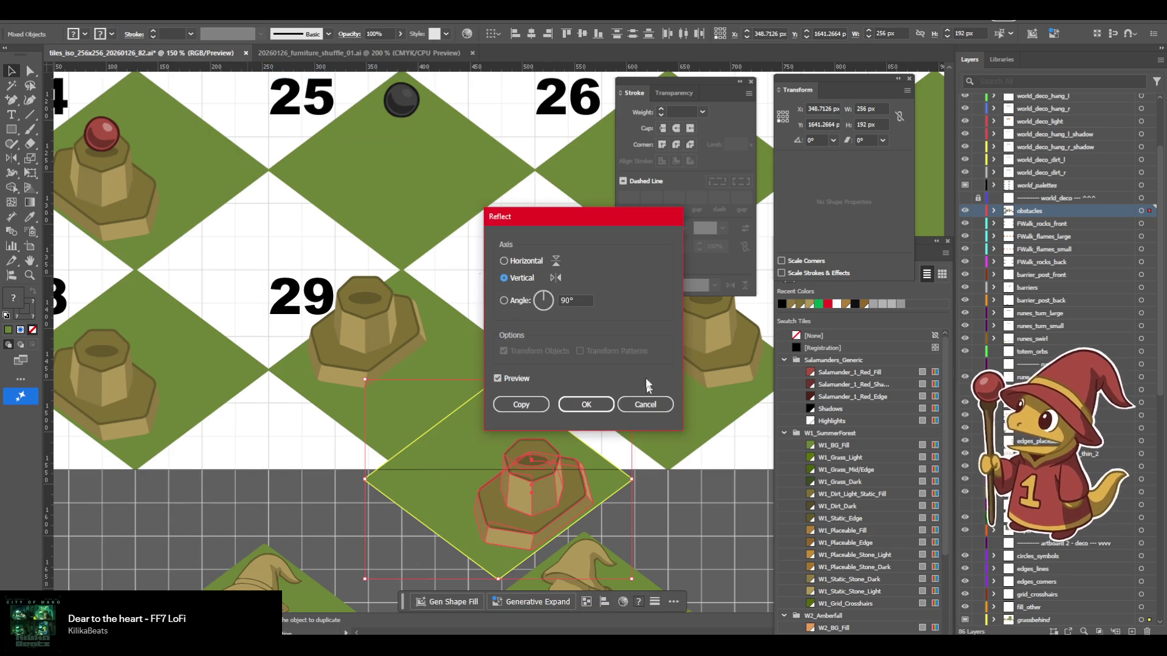
pyautogui.press('Return')
pyautogui.hscroll(5, 389, 426)
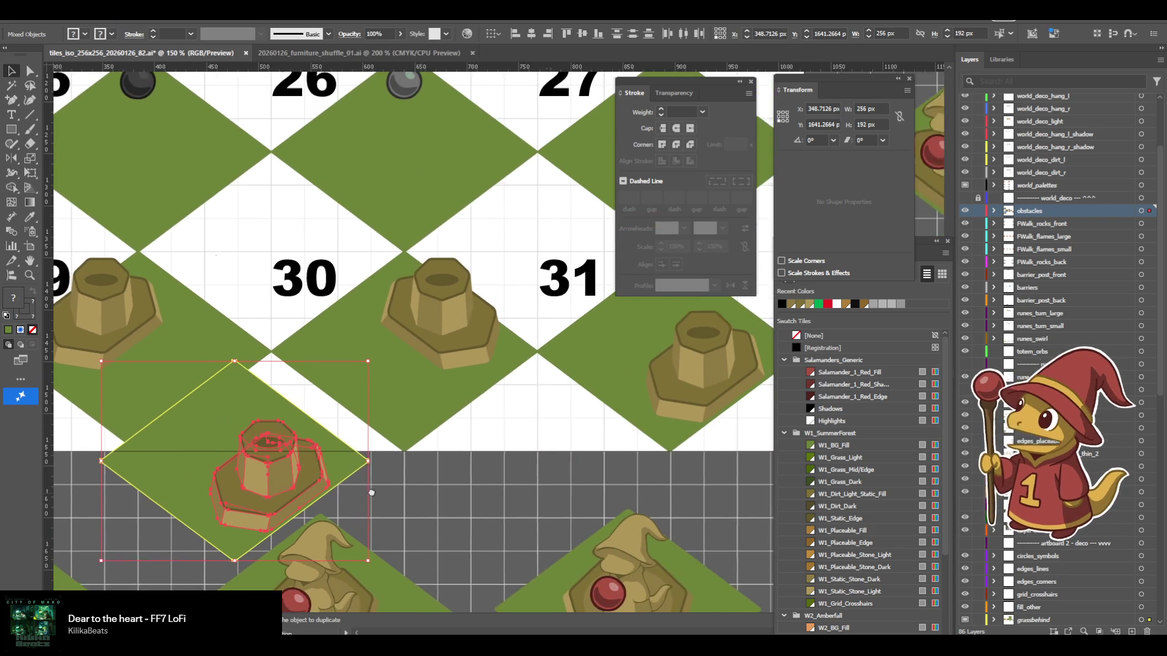
pyautogui.moveTo(294, 452); pyautogui.dragTo(587, 350)
pyautogui.scroll(1, 587, 350)
pyautogui.hscroll(-3, 587, 351)
pyautogui.moveTo(419, 425)
pyautogui.mouseDown()
pyautogui.moveTo(370, 316)
pyautogui.moveTo(382, 330)
pyautogui.mouseUp()
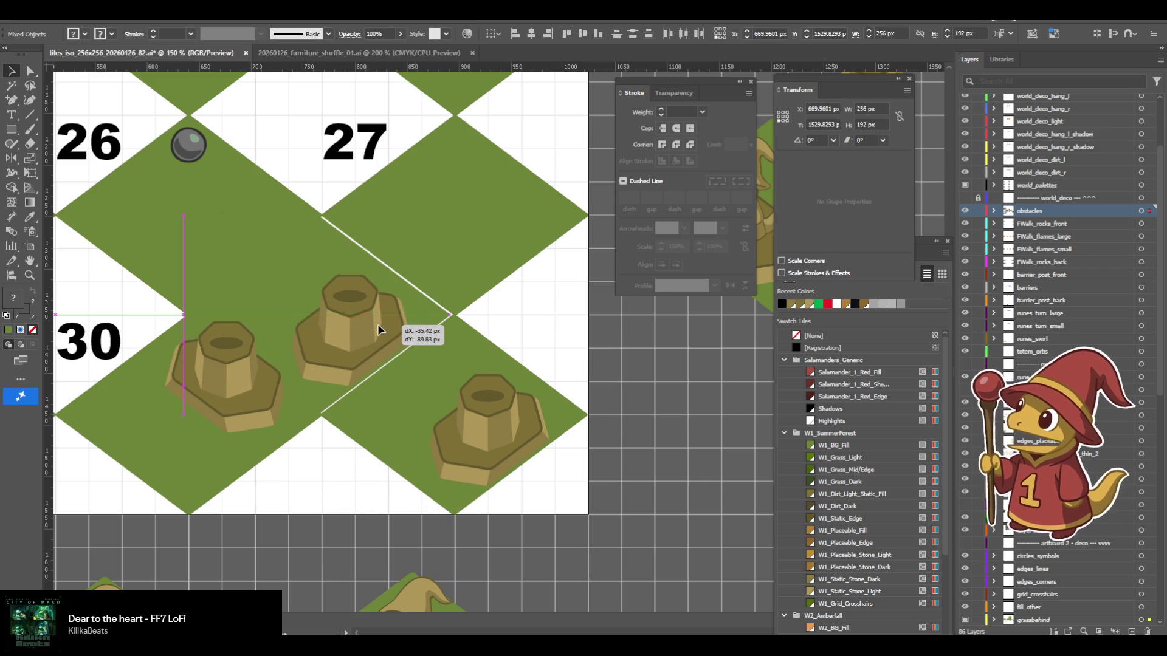
# Position the tile-31 pedestal at X 768 px and Y 1344 px (192*6).
pyautogui.click(485, 387)
pyautogui.press('Delete')
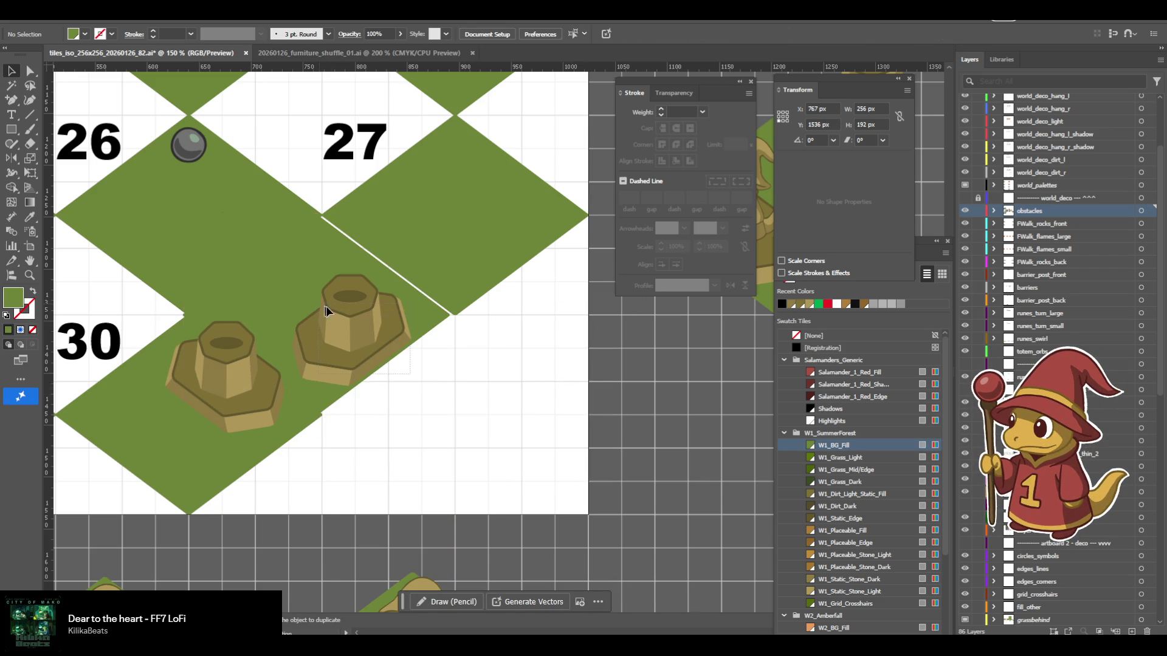
pyautogui.hotkey('ctrl', 'z')
pyautogui.hotkey('ctrl', 'z')
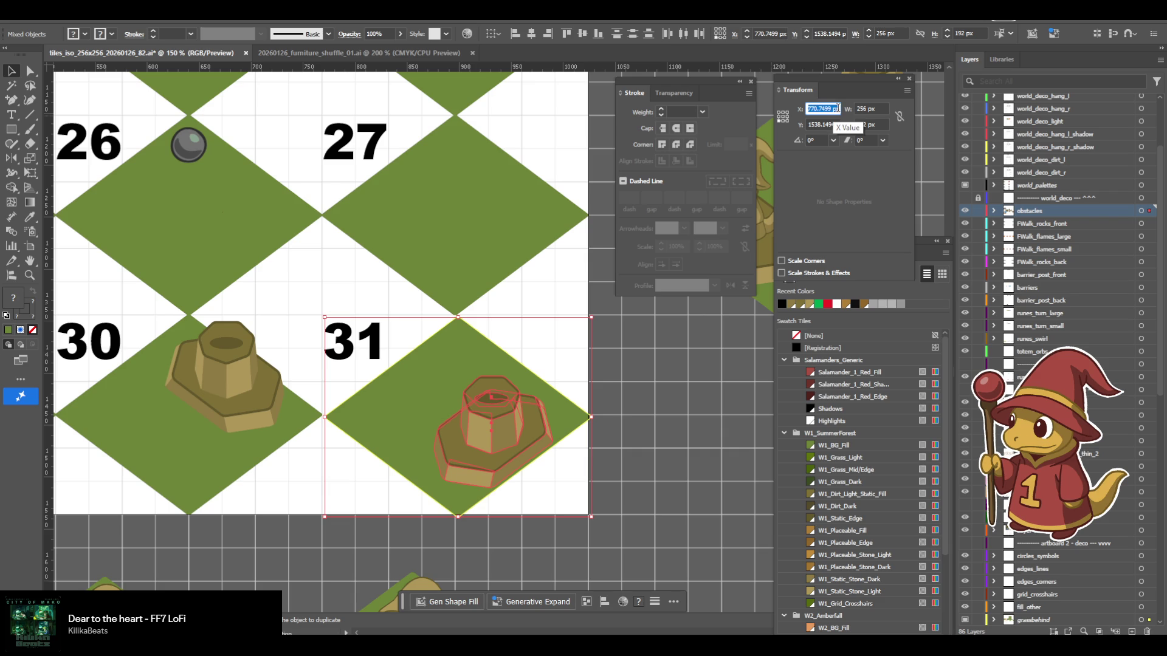
pyautogui.write('256*3')
pyautogui.press('Return')
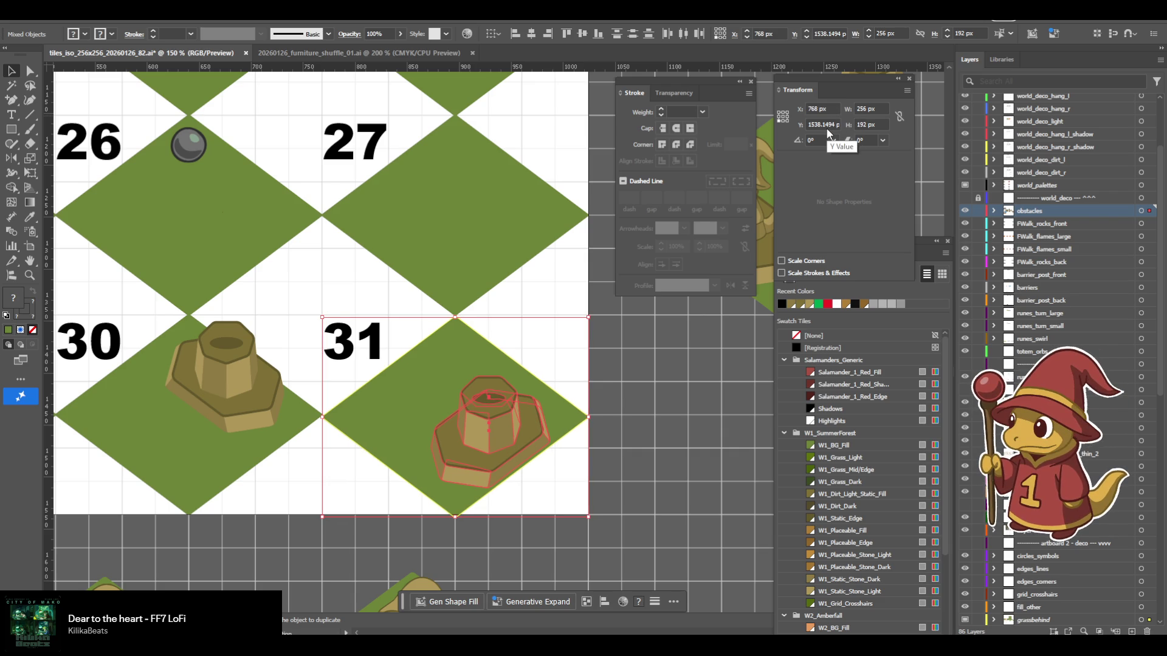
pyautogui.write('1152')
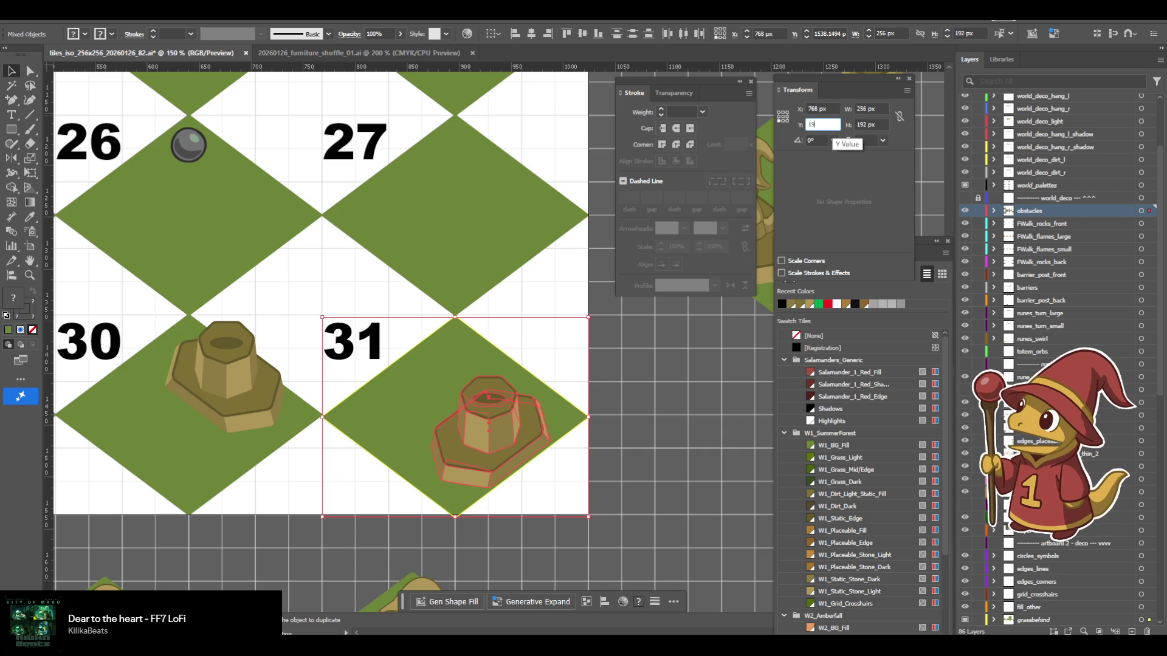
pyautogui.press('Return')
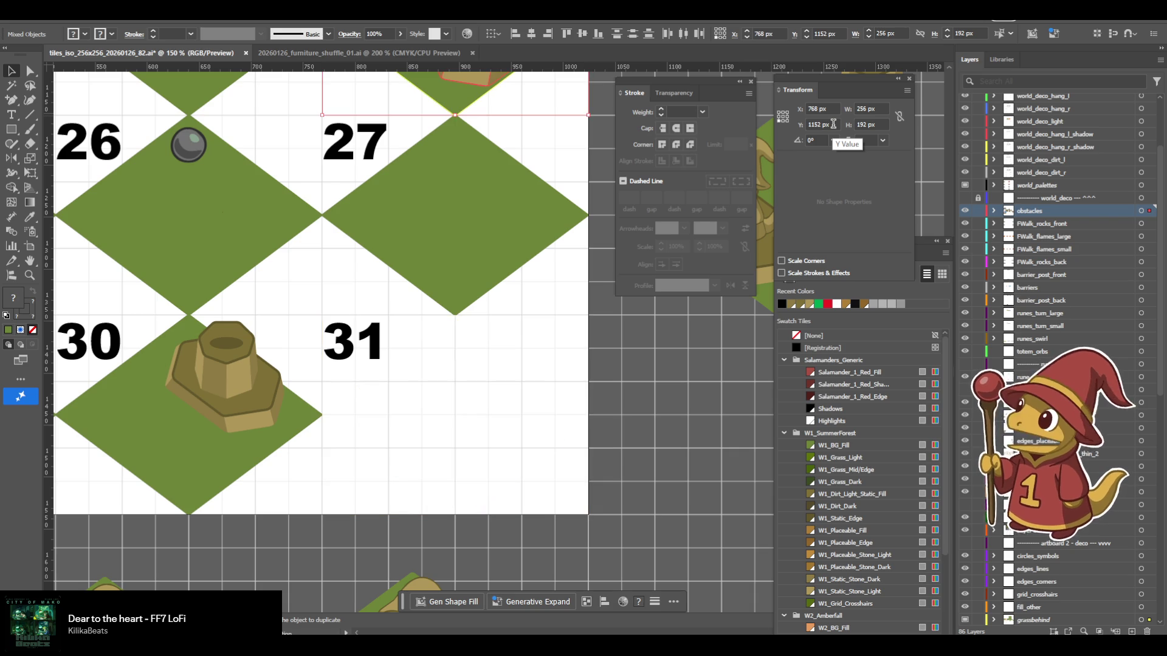
pyautogui.click(834, 124)
pyautogui.write('192*6')
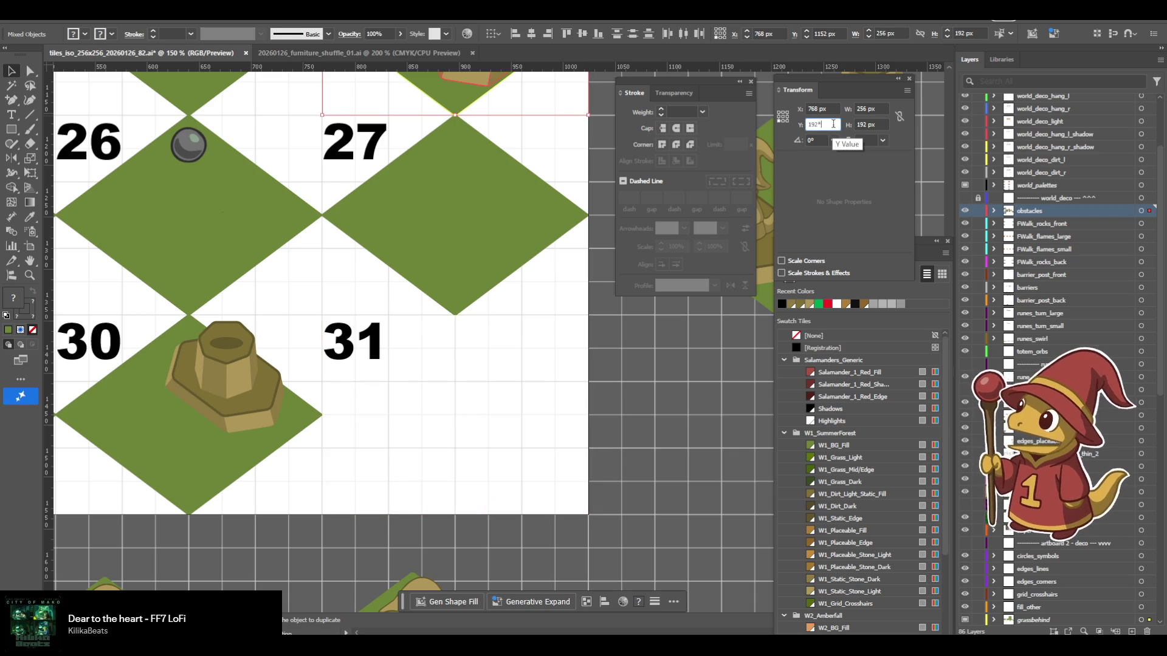
pyautogui.press('Return')
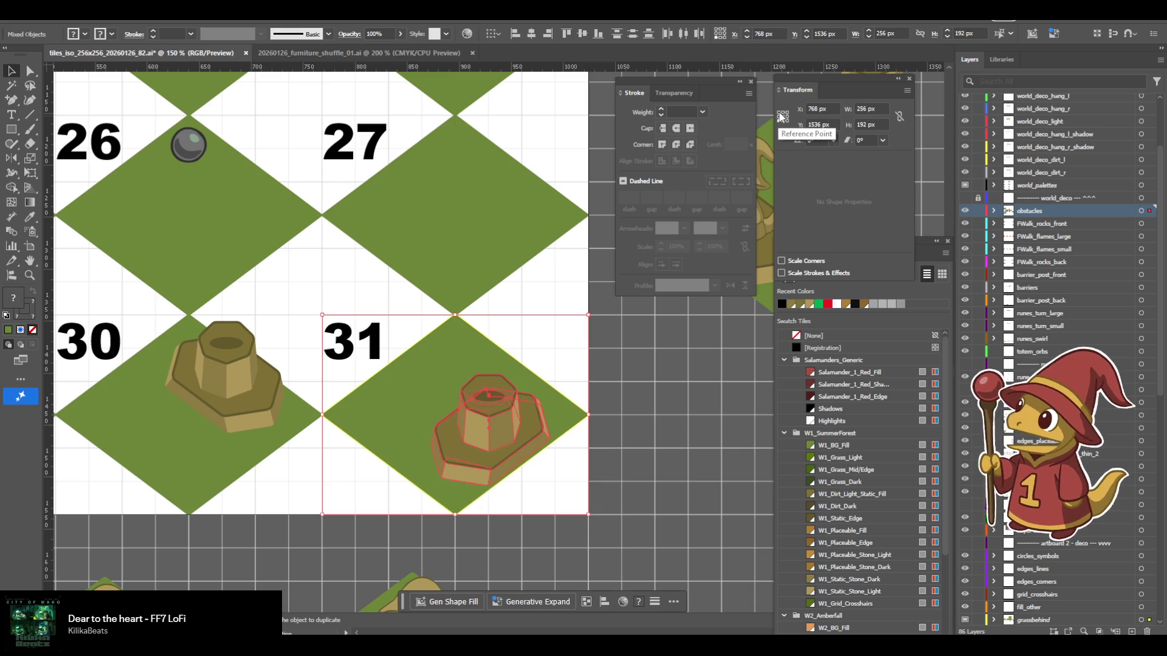
pyautogui.click(672, 463)
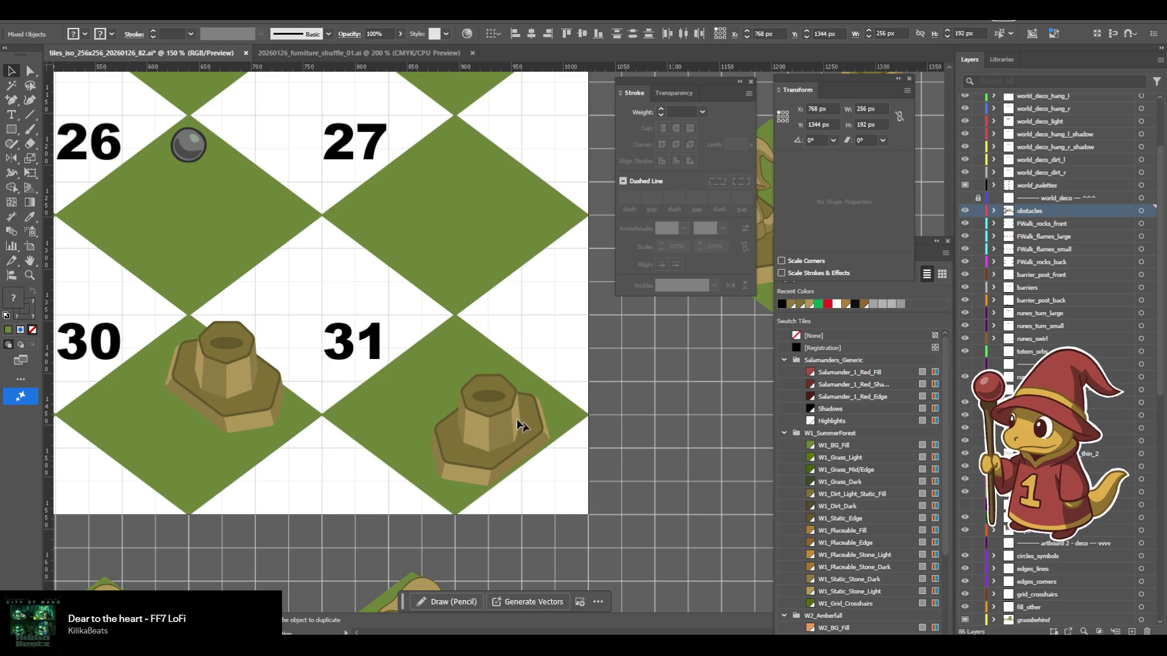
pyautogui.hscroll(-1, 373, 367)
# Delete tile 30 together with its pedestal.
pyautogui.hscroll(-10, 373, 367)
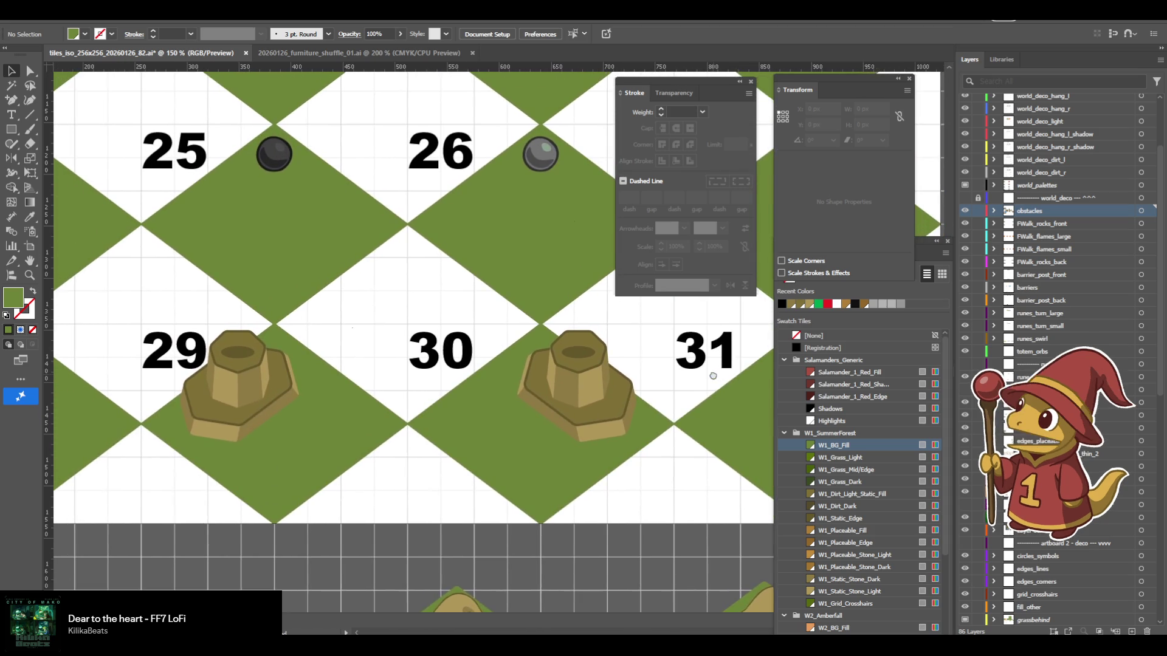
pyautogui.moveTo(555, 478); pyautogui.dragTo(481, 390)
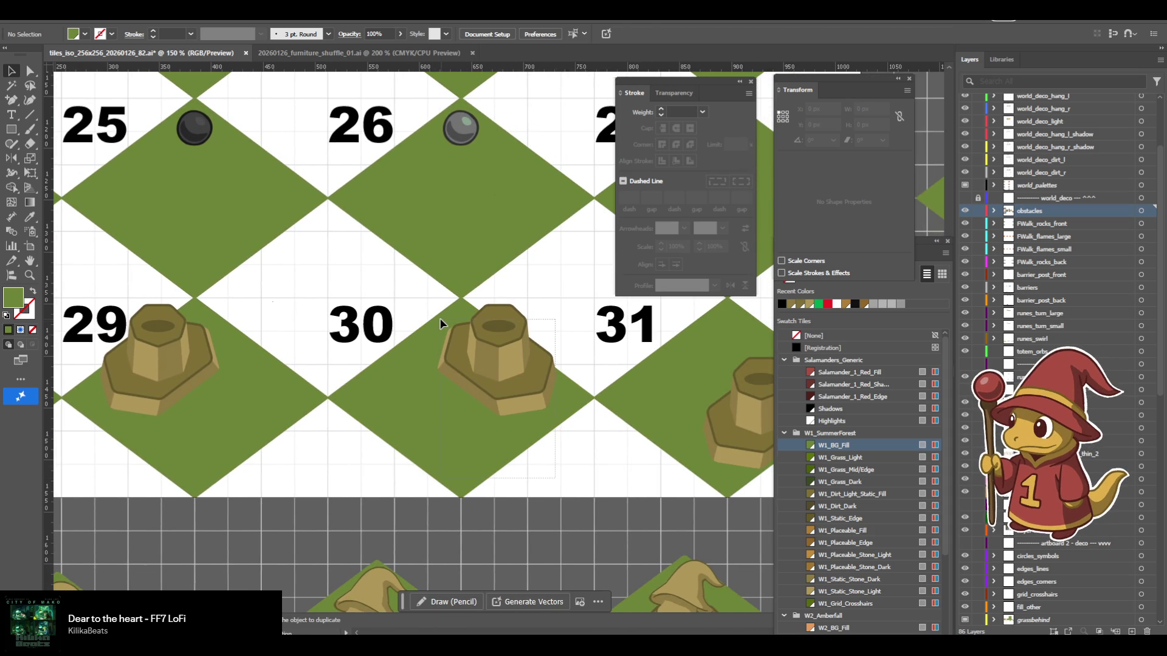
pyautogui.moveTo(440, 324); pyautogui.dragTo(438, 321)
pyautogui.press('Delete')
# Reflect the selected pedestal tile to make a mirrored copy.
pyautogui.moveTo(294, 452)
pyautogui.mouseDown()
pyautogui.moveTo(120, 330)
pyautogui.moveTo(361, 373)
pyautogui.mouseUp()
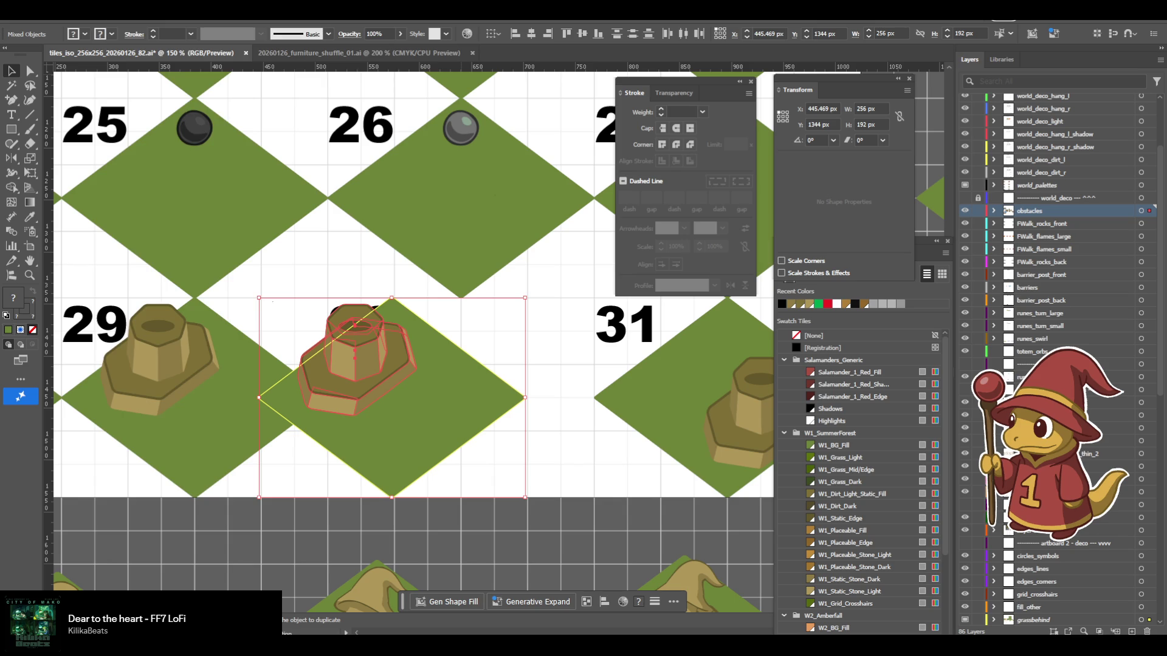
pyautogui.click(107, 10)
pyautogui.moveTo(121, 27)
pyautogui.click(307, 73)
pyautogui.click(602, 409)
pyautogui.write('256*')
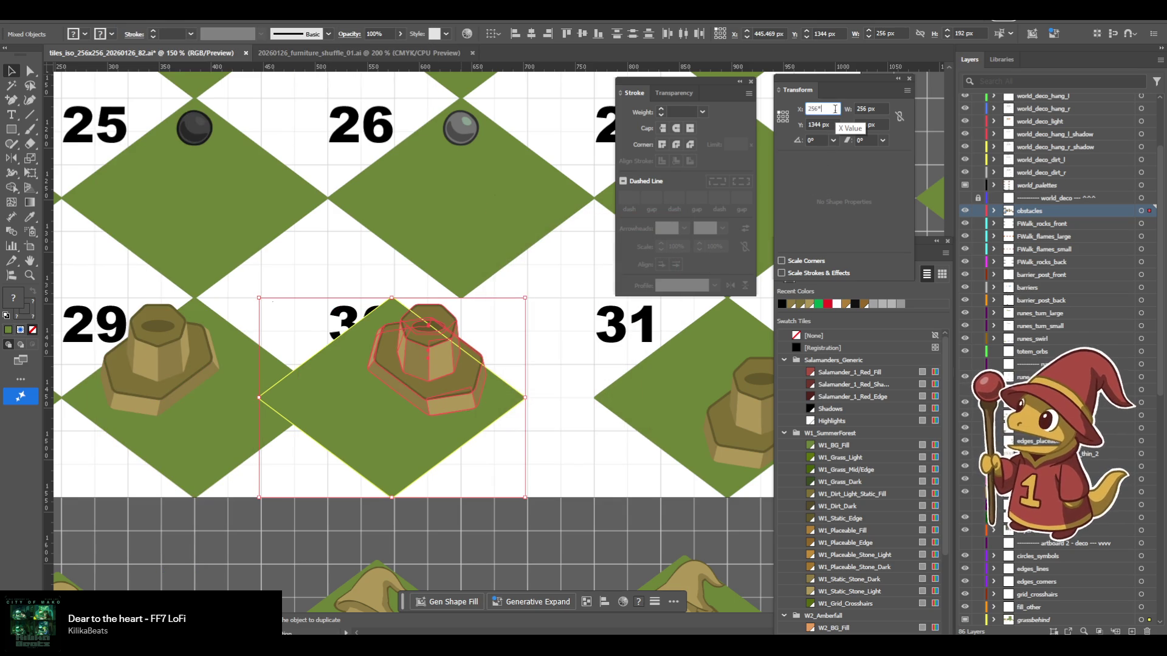
# Move the mirrored tile to X 512 px (768-256), placing it in slot 30.
pyautogui.write('768')
pyautogui.press('Return')
pyautogui.click(835, 108)
pyautogui.write('-256')
pyautogui.press('Return')
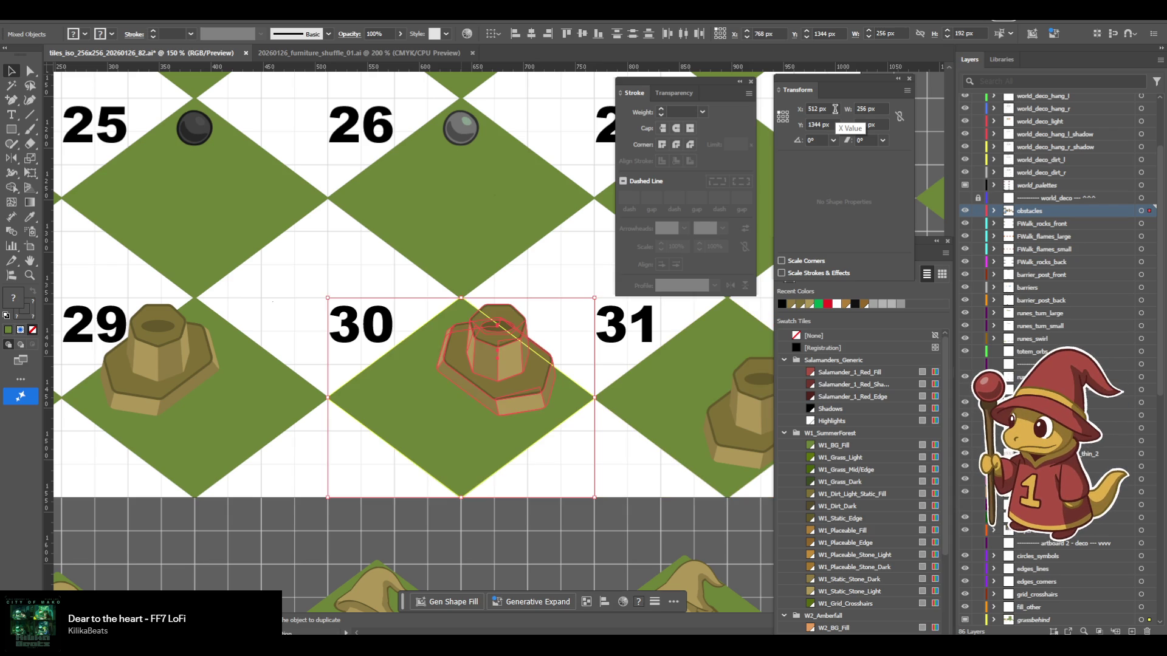
pyautogui.click(632, 477)
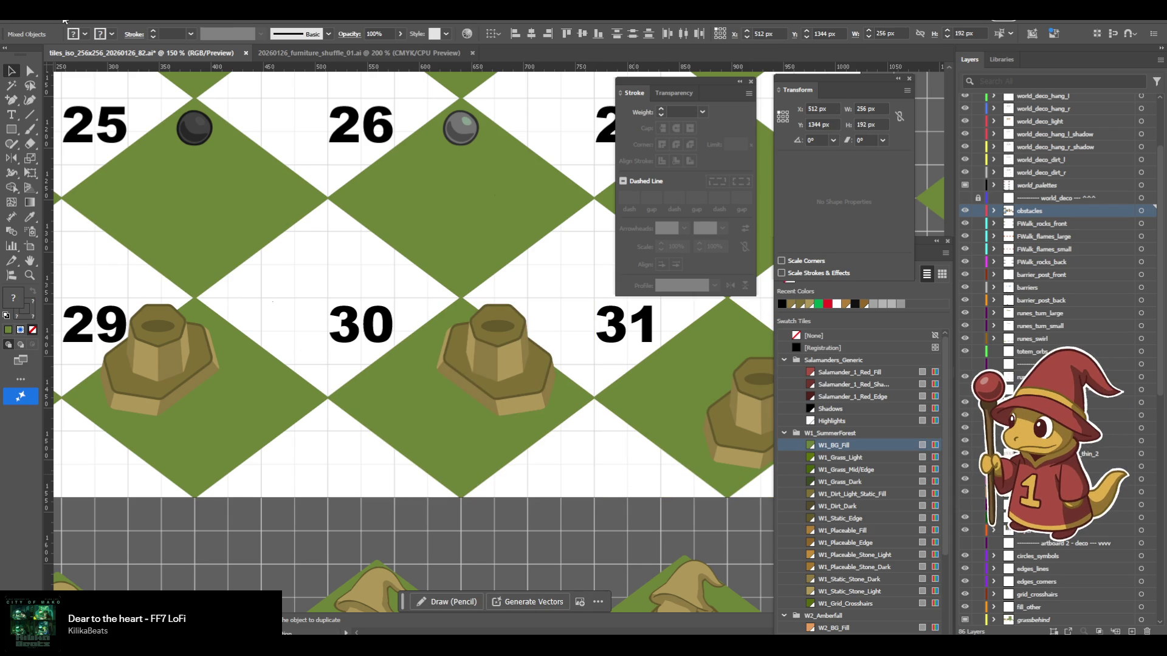
pyautogui.click(64, 20)
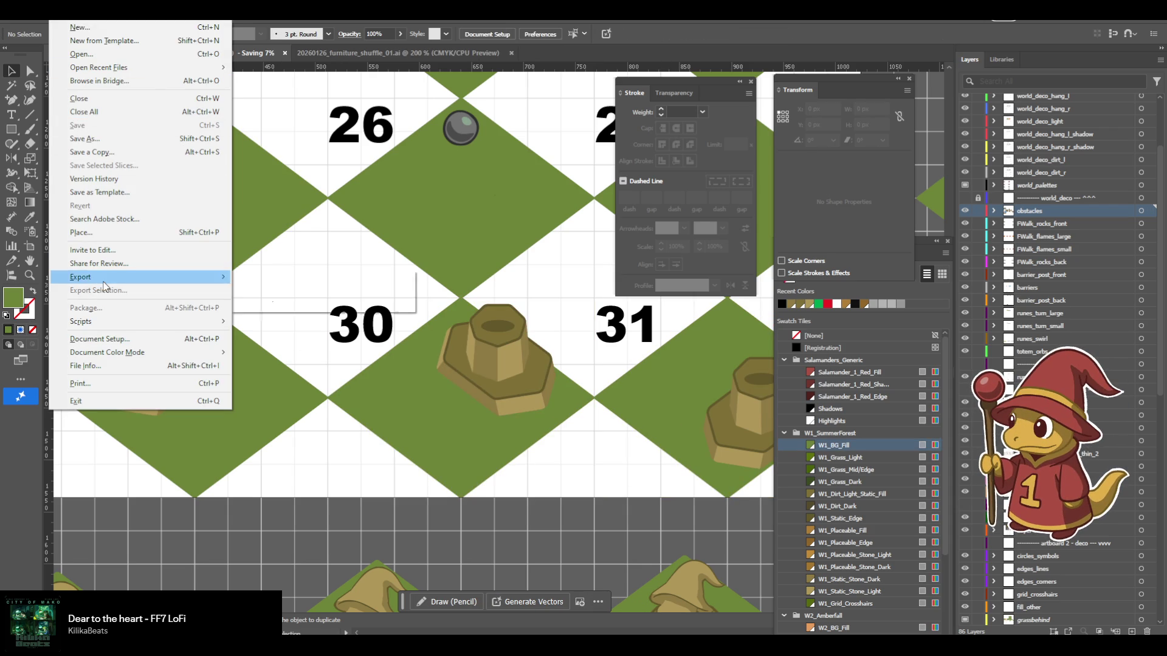
# Export the artwork as s_sheet PNGs with Art Optimized (Supersampling) anti-aliasing, replacing the old files.
pyautogui.moveTo(152, 278)
pyautogui.click(268, 290)
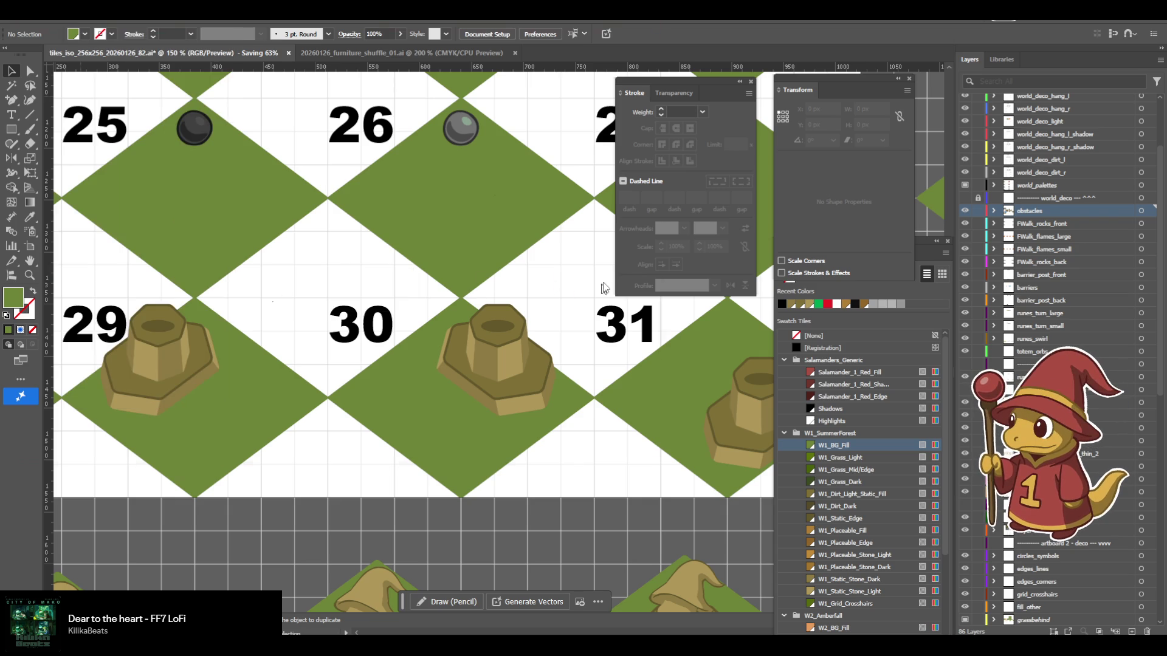
pyautogui.write('s_sheet')
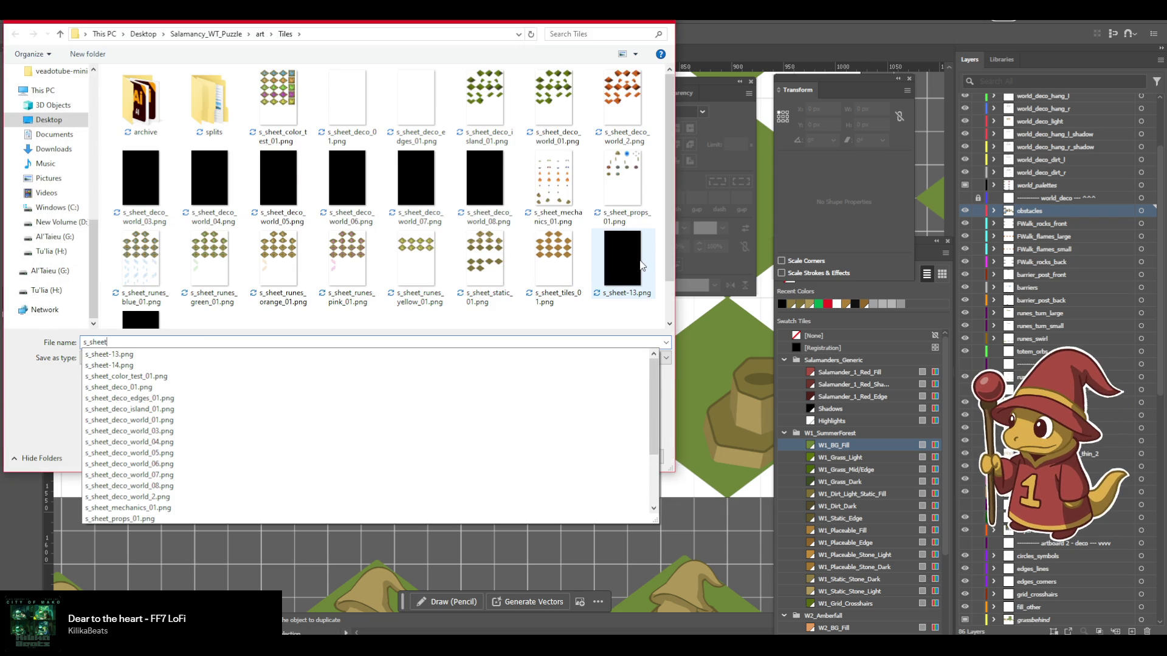
pyautogui.press('Escape')
pyautogui.press('Escape')
pyautogui.click(608, 340)
pyautogui.click(584, 355)
pyautogui.click(608, 512)
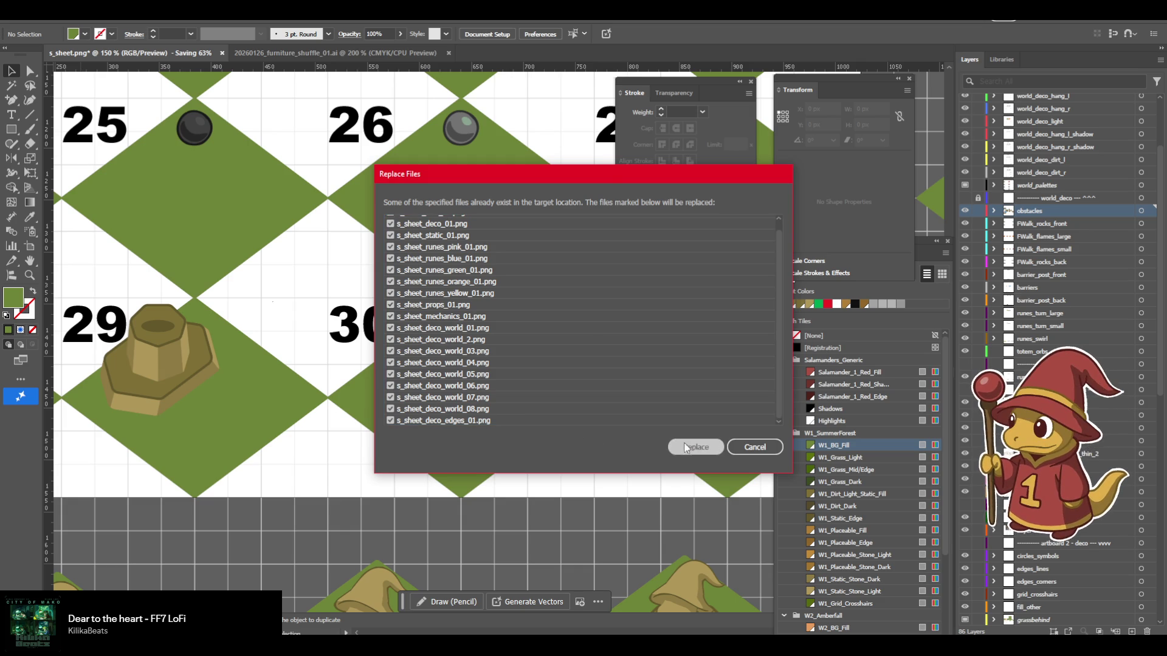
pyautogui.click(686, 448)
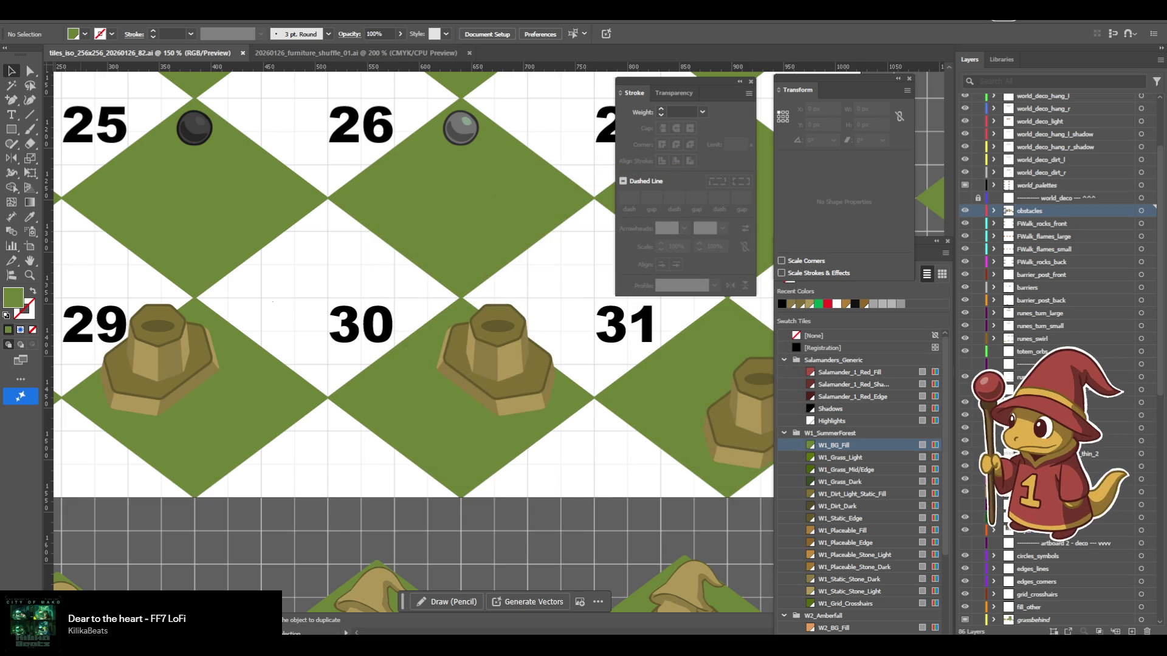
pyautogui.hotkey('alt', 'Tab')
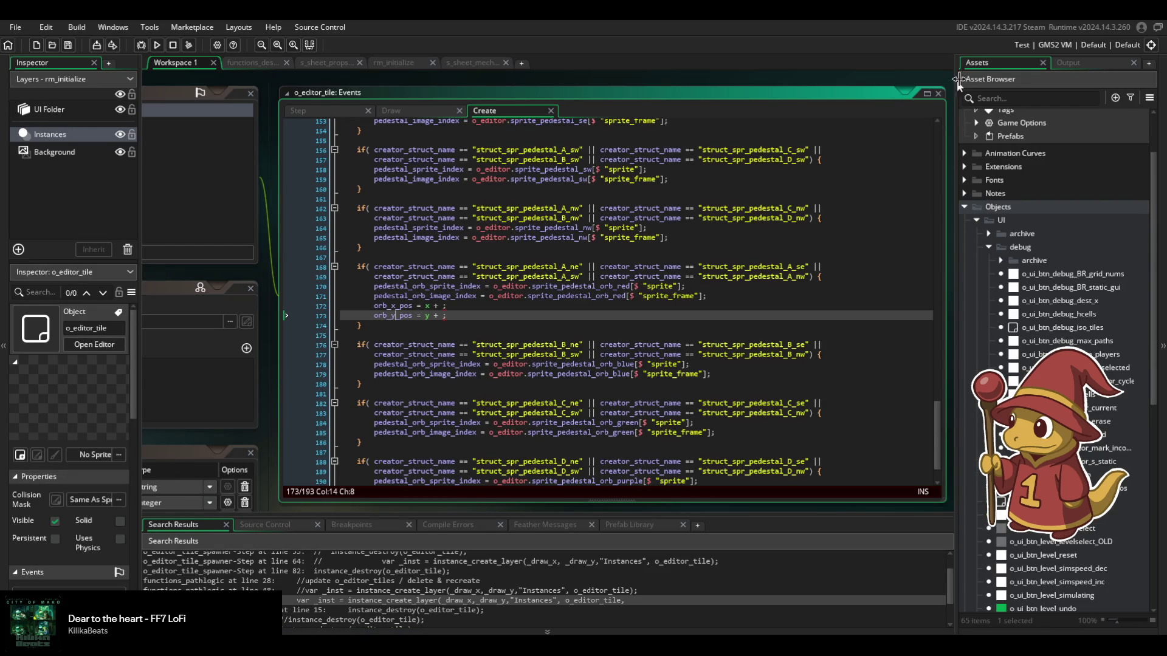
# Import the exported mechanics sheet PNG into the s_sheet_mechanics_01 sprite.
pyautogui.click(1069, 66)
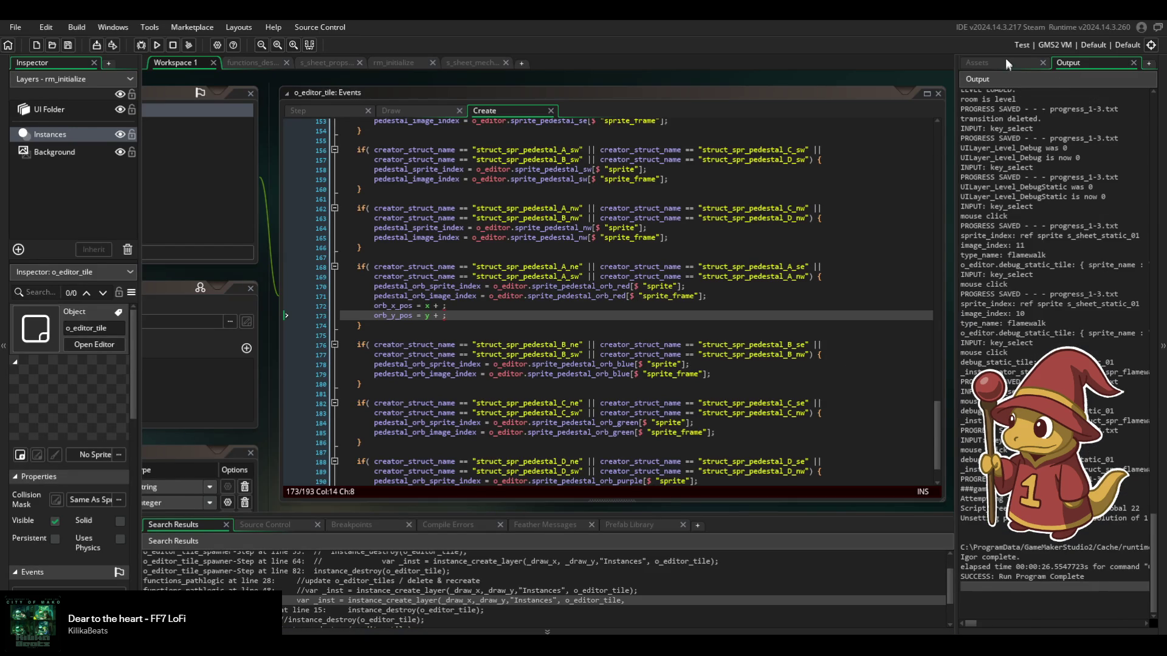
pyautogui.click(1005, 61)
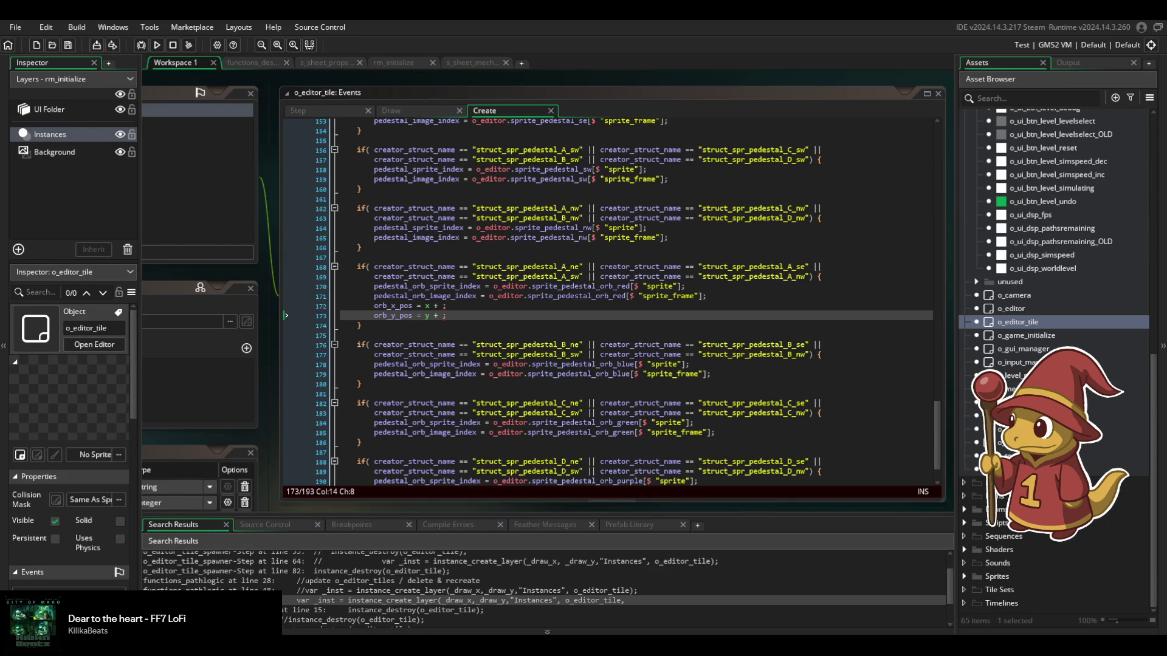
pyautogui.click(961, 524)
pyautogui.scroll(-5, 961, 523)
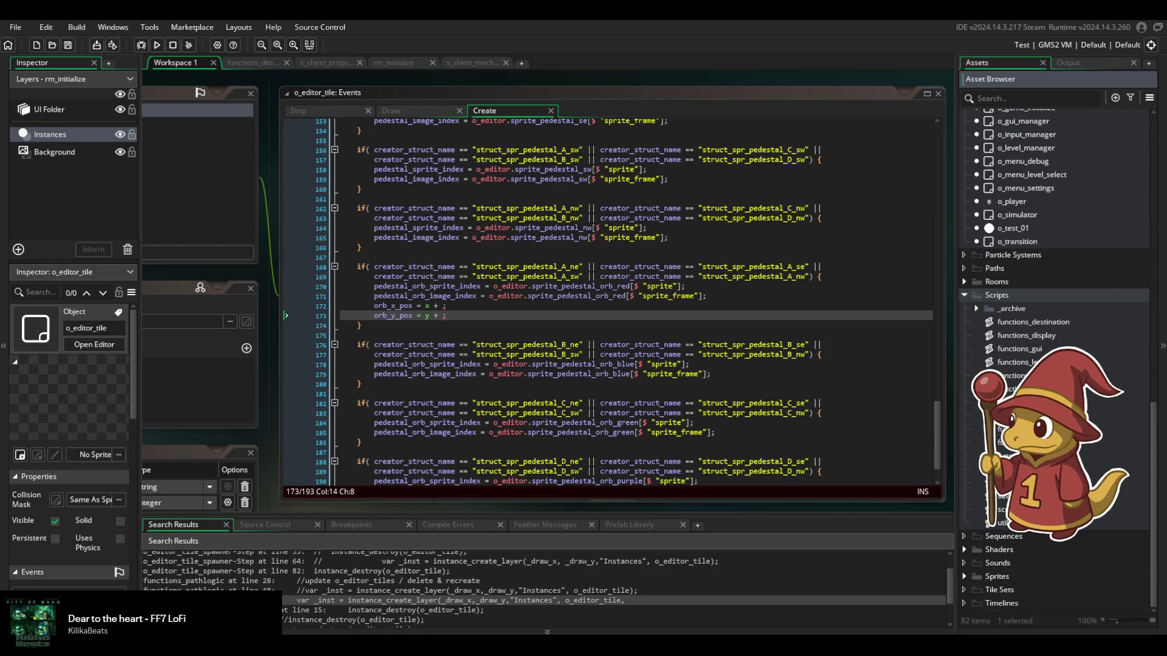
pyautogui.scroll(-4, 1038, 534)
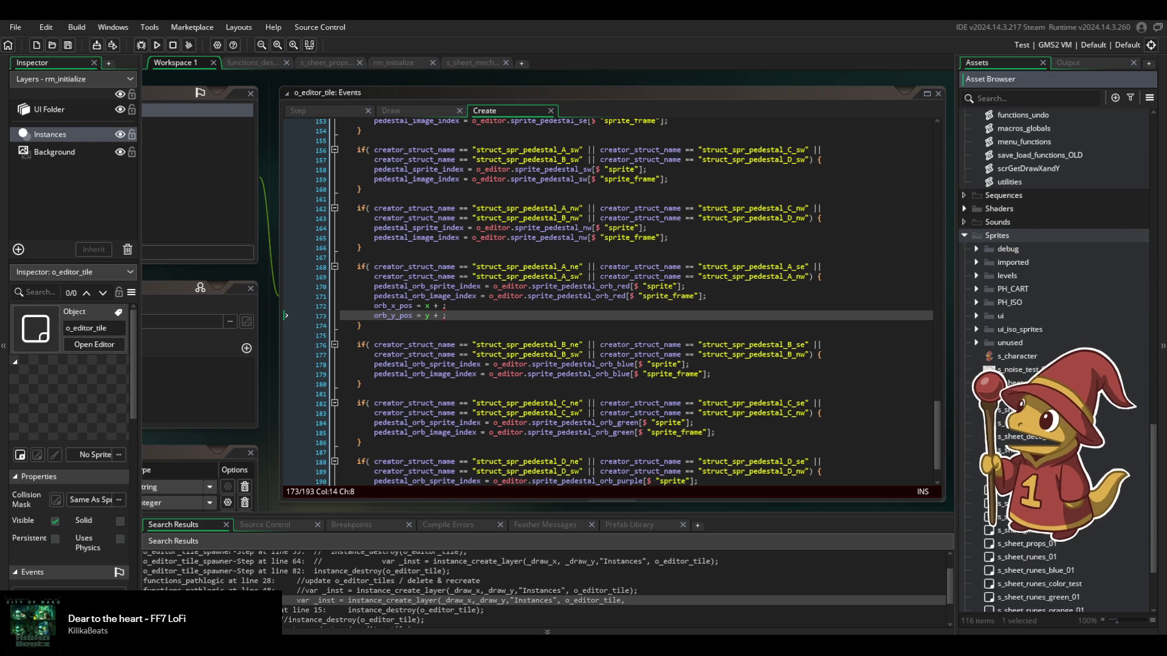
pyautogui.doubleClick(1035, 532)
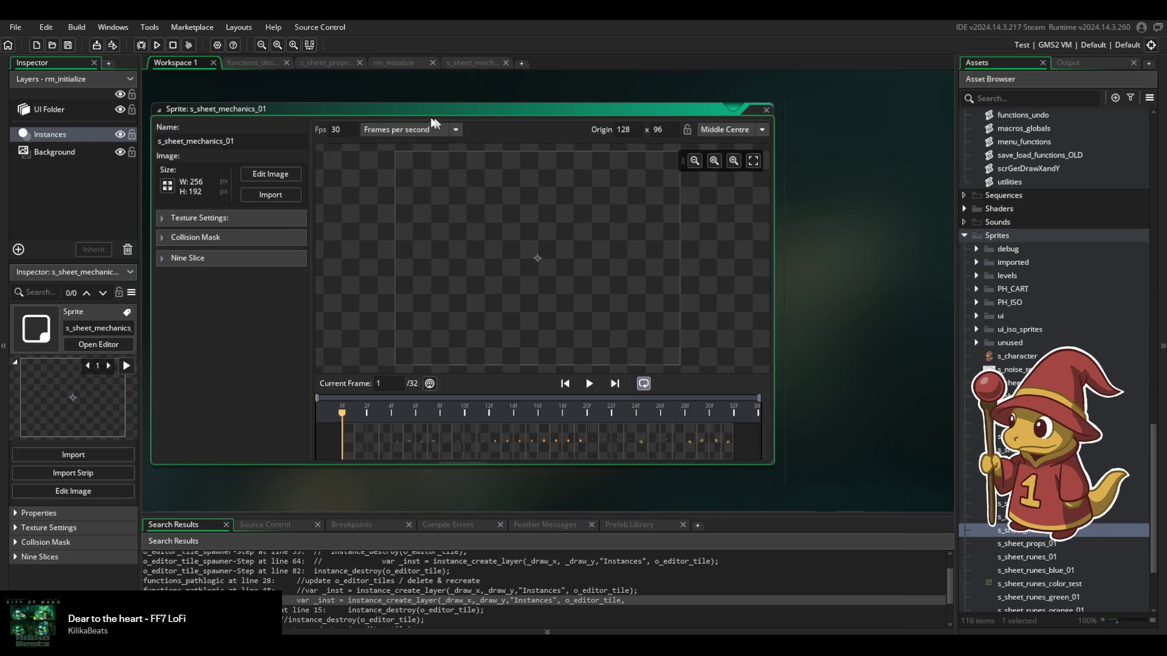
pyautogui.click(270, 191)
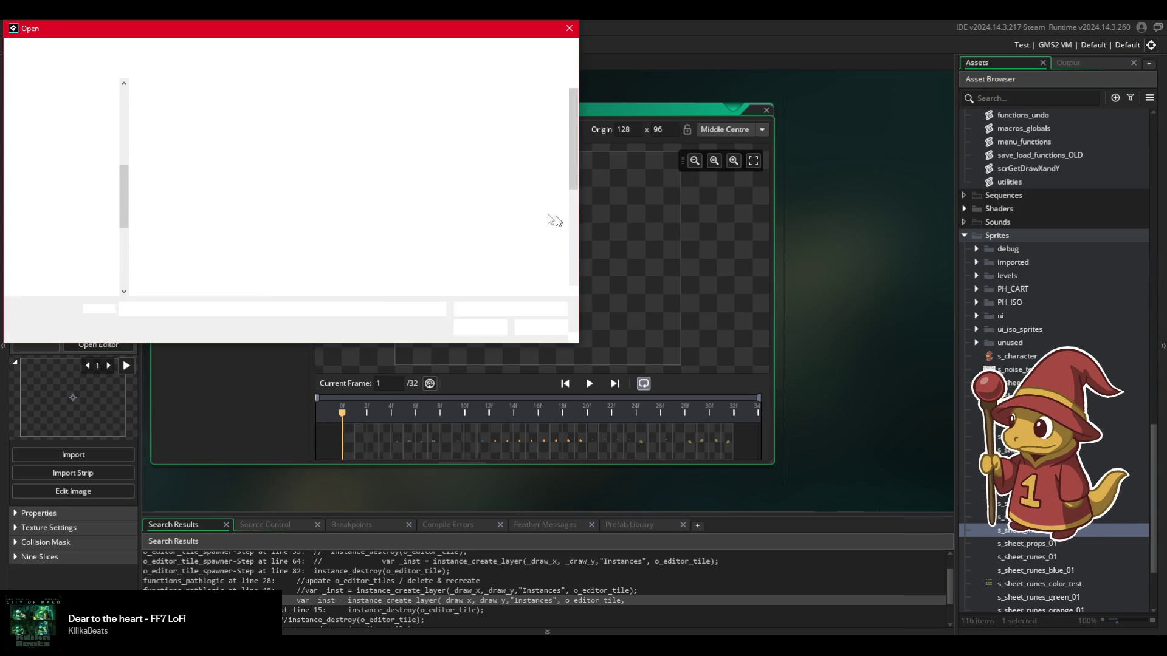
pyautogui.doubleClick(388, 122)
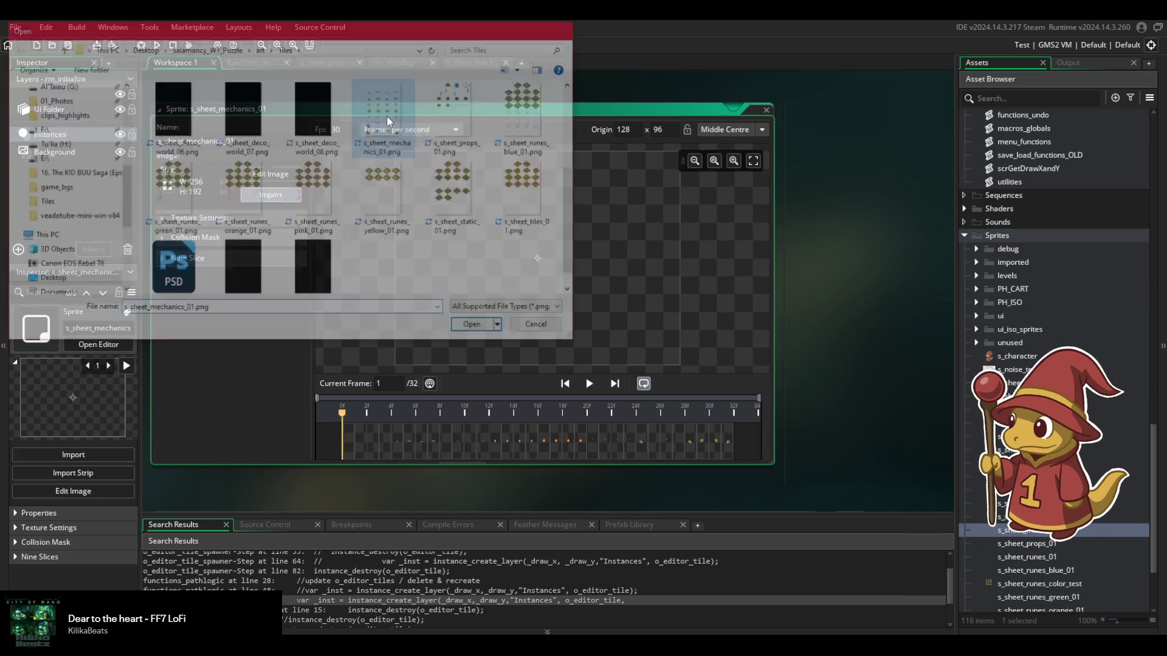
# Convert the sheet into 32 frames, 4 per row, each 256×192.
pyautogui.click(265, 176)
pyautogui.click(364, 27)
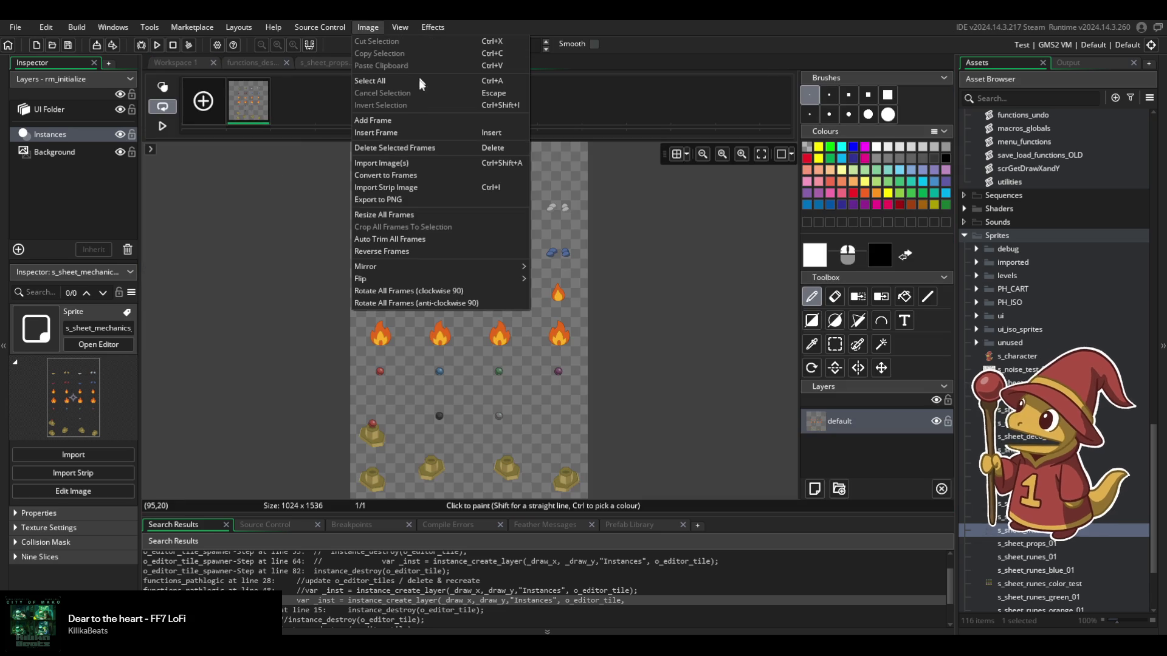
pyautogui.click(408, 177)
pyautogui.write('32')
pyautogui.press('Tab')
pyautogui.write('4')
pyautogui.press('Tab')
pyautogui.write('256')
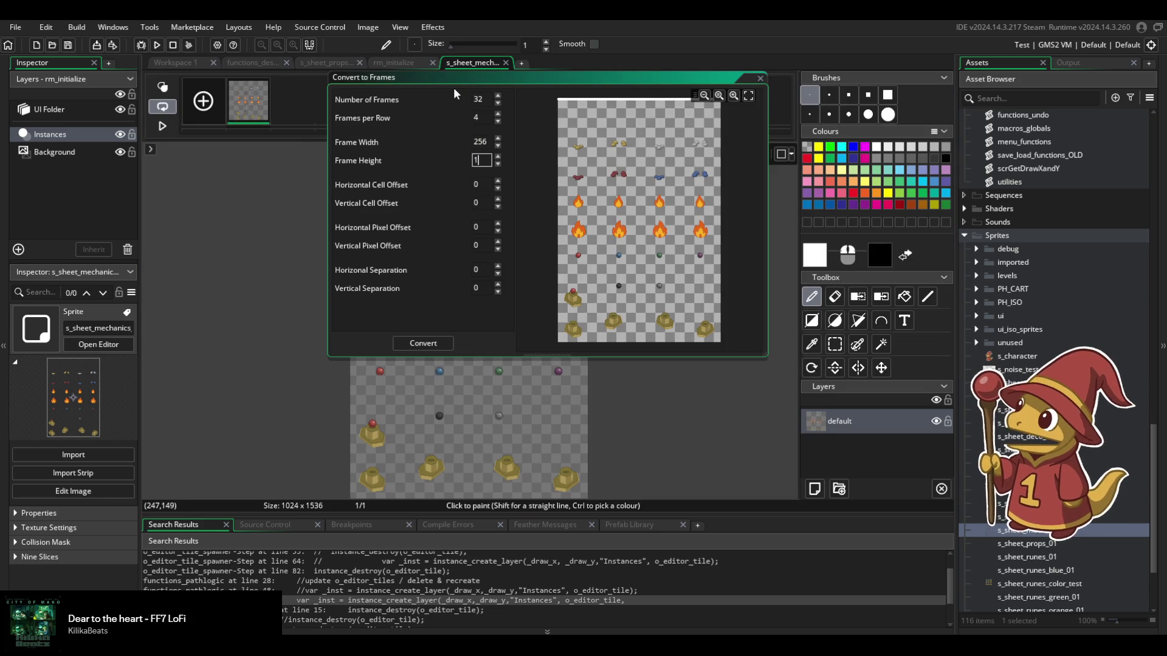
pyautogui.press('Tab')
pyautogui.write('192')
pyautogui.press('Tab')
pyautogui.click(445, 344)
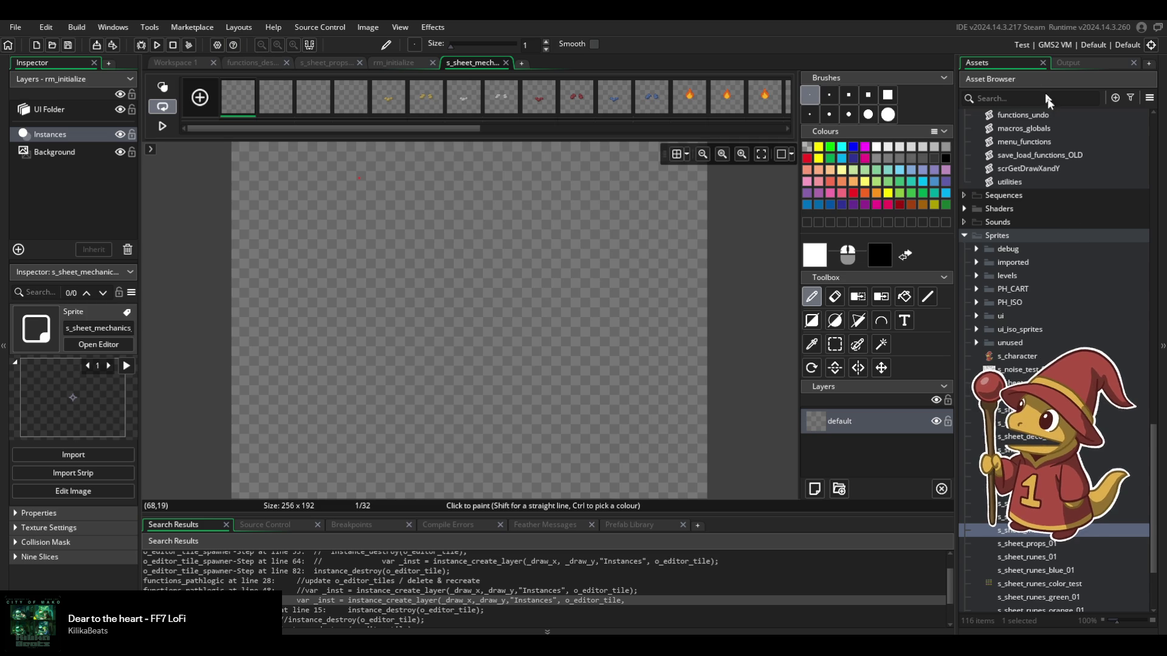
# Show the output log and bring up the create_destination_structs script code.
pyautogui.click(1084, 63)
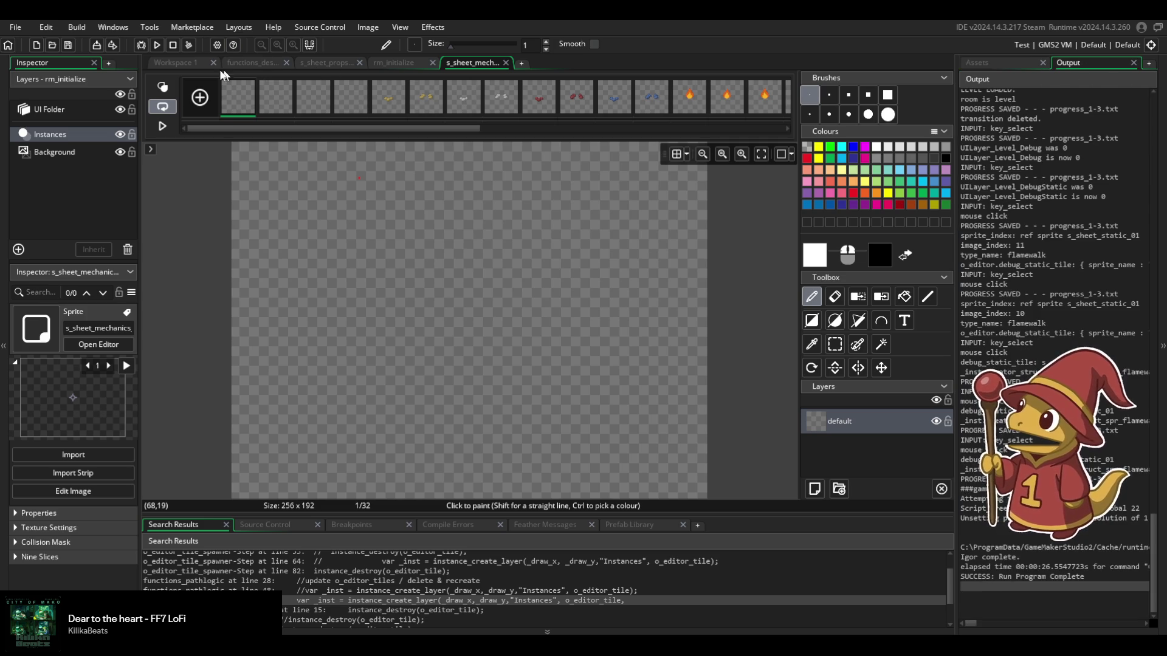
pyautogui.click(181, 64)
pyautogui.click(260, 62)
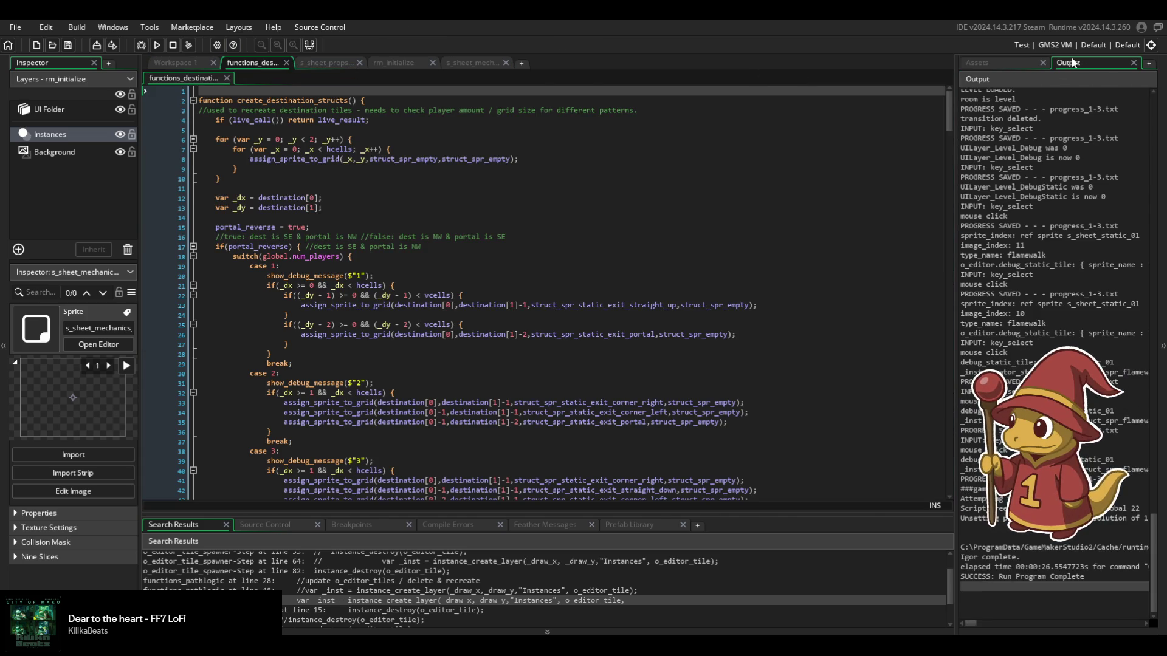
# Open the o_ui_btn_debug_iso_tiles object's Create event code.
pyautogui.click(997, 61)
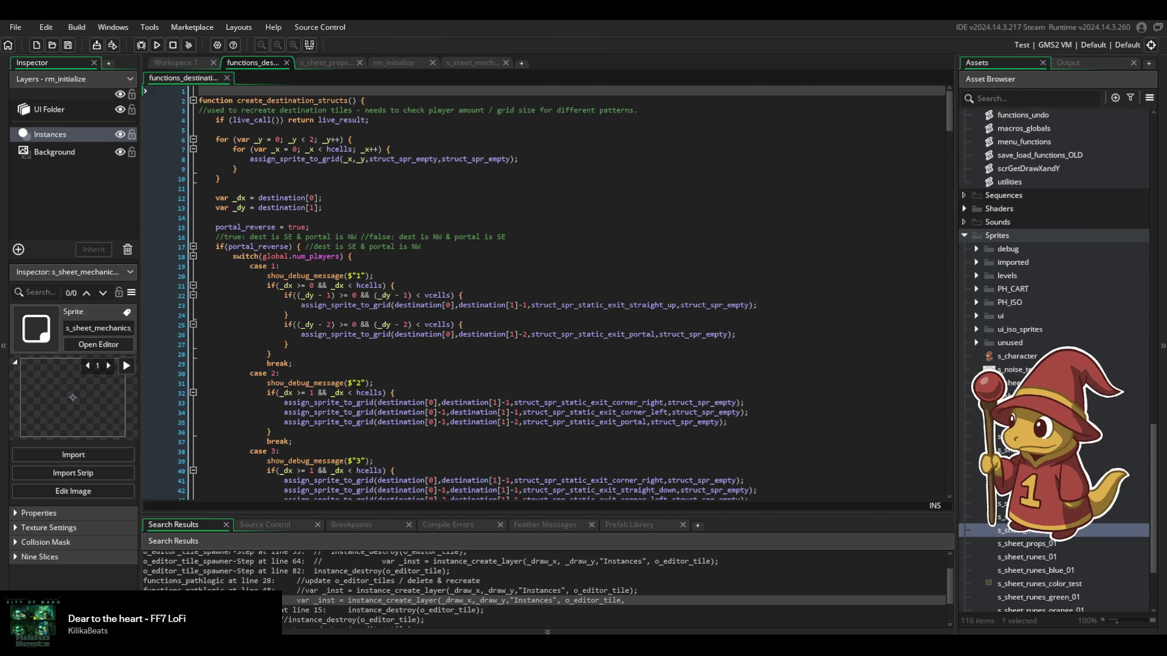
pyautogui.scroll(9, 1055, 359)
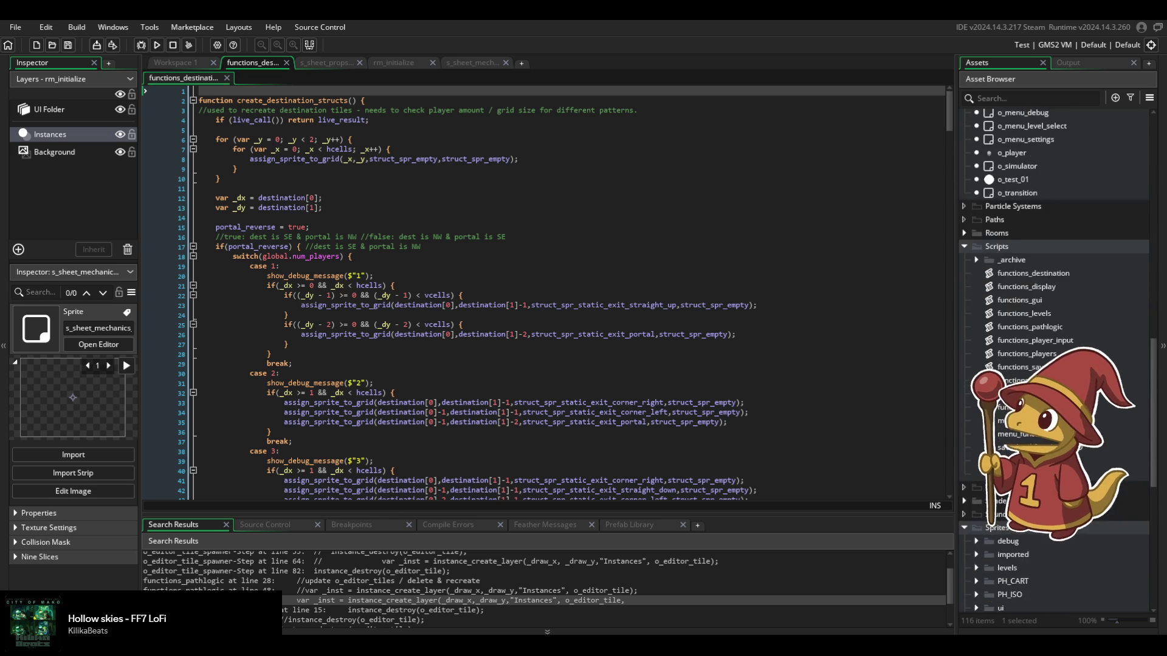
pyautogui.scroll(4, 1033, 274)
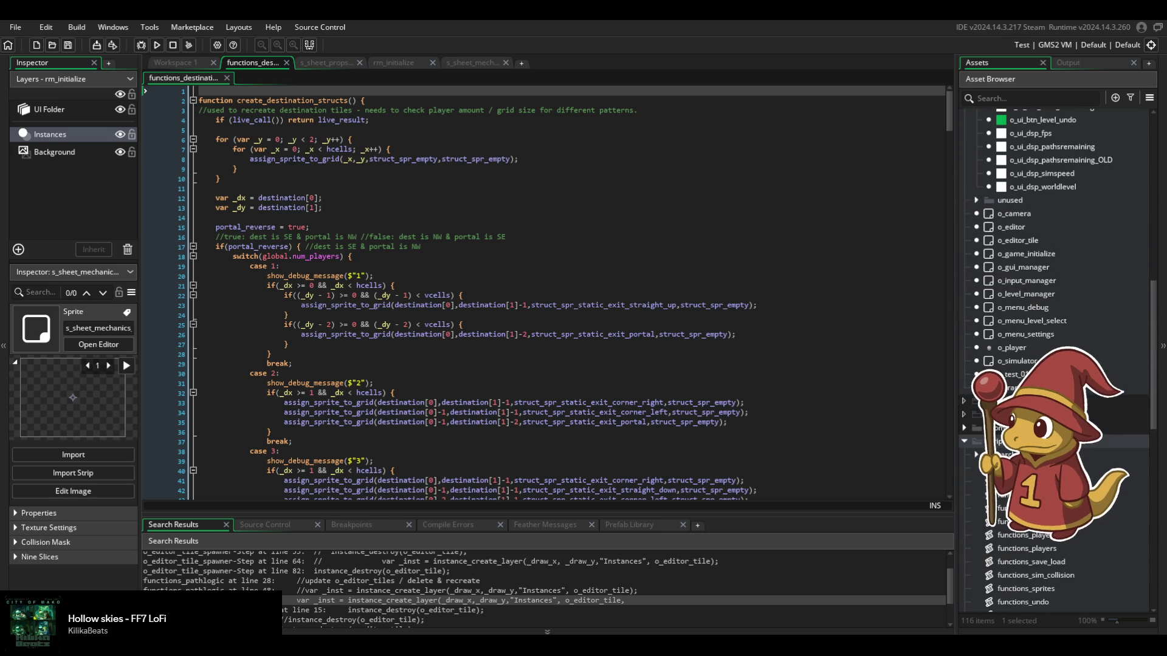
pyautogui.scroll(3, 1050, 243)
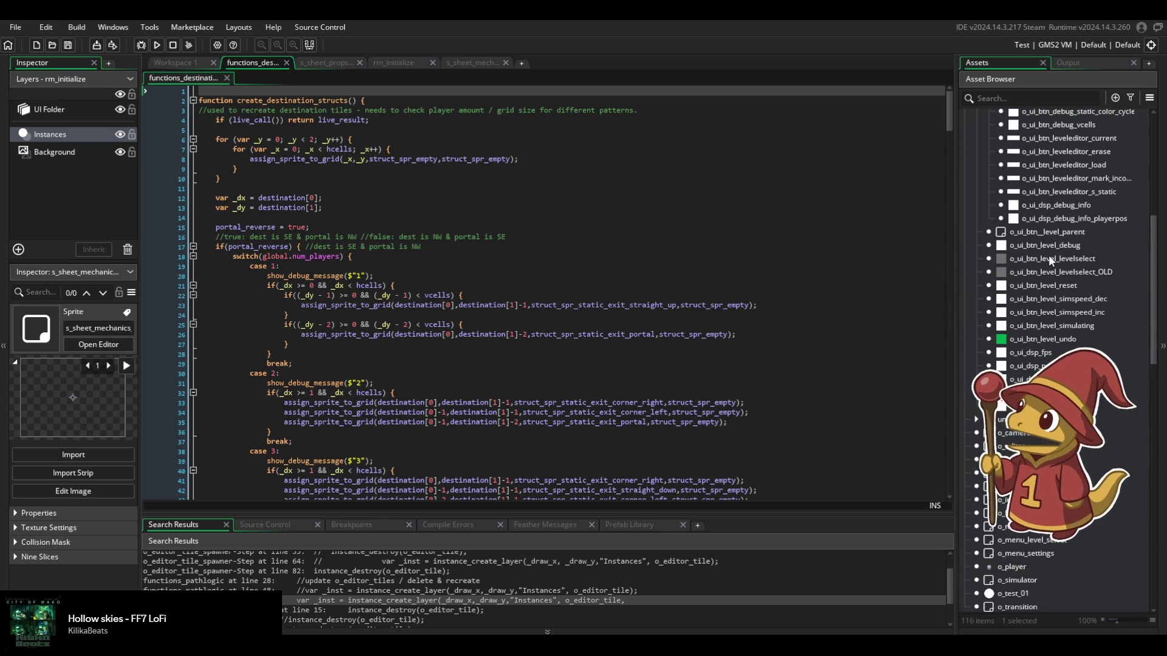
pyautogui.scroll(4, 1054, 256)
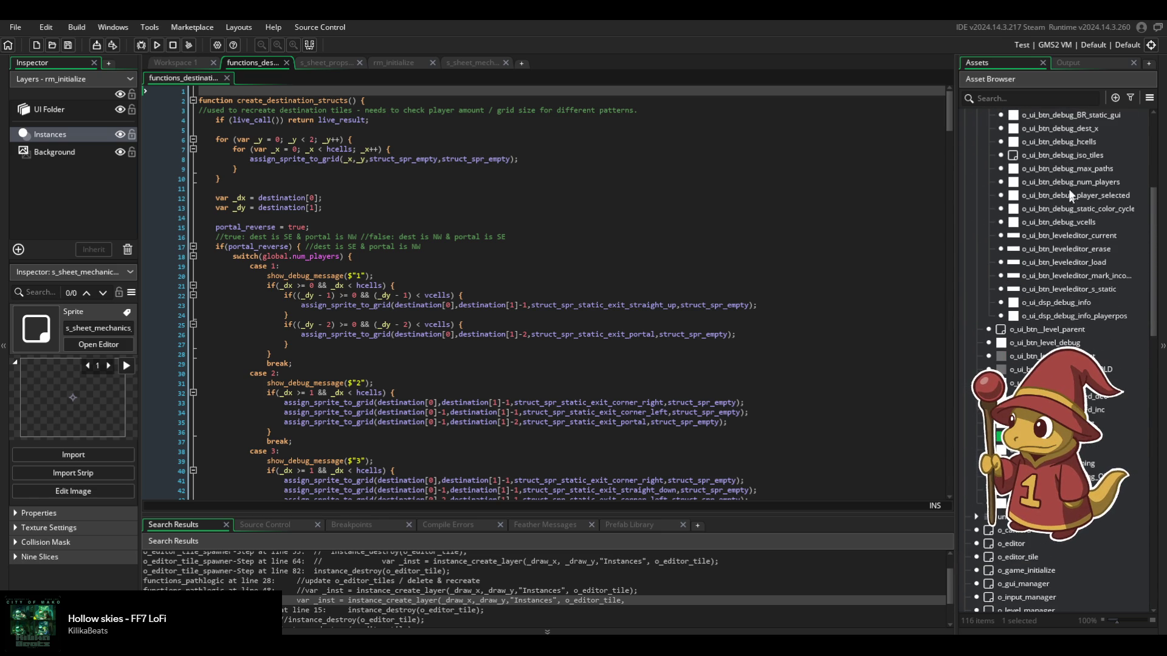
pyautogui.doubleClick(1078, 157)
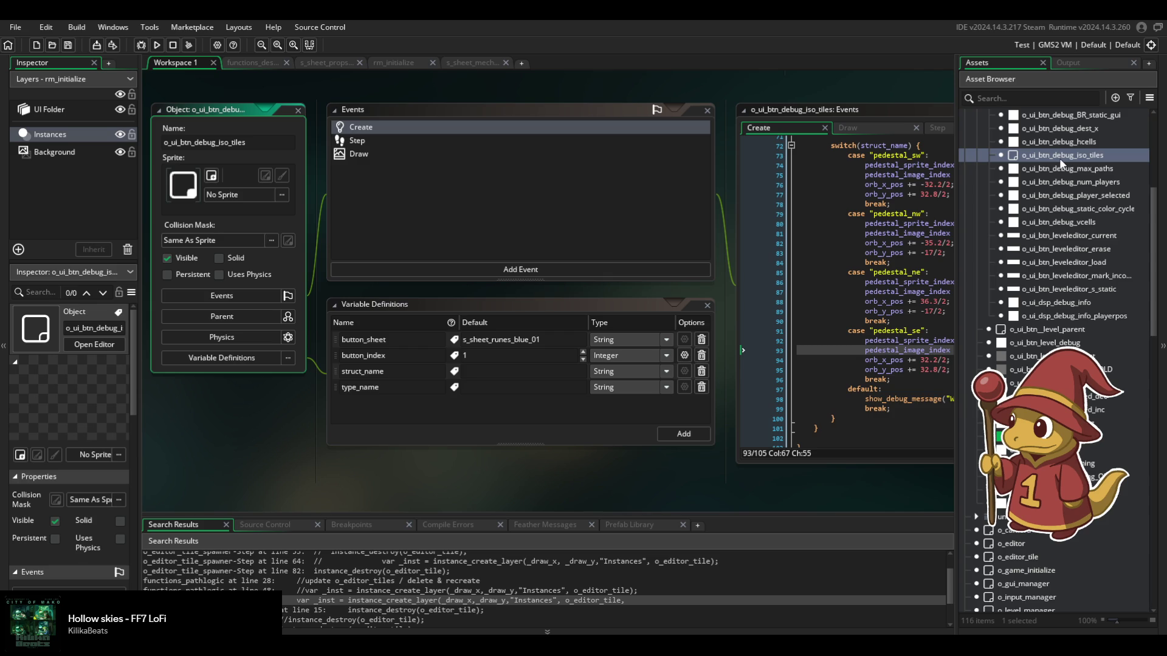
pyautogui.click(918, 272)
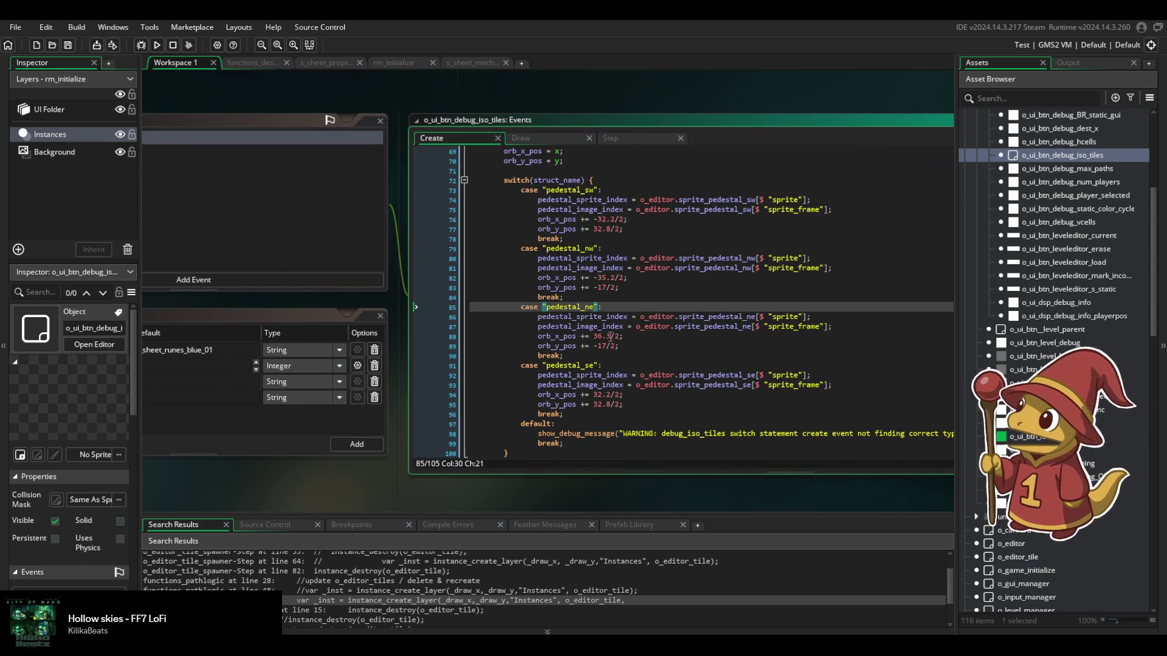
# Change the pedestal_ne orb x offset from 36.3/2 to 35.2/2.
pyautogui.click(604, 337)
pyautogui.press('BackSpace')
pyautogui.press('Delete')
pyautogui.press('Delete')
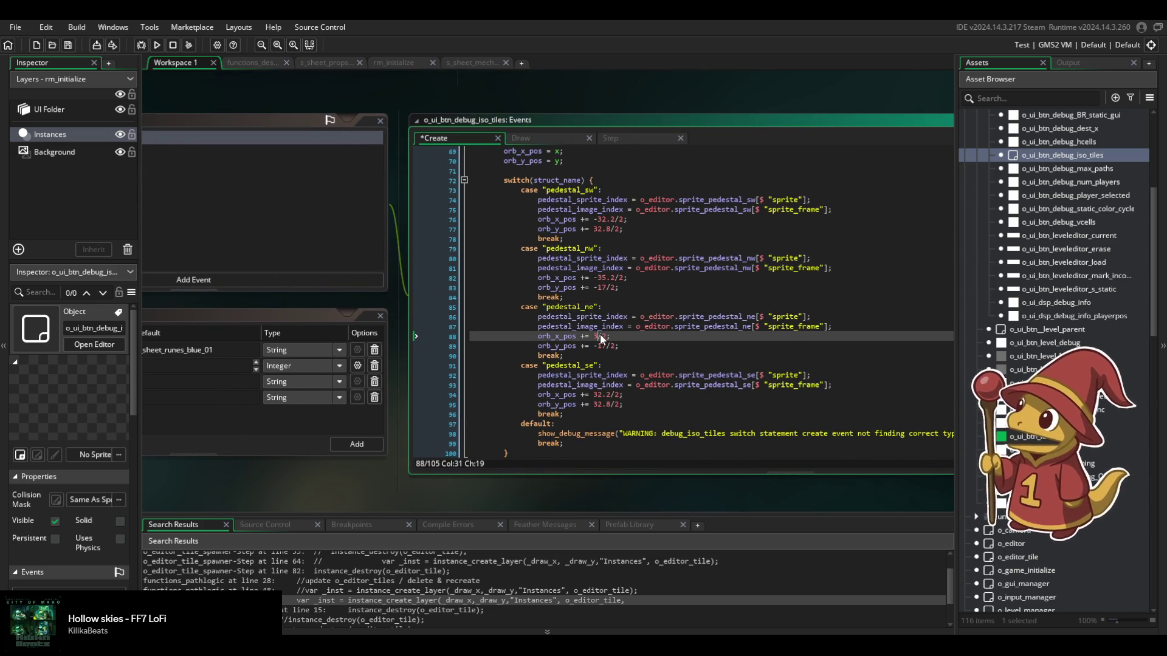
pyautogui.write('5.2')
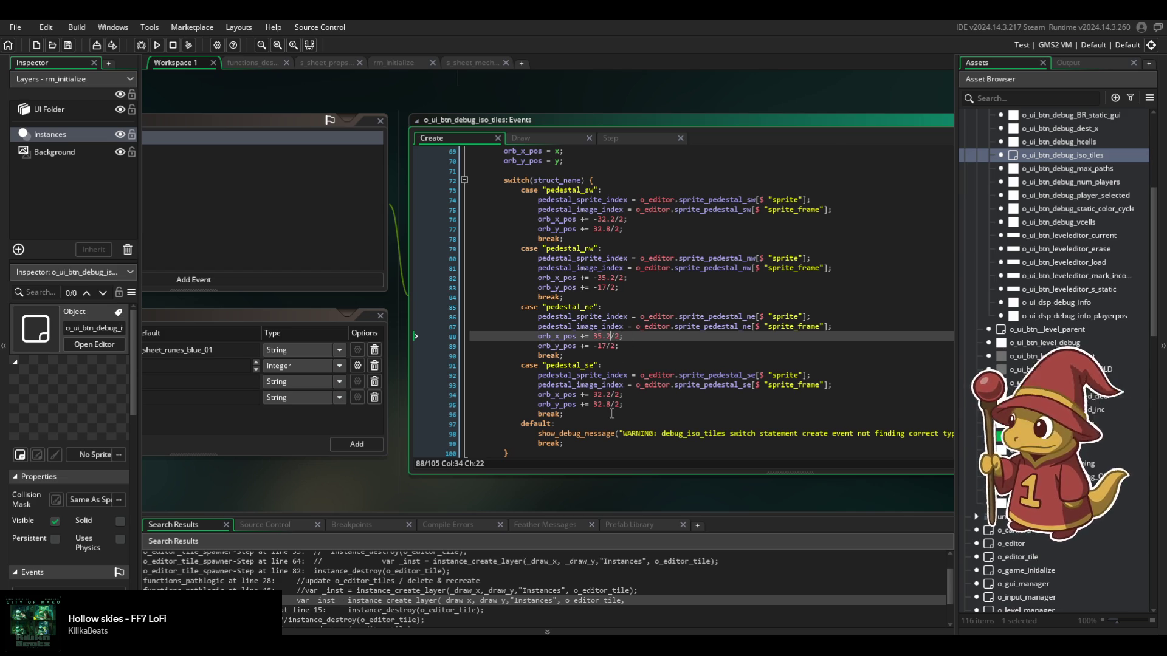
pyautogui.click(616, 404)
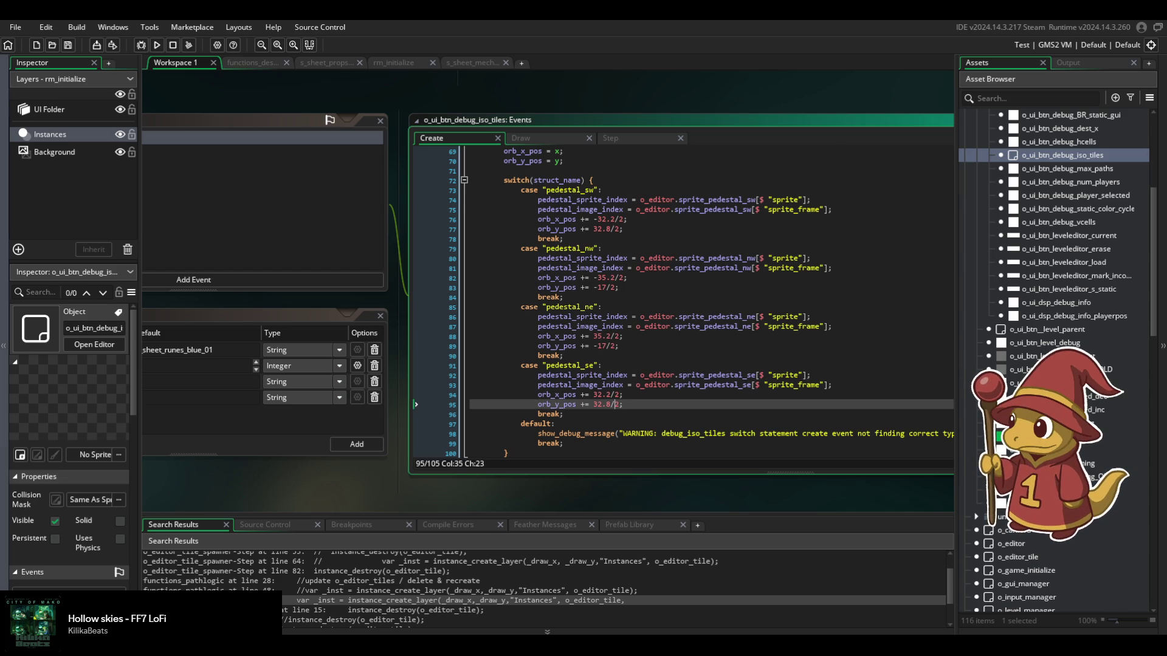
pyautogui.hotkey('alt', 'Tab')
# Snip the pedestal switch-statement code with its orb offsets, then return to GameMaker.
pyautogui.click(440, 80)
pyautogui.moveTo(492, 170); pyautogui.dragTo(655, 452)
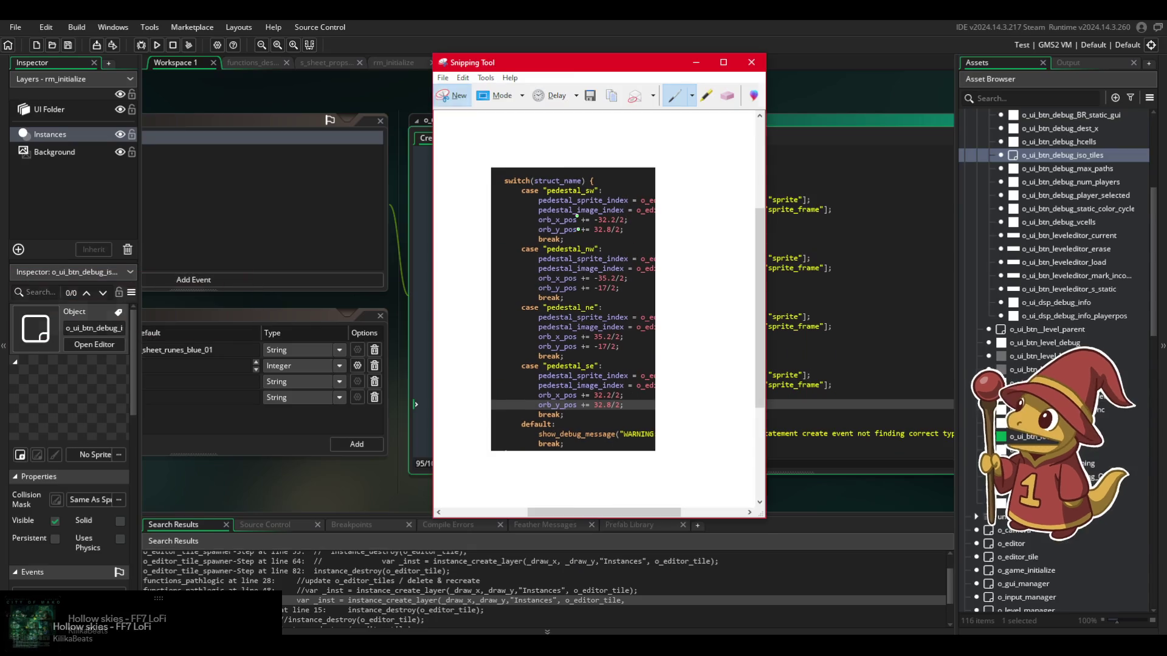
pyautogui.hotkey('alt', 'Tab')
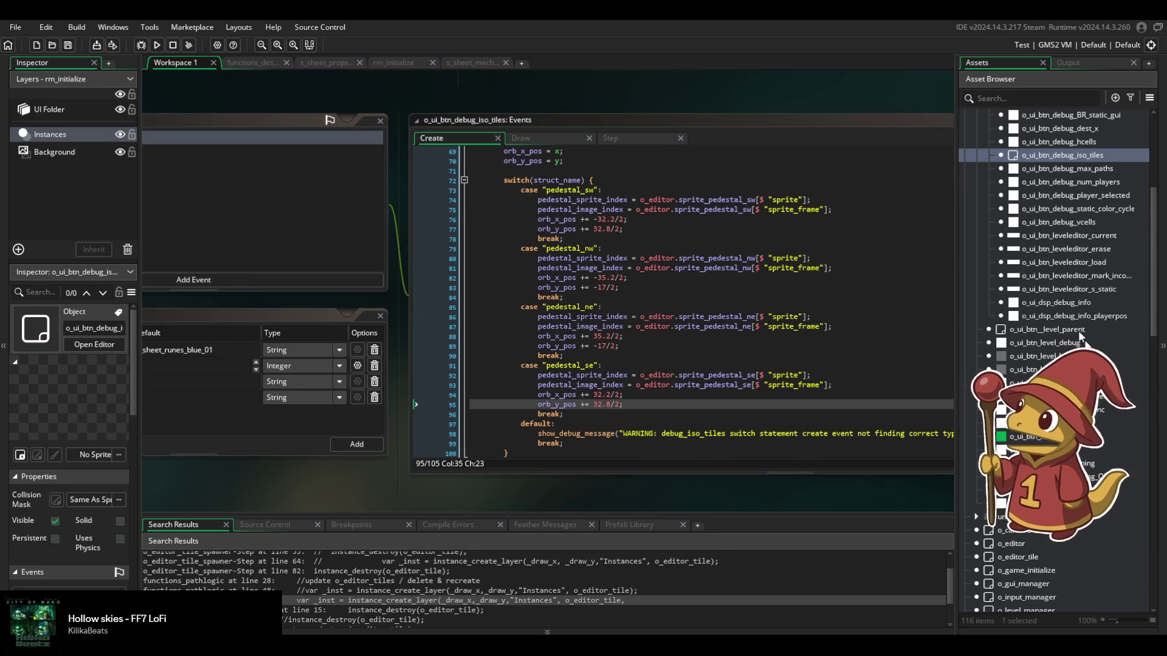
pyautogui.scroll(5, 1058, 426)
pyautogui.scroll(-6, 1057, 425)
pyautogui.scroll(-5, 1057, 364)
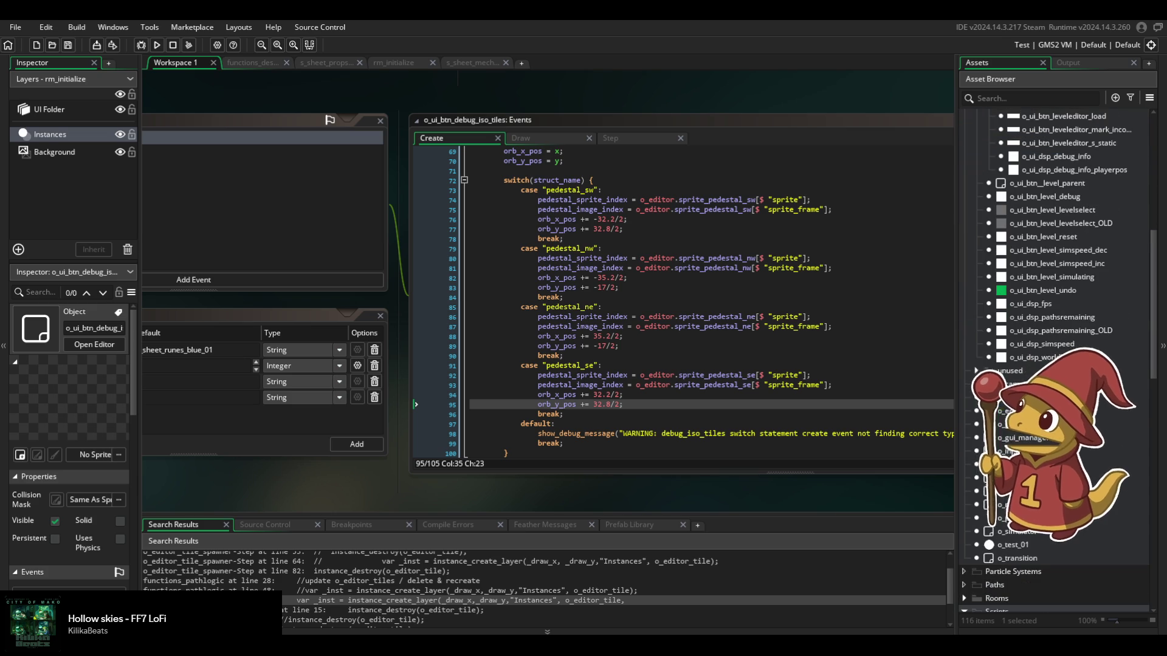
pyautogui.doubleClick(1130, 411)
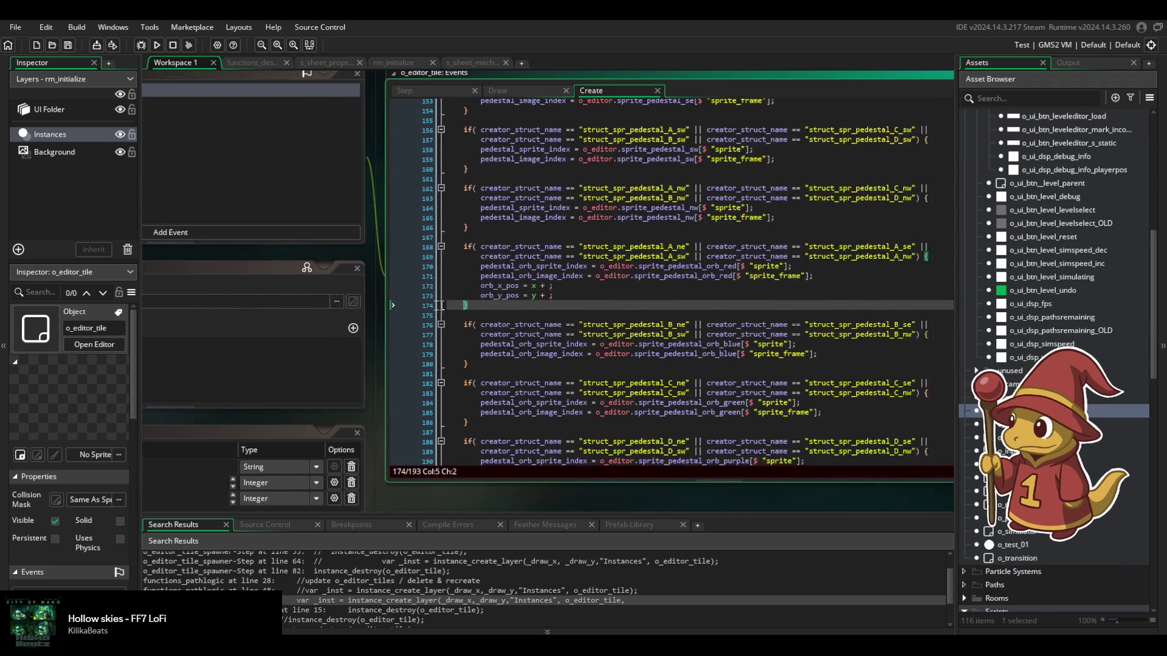
# Cut the orb_x_pos/orb_y_pos lines from the red block and paste them into the ne block.
pyautogui.click(477, 292)
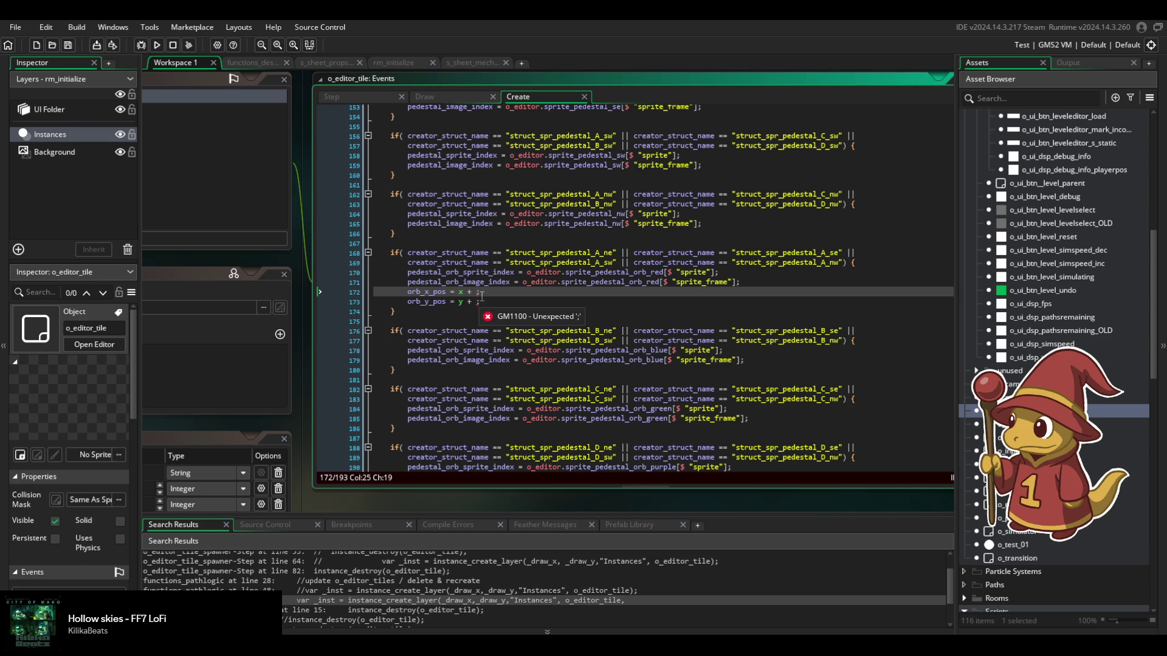
pyautogui.moveTo(480, 302); pyautogui.dragTo(792, 282)
pyautogui.hotkey('ctrl', 'c')
pyautogui.press('BackSpace')
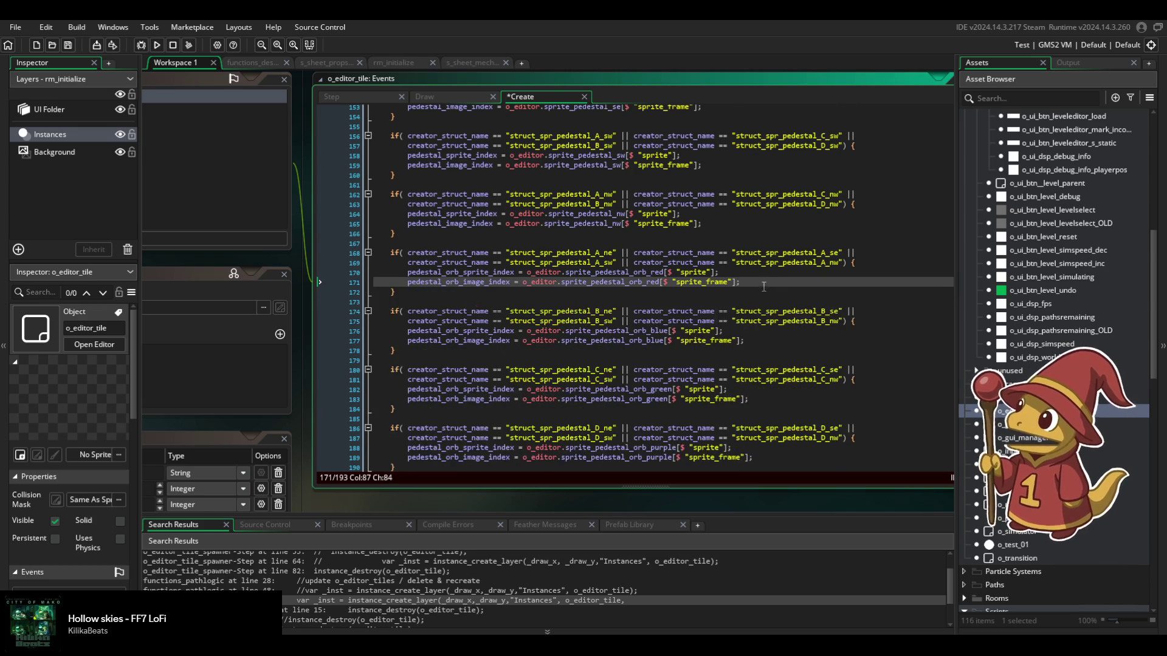
pyautogui.scroll(3, 760, 288)
pyautogui.scroll(2, 749, 291)
pyautogui.click(725, 219)
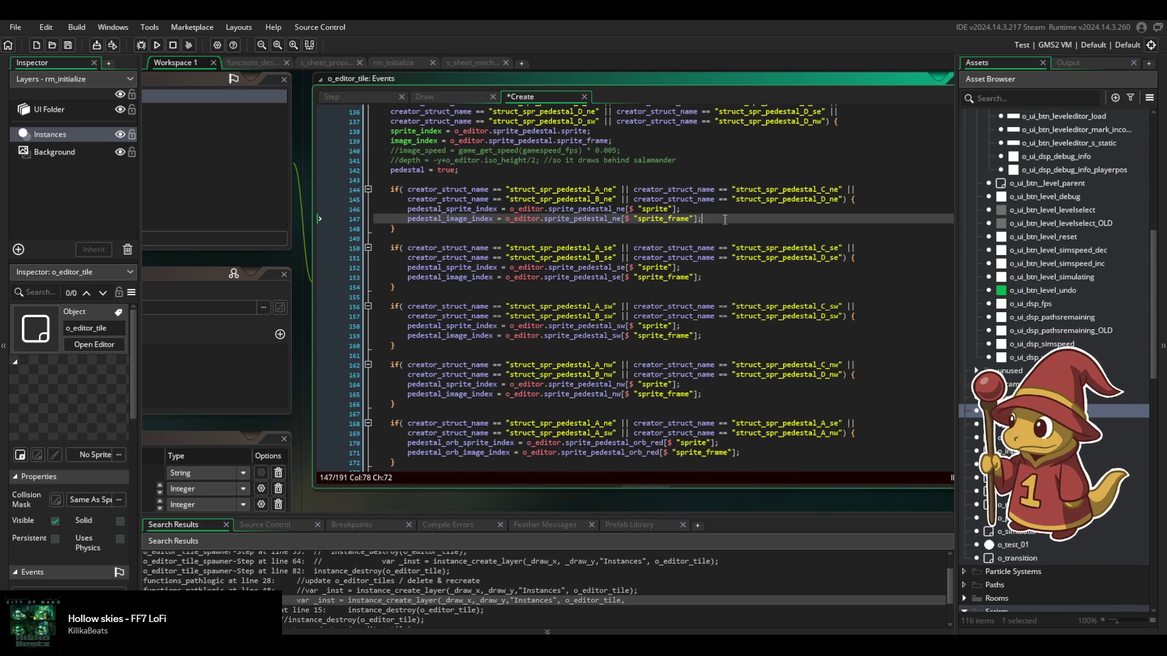
pyautogui.hotkey('ctrl', 'v')
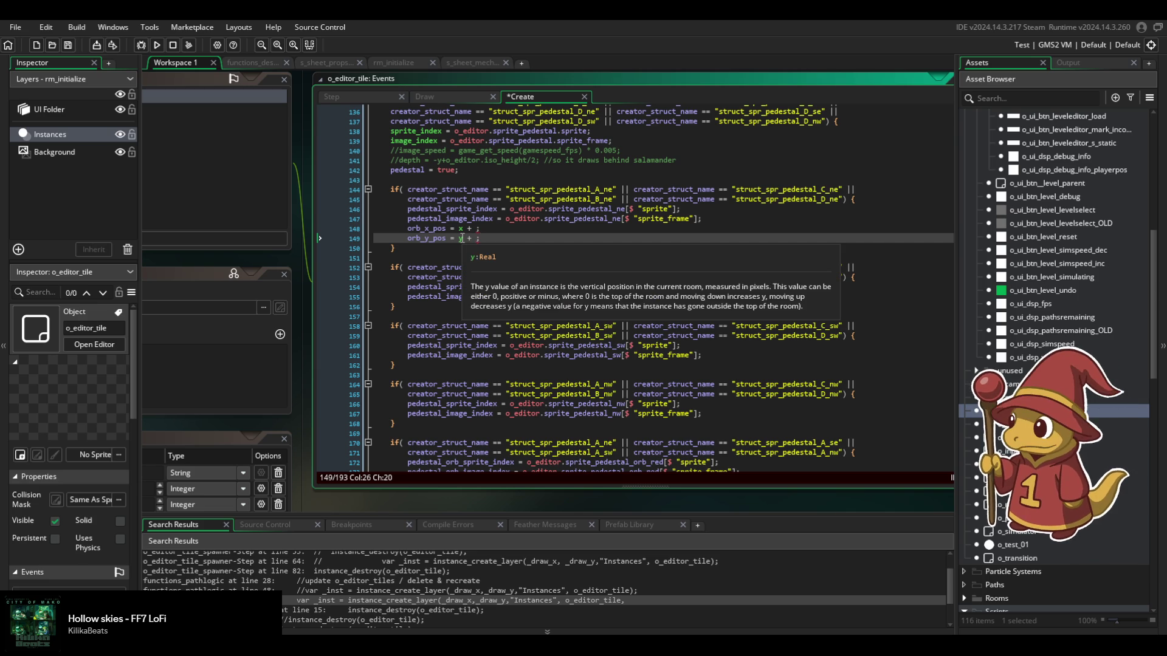
# Edit the pasted lines to orb_x_pos = x - 32.2 and orb_y_pos = y + 32.8.
pyautogui.click(477, 229)
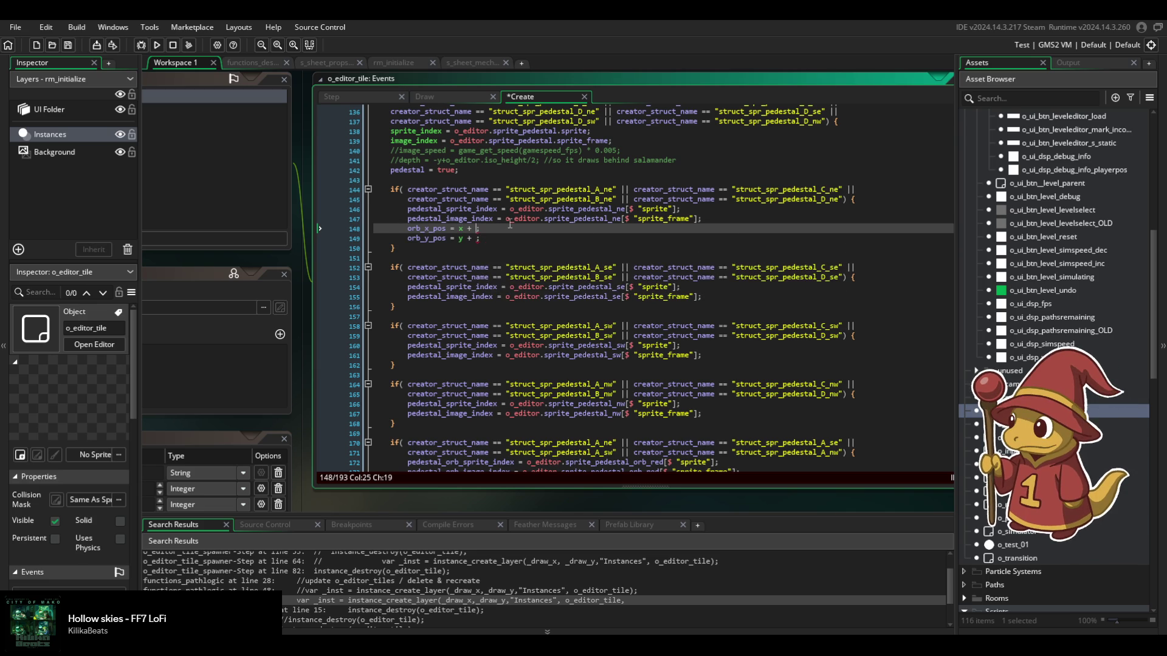
pyautogui.press('BackSpace')
pyautogui.write('- ')
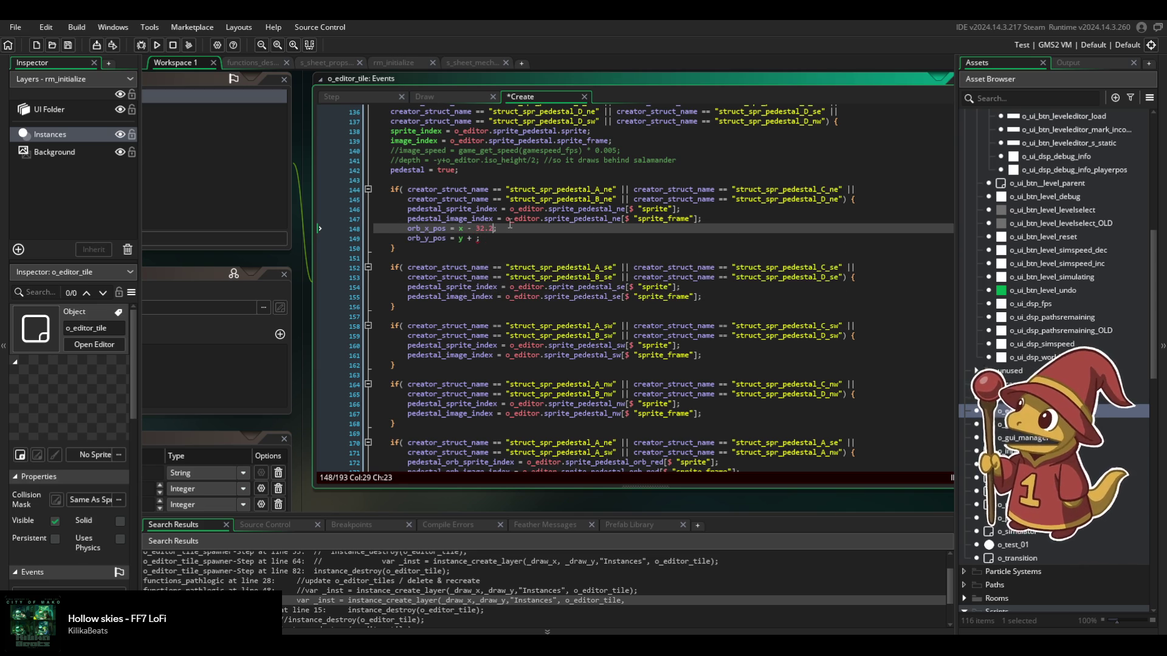
pyautogui.write('32.2')
pyautogui.press('Down')
pyautogui.press('Left')
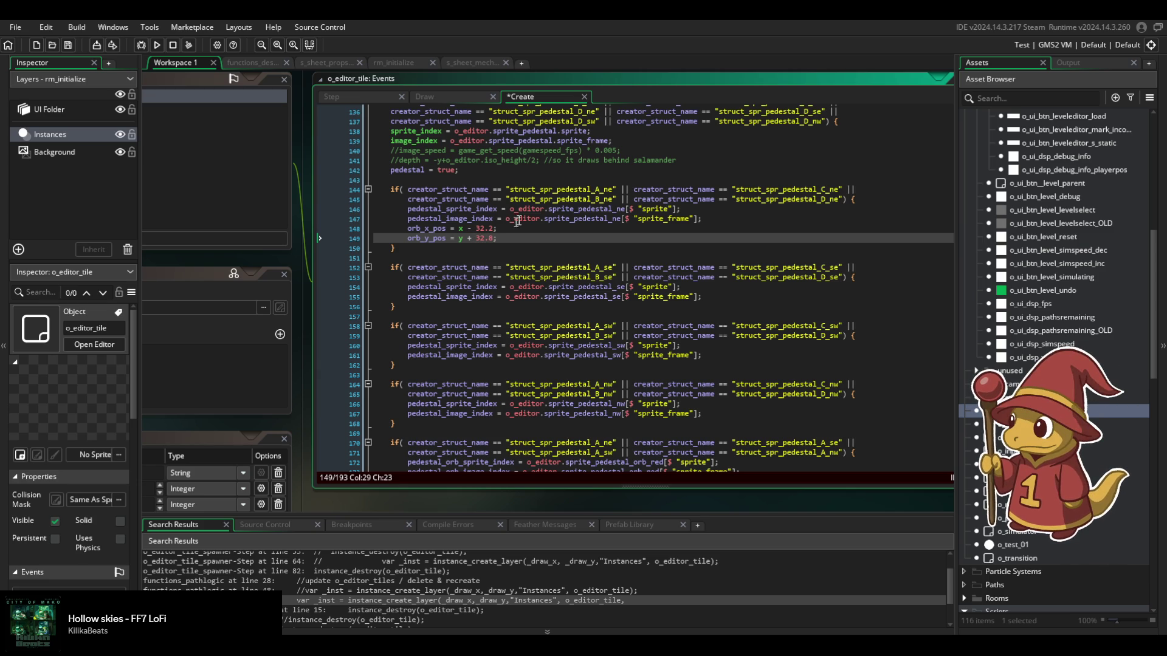
pyautogui.moveTo(520, 236); pyautogui.dragTo(691, 217)
pyautogui.hotkey('ctrl', 'c')
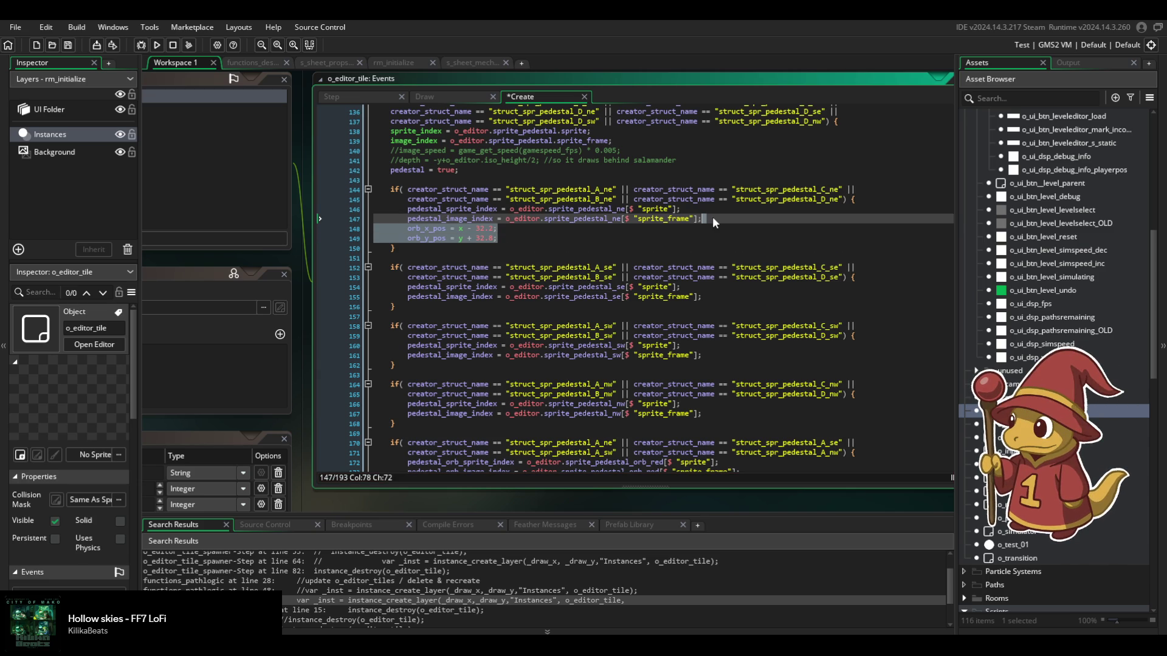
# Paste the orb offset lines into the se block and adjust its x and y offset values.
pyautogui.click(717, 296)
pyautogui.hotkey('ctrl', 'v')
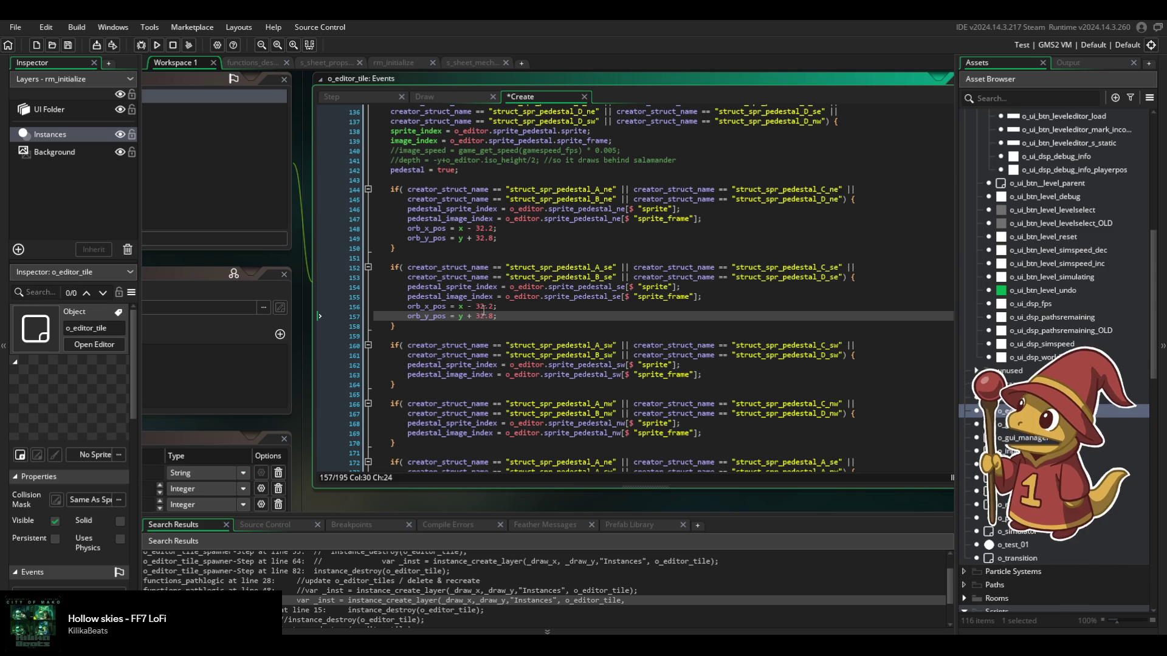
pyautogui.click(480, 306)
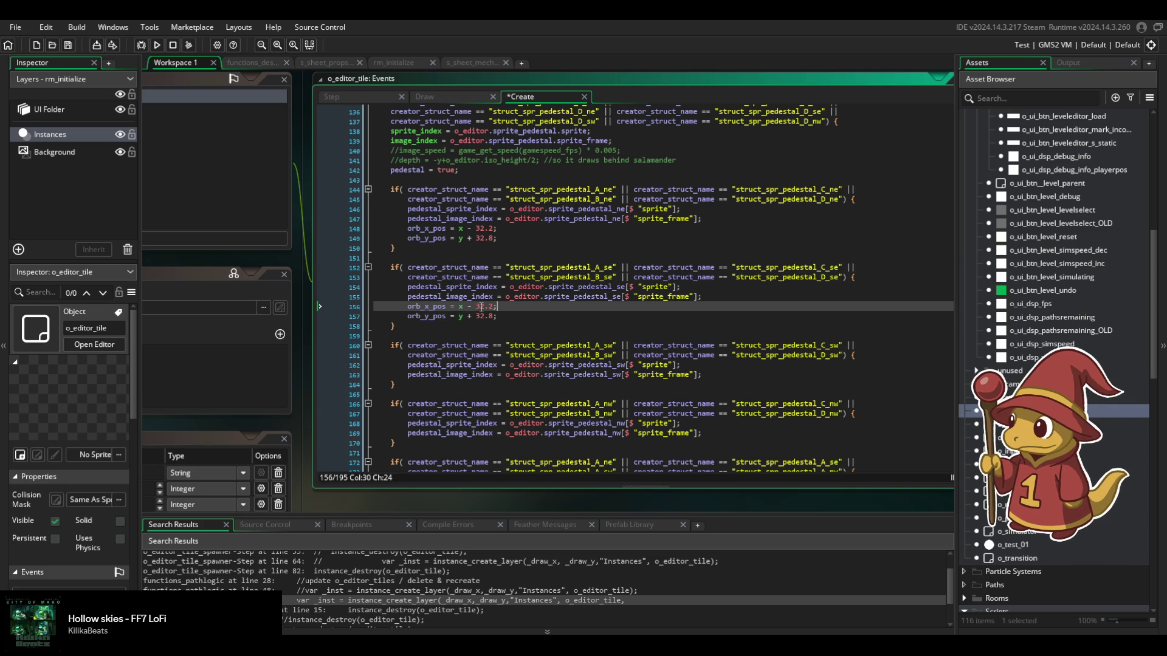
pyautogui.press('Left')
pyautogui.press('Left')
pyautogui.press('Left')
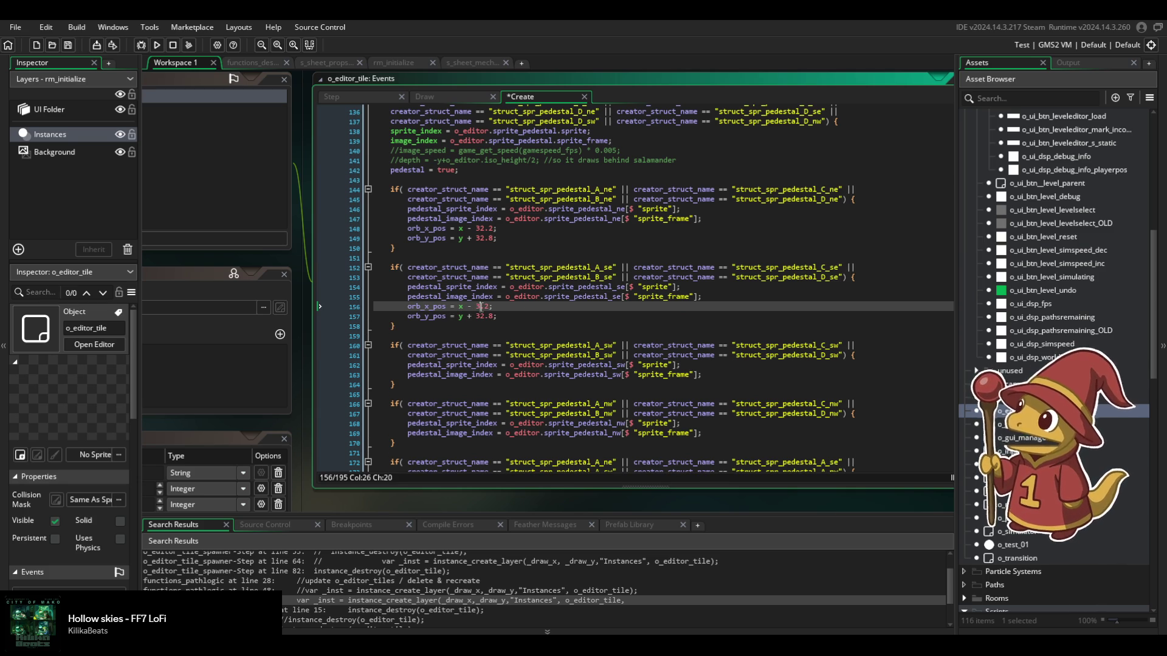
pyautogui.press('Down')
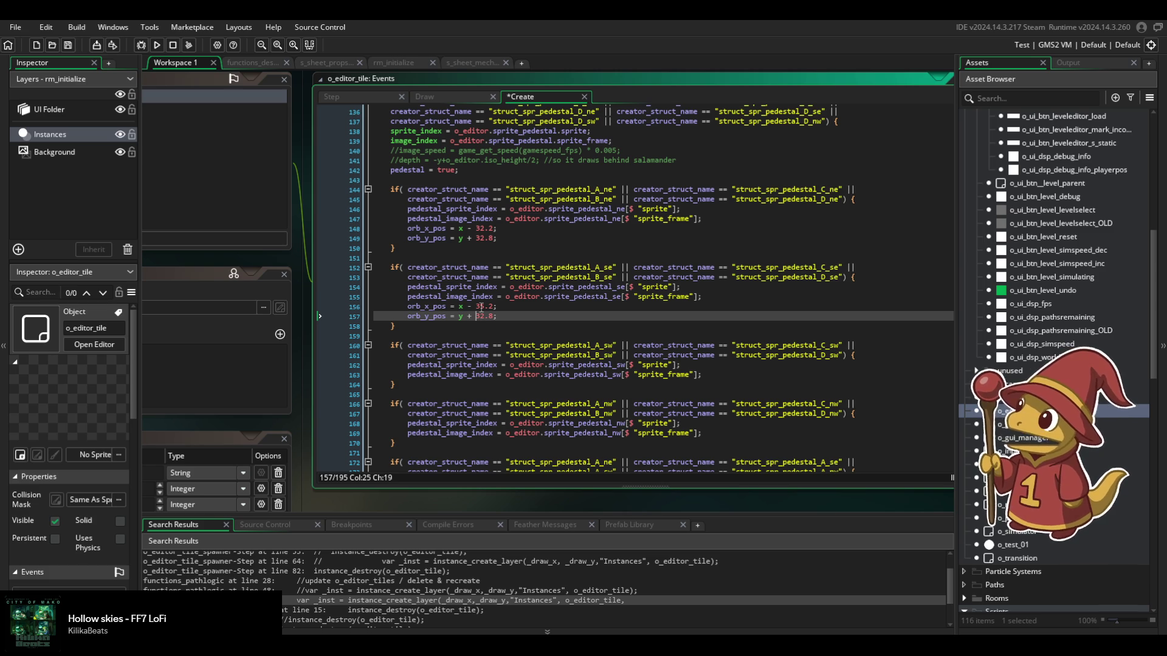
pyautogui.press('BackSpace')
pyautogui.press('BackSpace')
pyautogui.press('Delete')
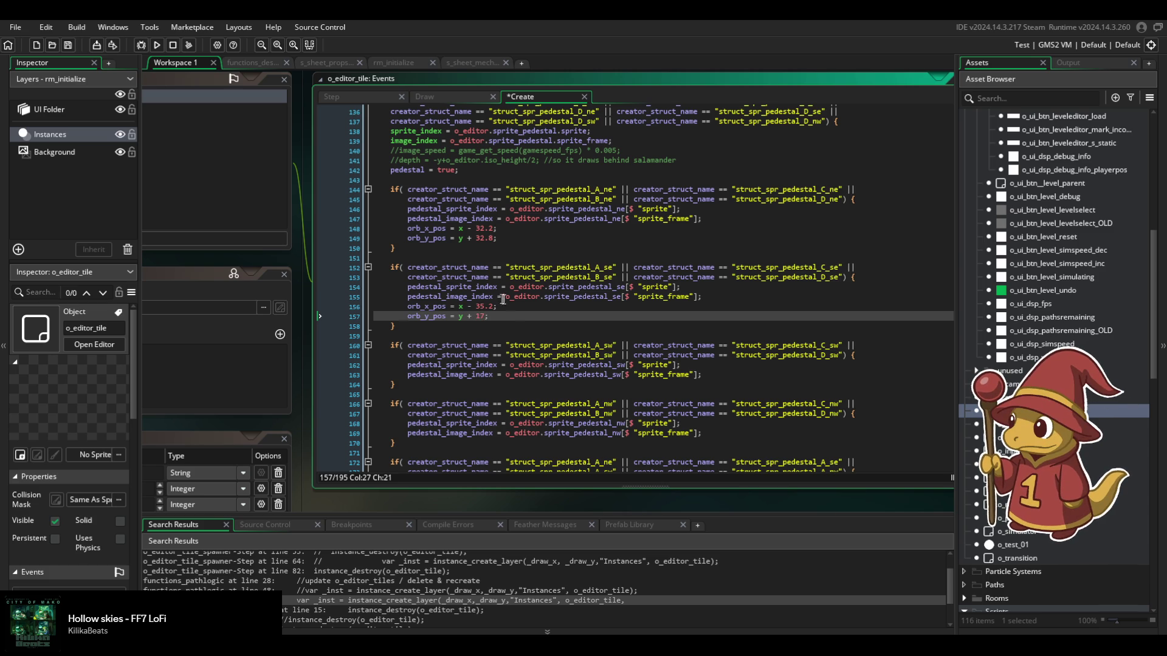
# Move the ne block's orb_x_pos/orb_y_pos lines into the sw block.
pyautogui.moveTo(521, 237); pyautogui.dragTo(704, 219)
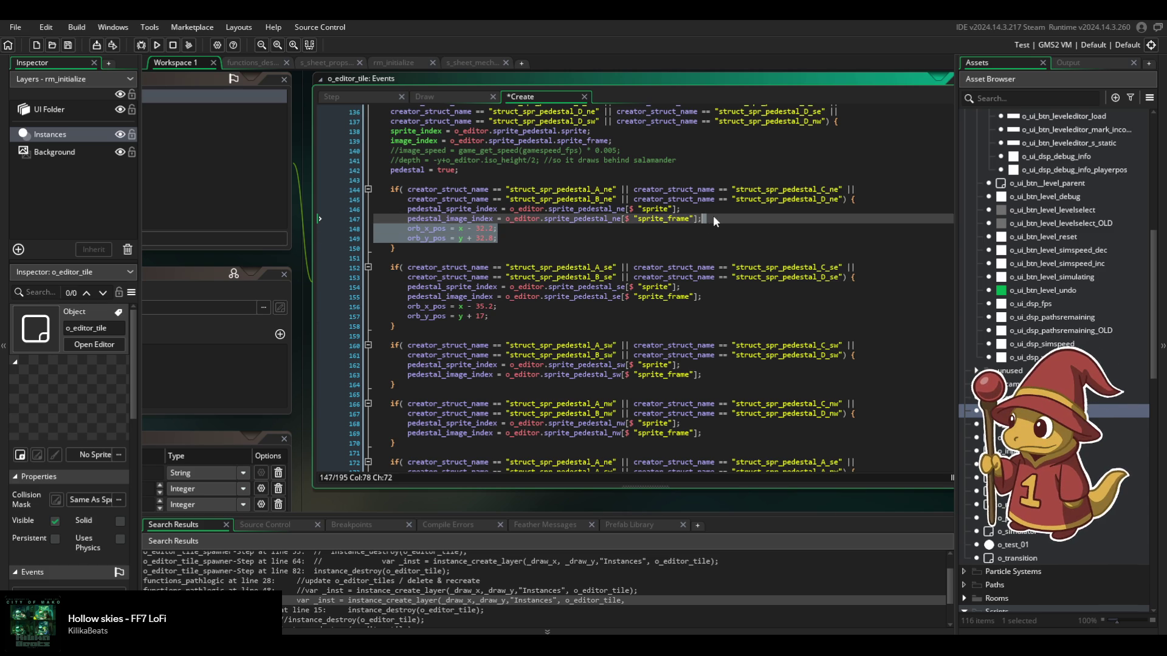
pyautogui.click(712, 373)
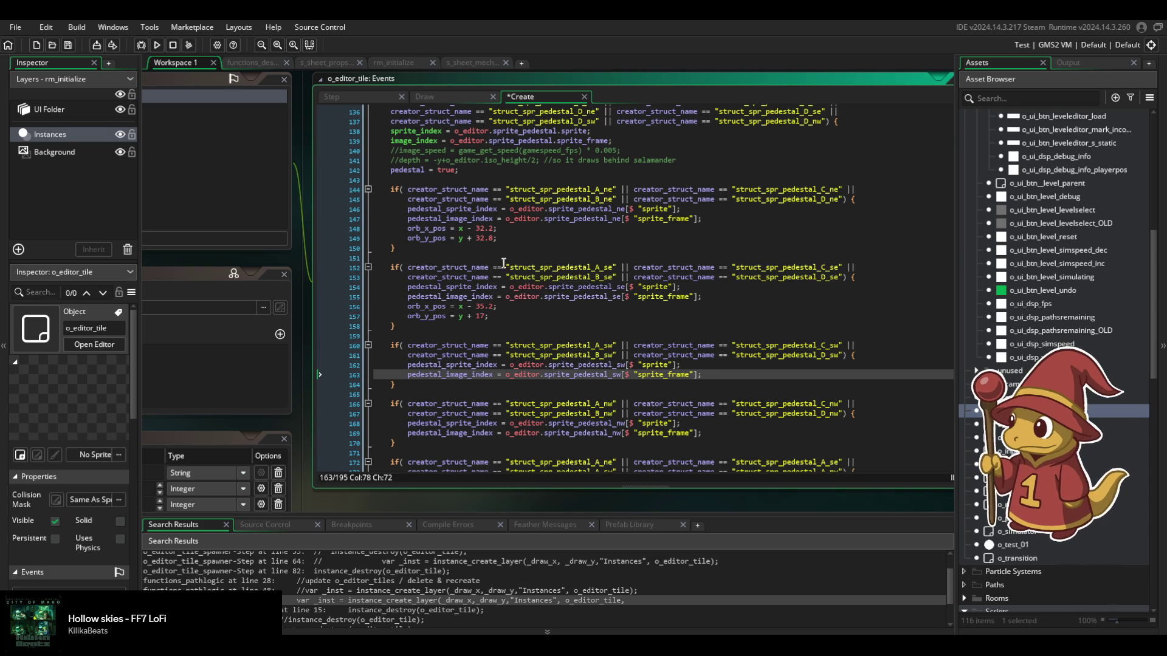
pyautogui.moveTo(530, 237); pyautogui.dragTo(749, 215)
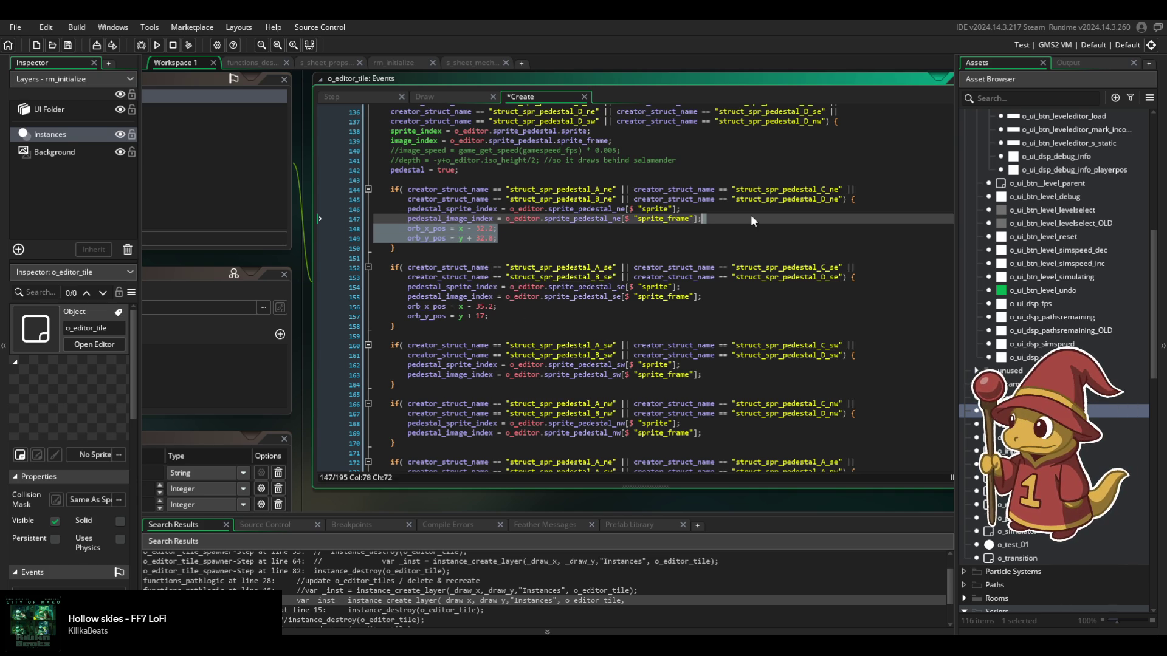
pyautogui.press('BackSpace')
pyautogui.scroll(-1, 752, 220)
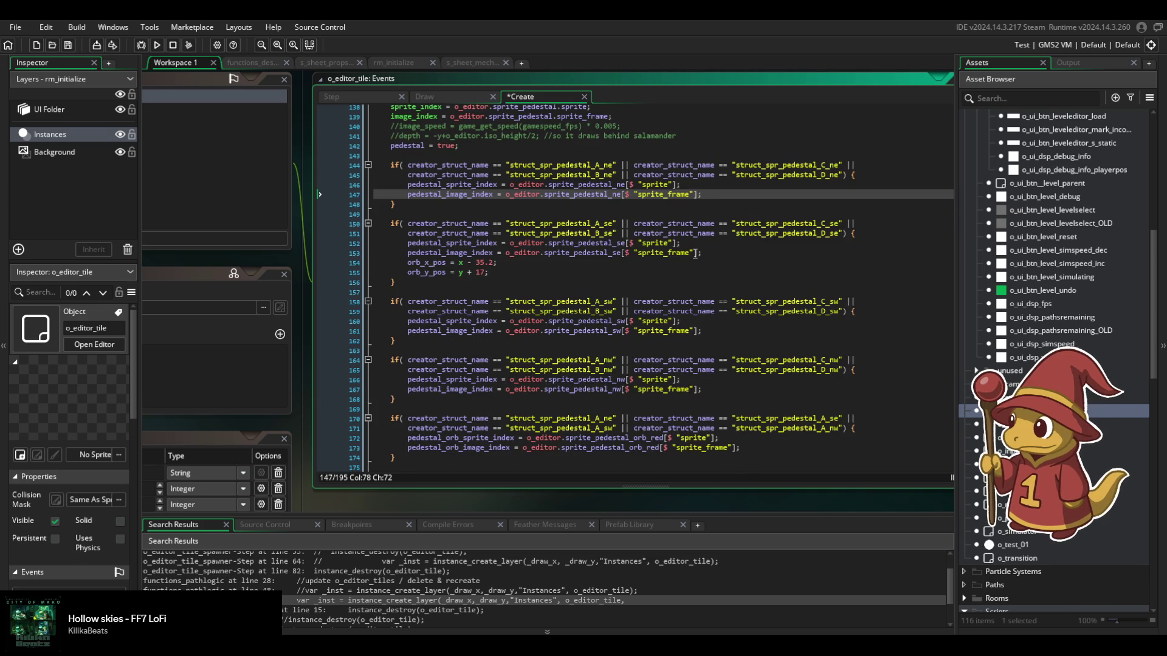
pyautogui.click(710, 331)
pyautogui.hotkey('ctrl', 'v')
# Move the se orb offsets into the nw block and copy the sw offsets into the se block.
pyautogui.moveTo(490, 272); pyautogui.dragTo(746, 254)
pyautogui.hotkey('ctrl', 'c')
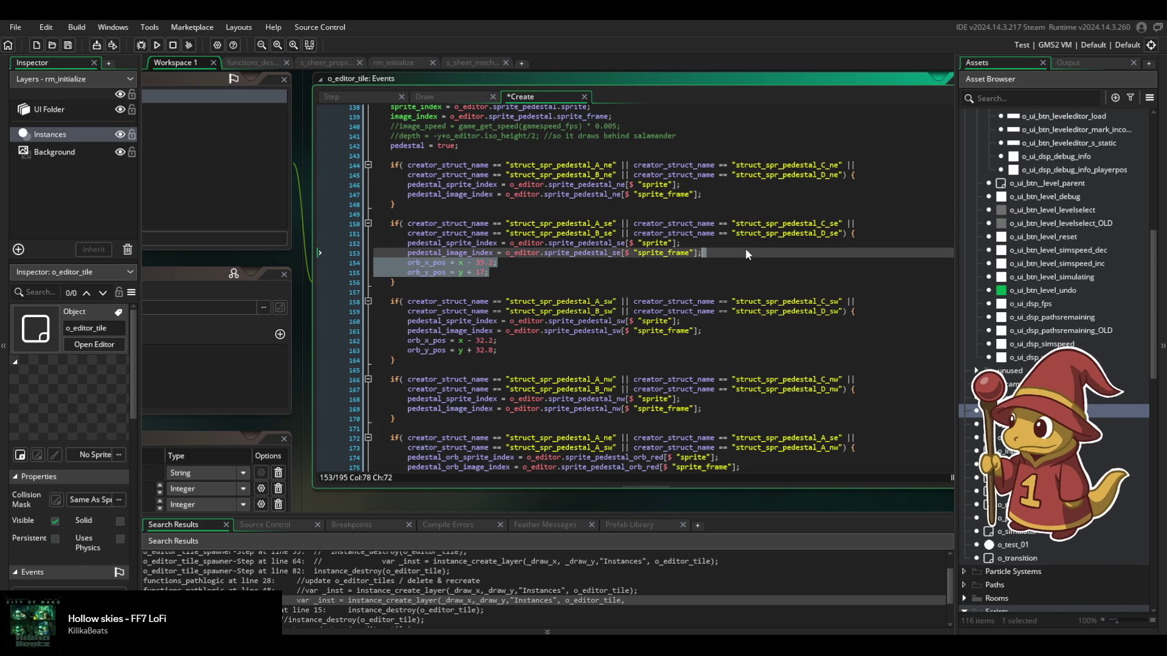
pyautogui.press('BackSpace')
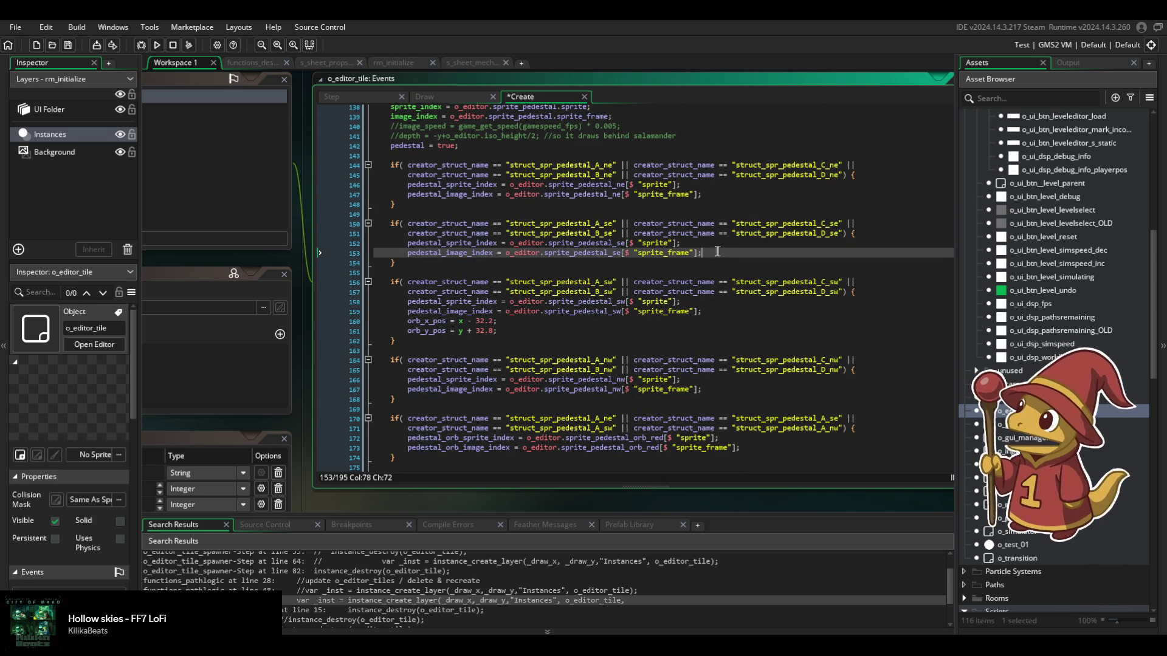
pyautogui.click(713, 392)
pyautogui.hotkey('ctrl', 'v')
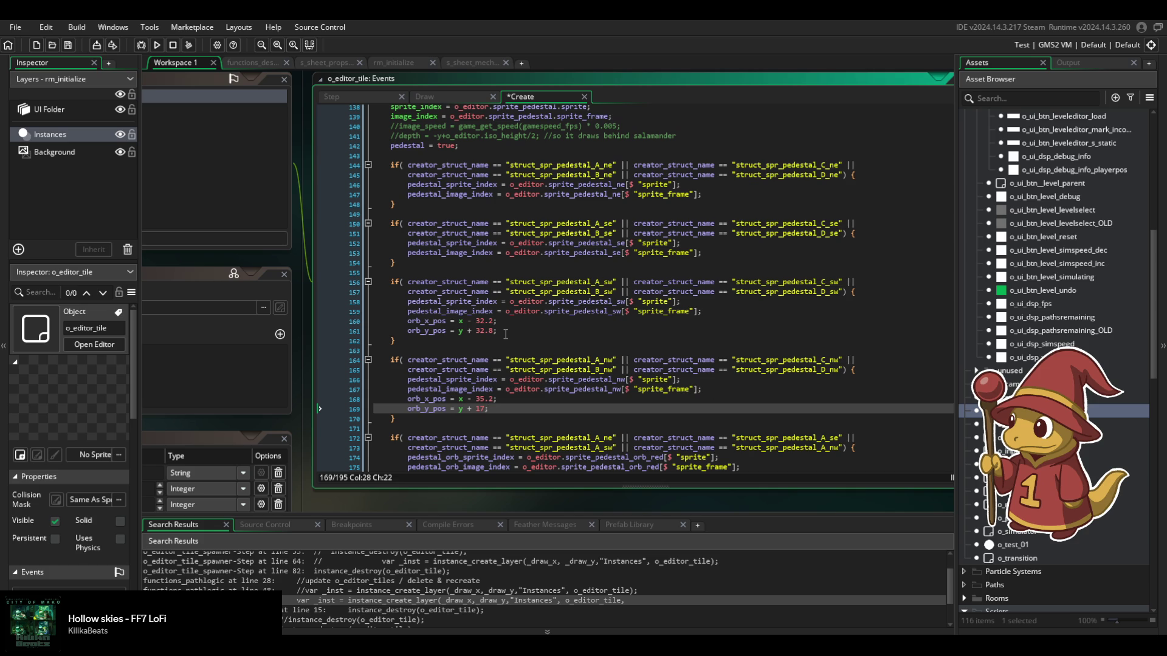
pyautogui.moveTo(510, 332); pyautogui.dragTo(743, 305)
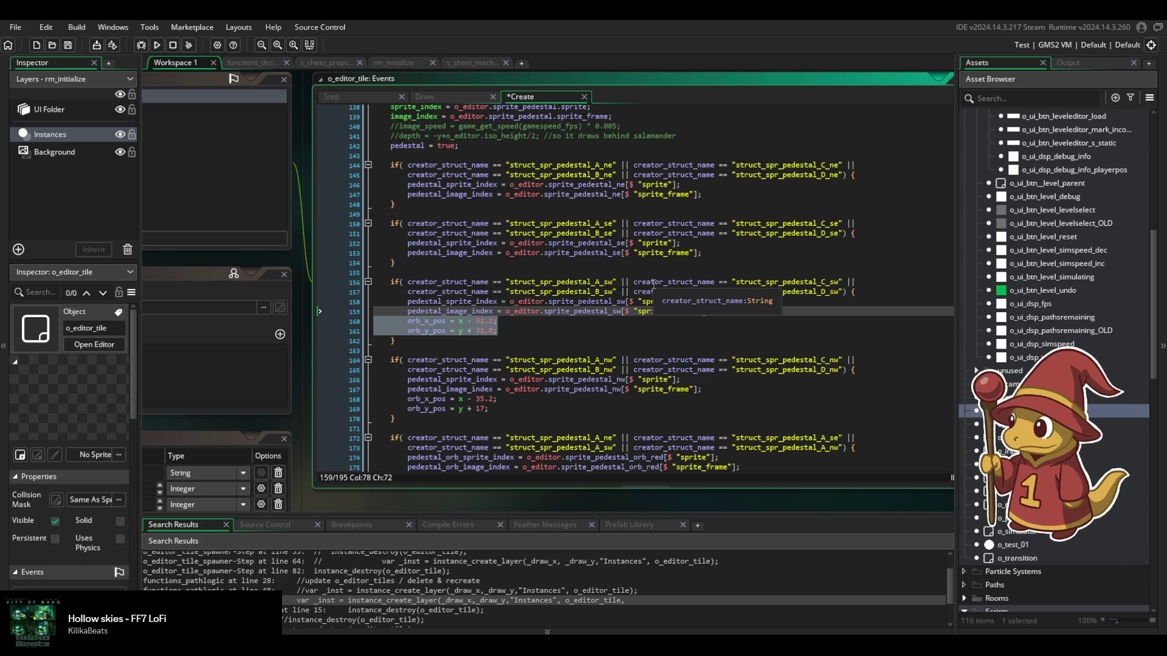
pyautogui.hotkey('ctrl', 'c')
pyautogui.click(711, 250)
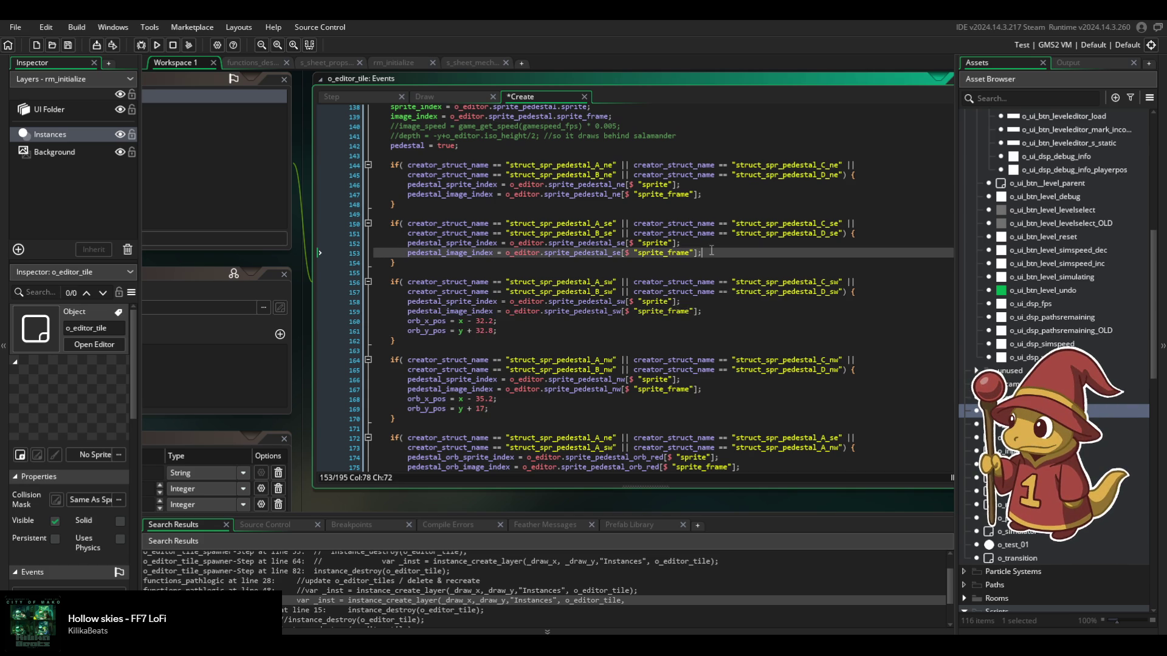
pyautogui.hotkey('ctrl', 'v')
pyautogui.click(474, 262)
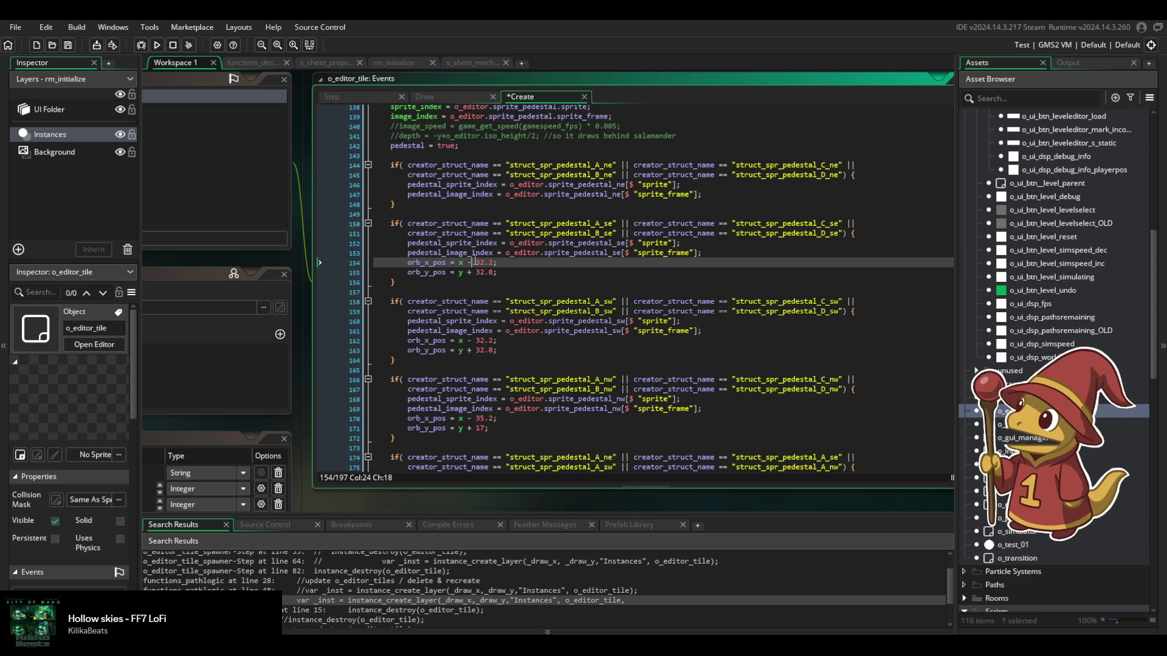
# Copy the nw orb offsets into the ne block and make its x offset positive (+35.2).
pyautogui.moveTo(490, 428); pyautogui.dragTo(738, 413)
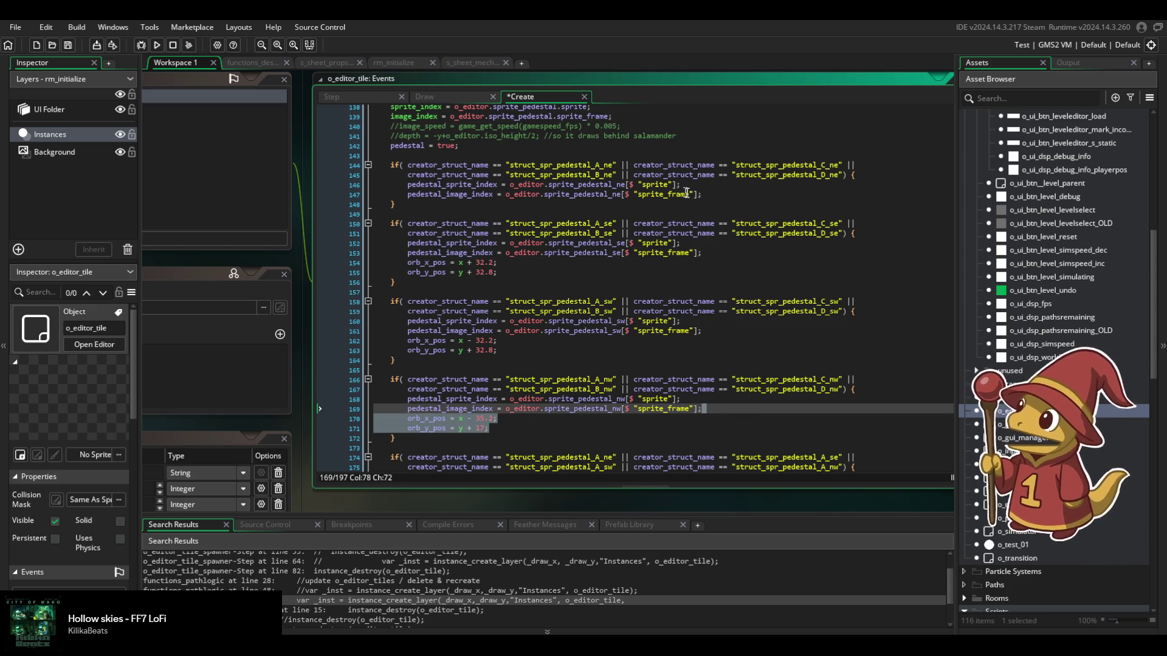
pyautogui.hotkey('ctrl', 'c')
pyautogui.click(705, 194)
pyautogui.hotkey('ctrl', 'v')
pyautogui.click(475, 205)
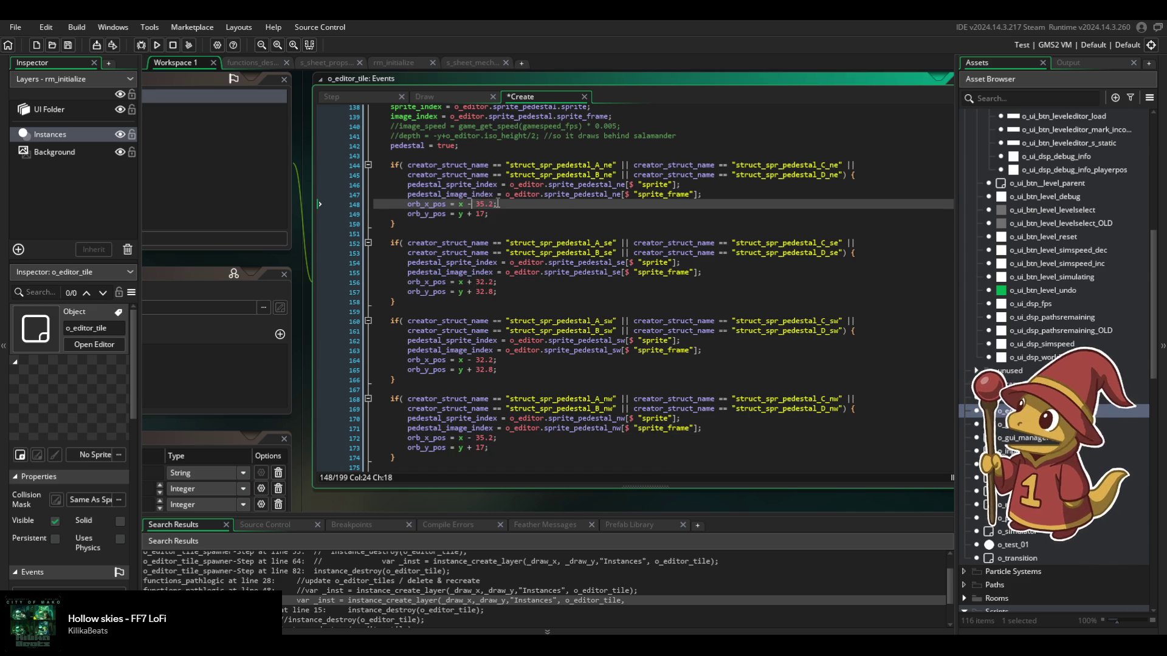
pyautogui.write('+')
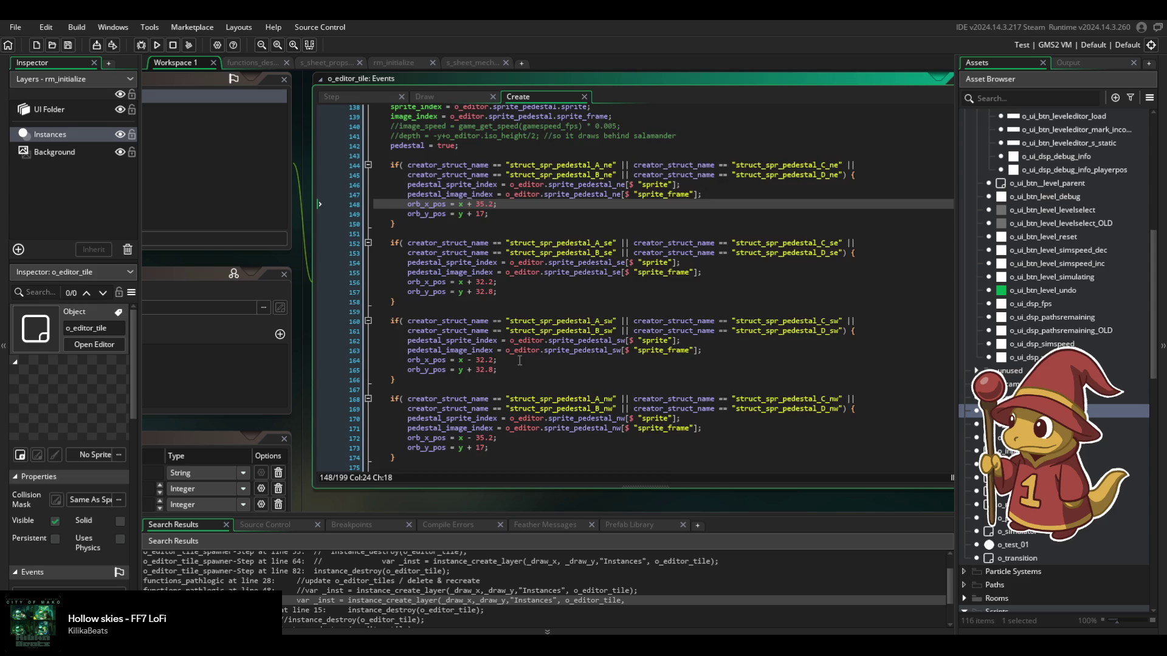
# Build and run the game, then return to the tile's Draw event code.
pyautogui.scroll(-6, 519, 361)
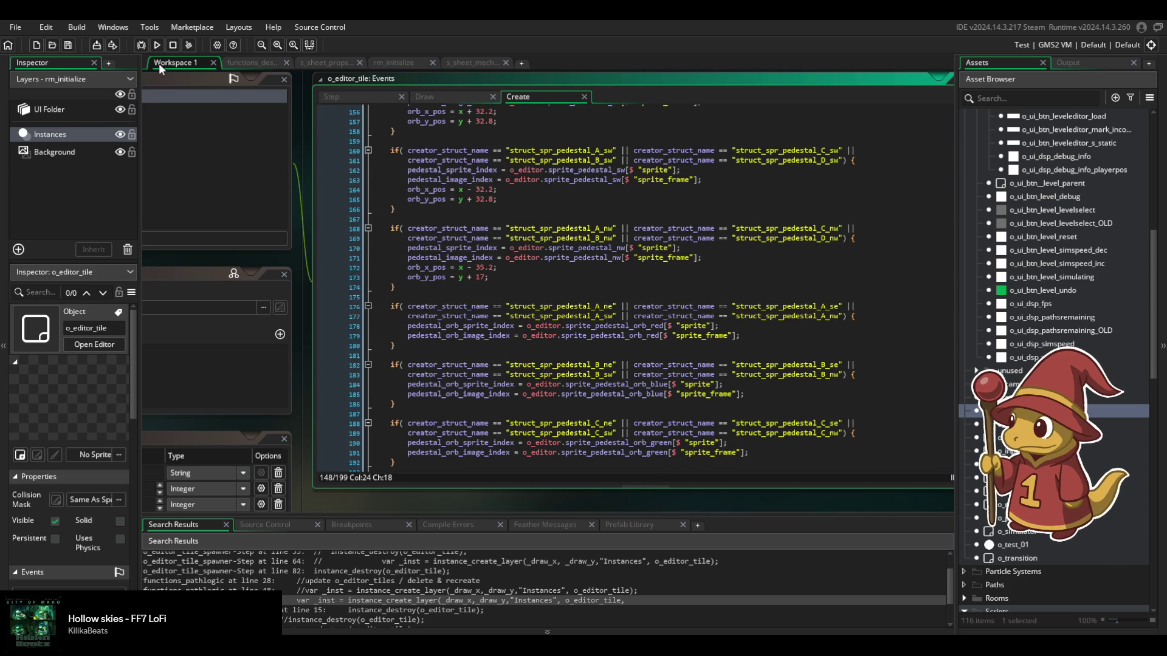
pyautogui.click(155, 45)
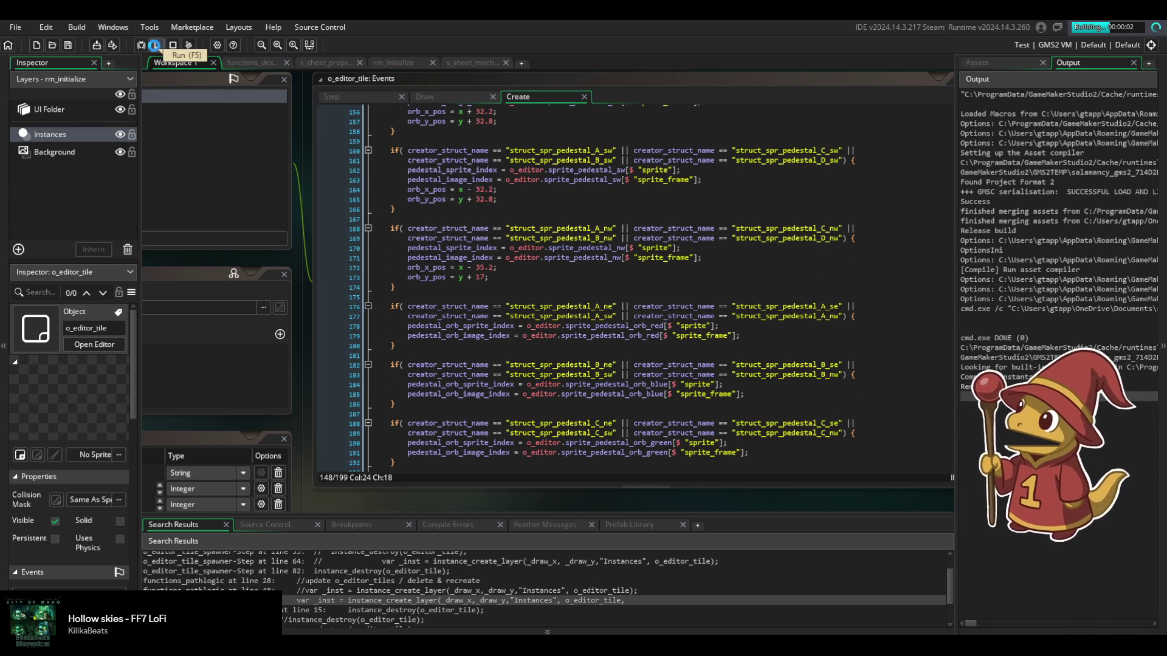
pyautogui.click(425, 180)
pyautogui.click(426, 189)
pyautogui.click(463, 97)
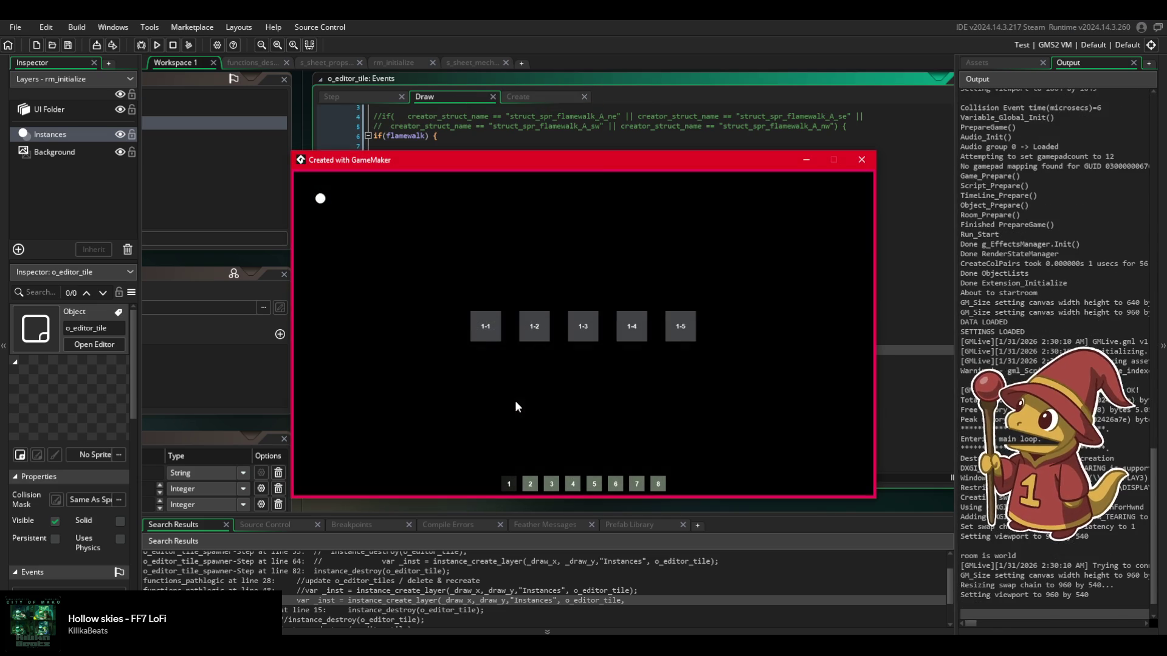
# Load level 1-3 in the running game and drag the game window aside to uncover the code.
pyautogui.click(589, 324)
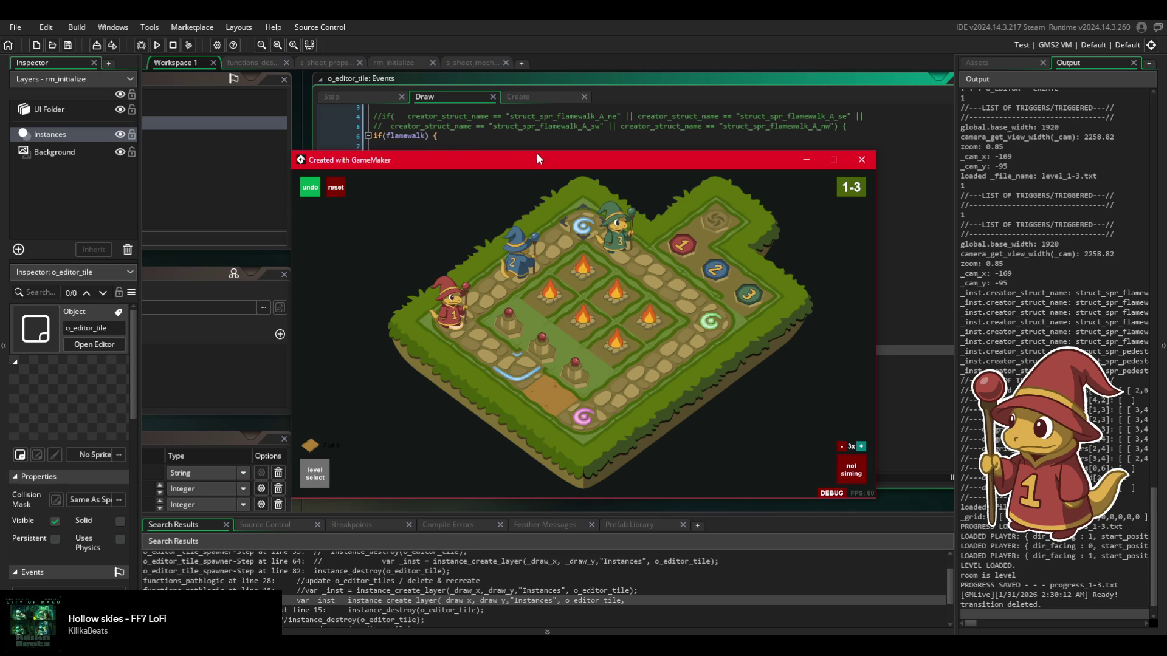
pyautogui.moveTo(536, 153); pyautogui.dragTo(1166, 121)
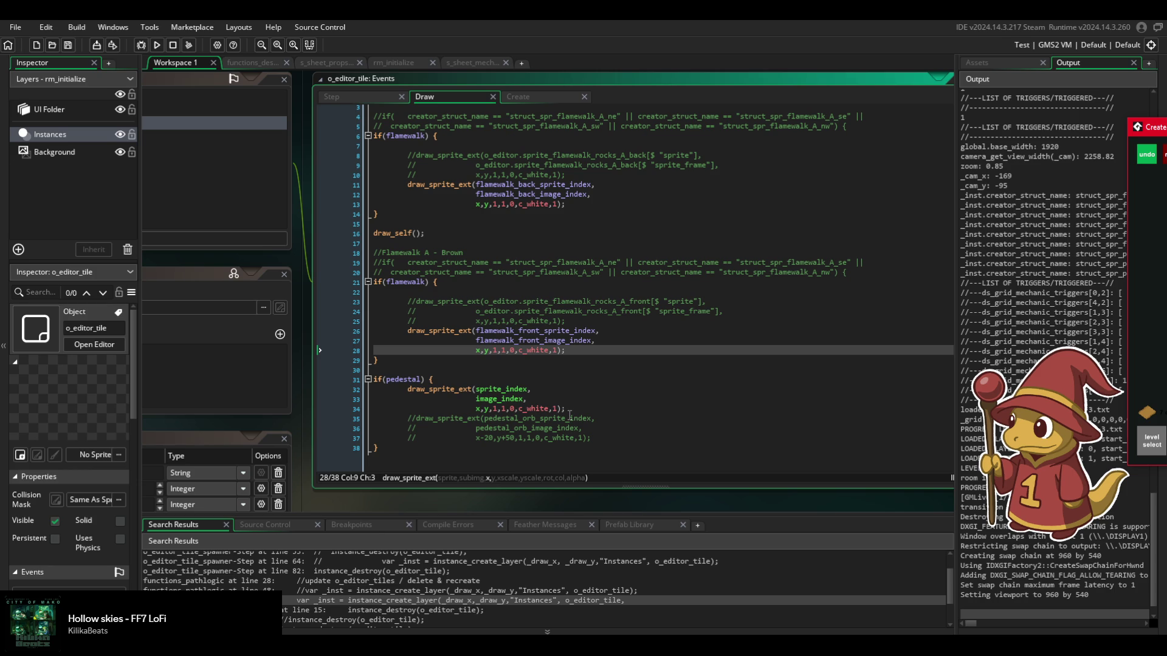
pyautogui.click(527, 96)
pyautogui.scroll(-5, 562, 333)
pyautogui.scroll(1, 563, 332)
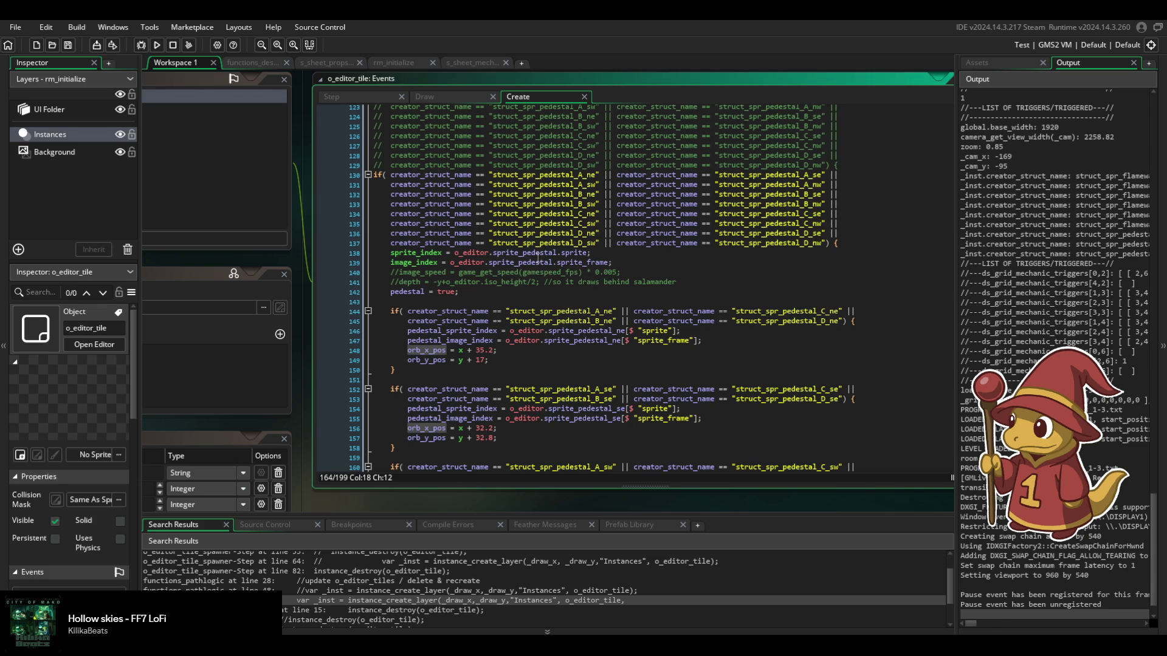
pyautogui.scroll(-1, 571, 380)
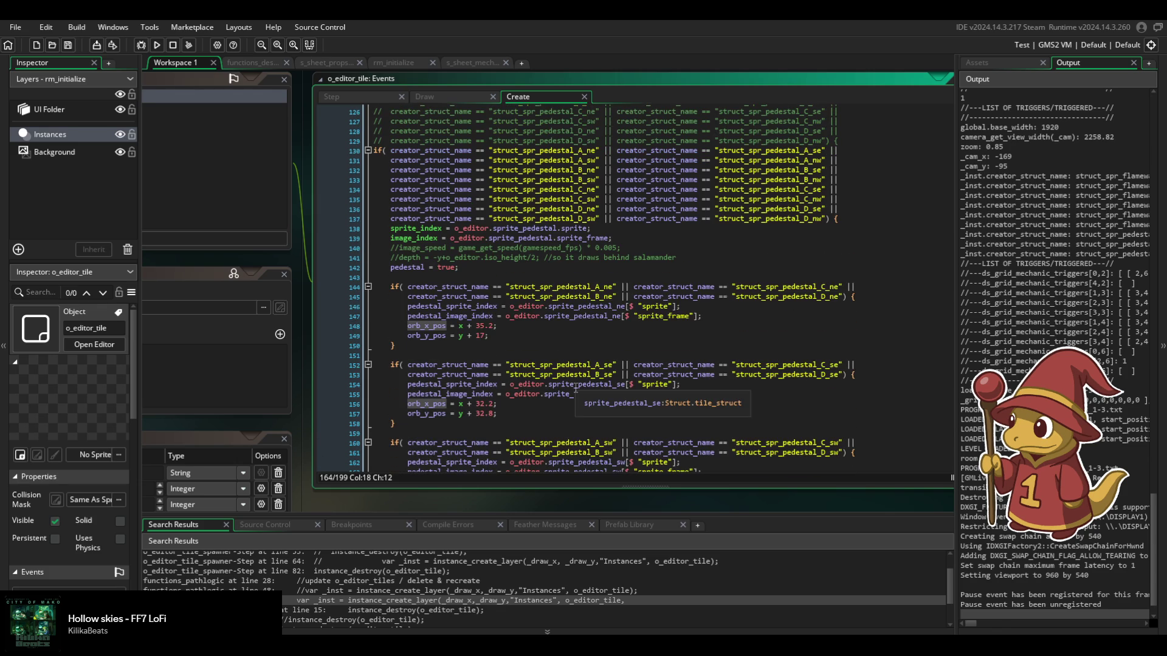
pyautogui.doubleClick(465, 306)
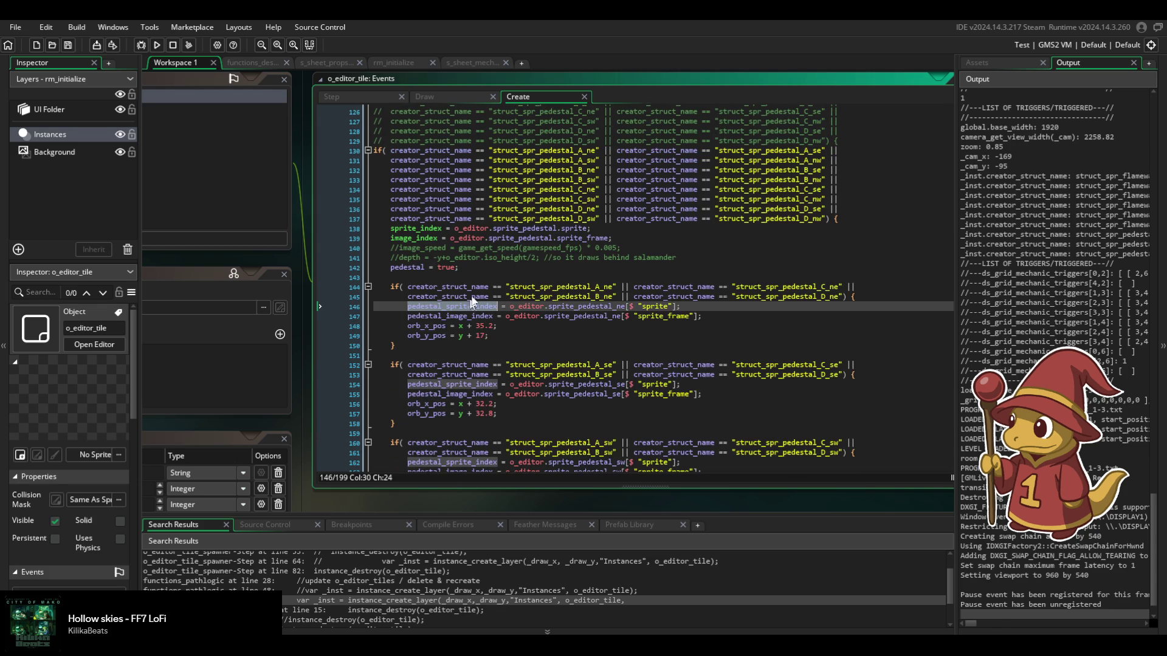
pyautogui.click(453, 97)
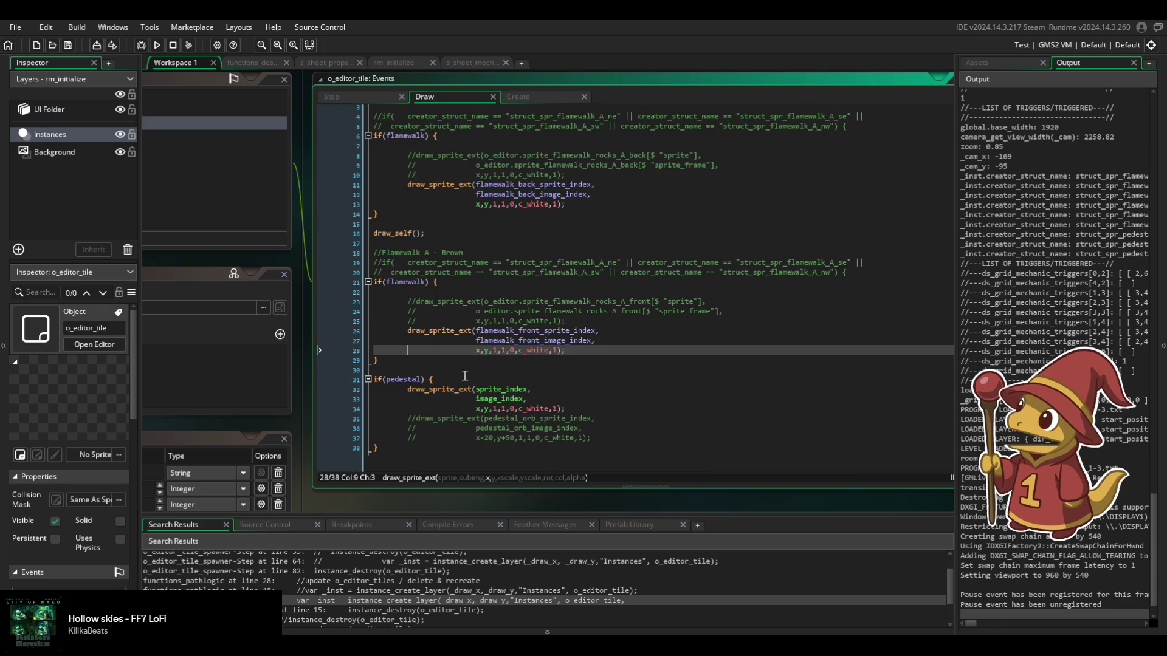
# Make the pedestal draw call use pedestal_sprite_index and pedestal_image_index, then save.
pyautogui.doubleClick(486, 389)
pyautogui.hotkey('ctrl', 'v')
pyautogui.doubleClick(486, 399)
pyautogui.hotkey('ctrl', 'v')
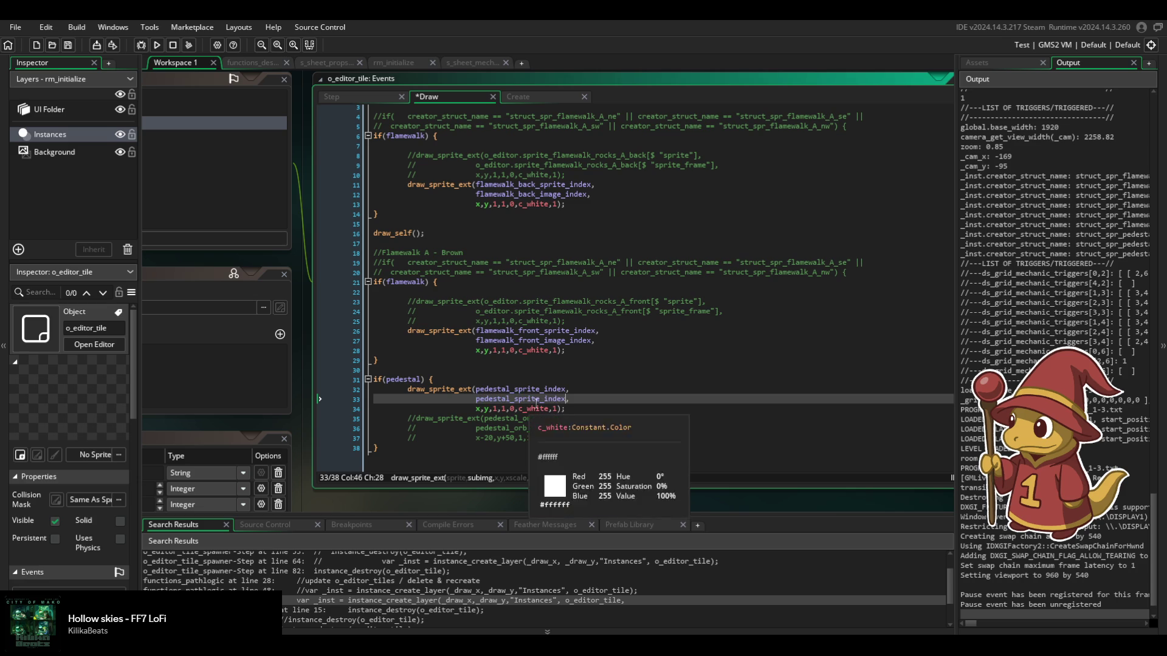
pyautogui.press('BackSpace')
pyautogui.press('BackSpace')
pyautogui.press('BackSpace')
pyautogui.write('imag')
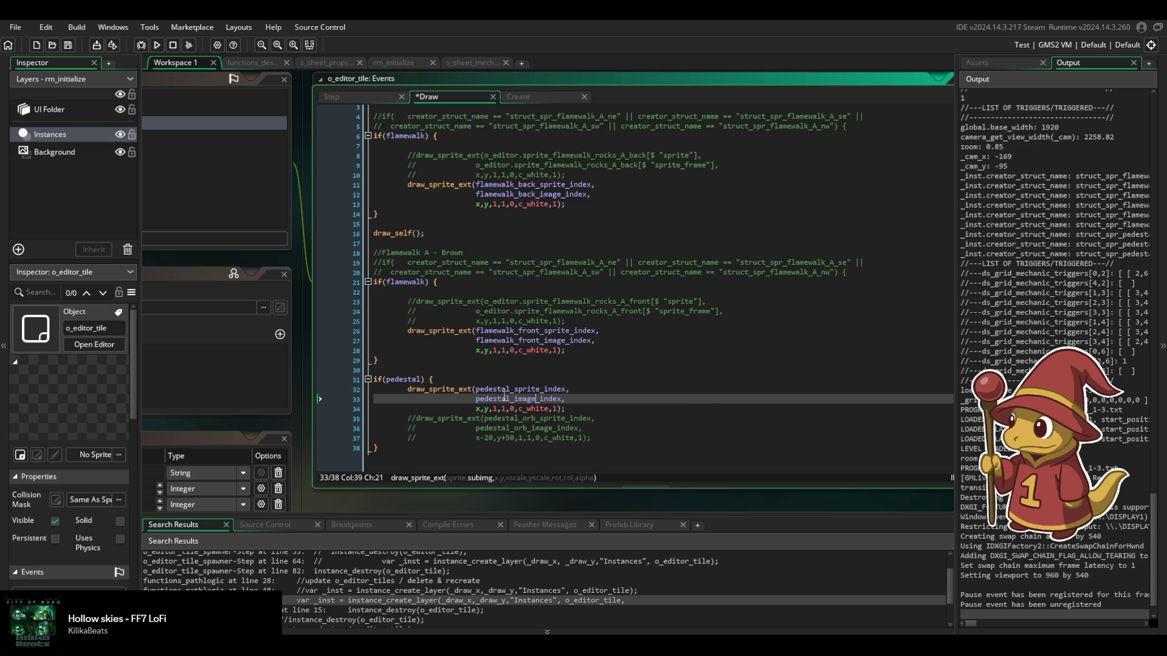
pyautogui.hotkey('ctrl', 's')
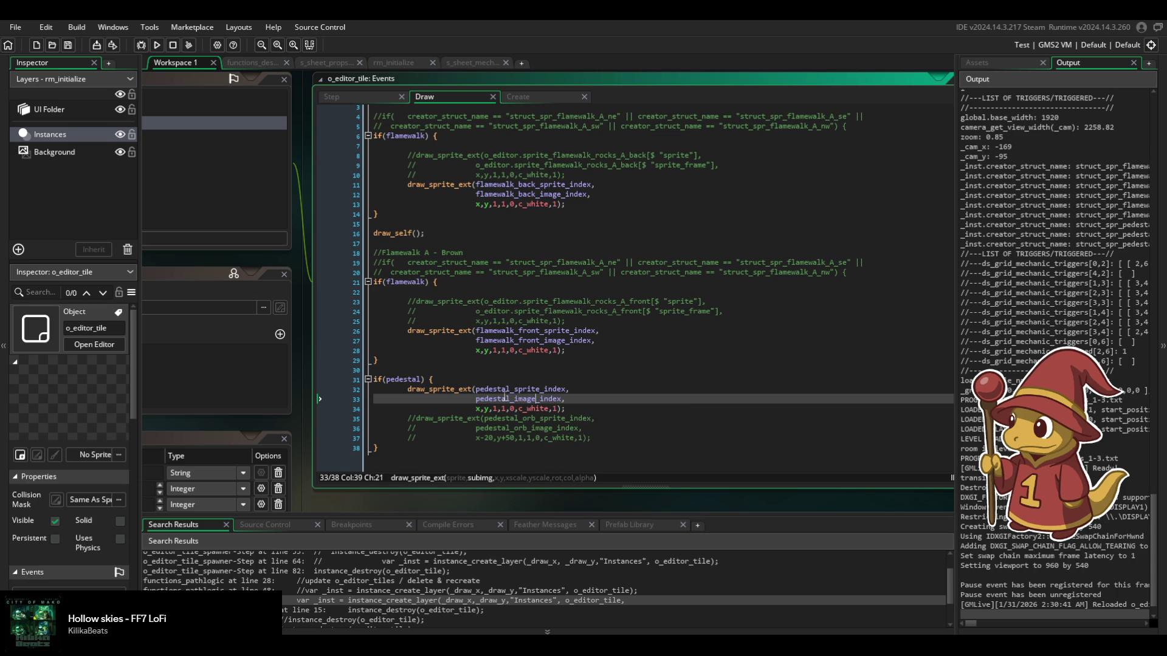
# Test the live reload by placing and removing pedestal tiles in the running level.
pyautogui.press('Return')
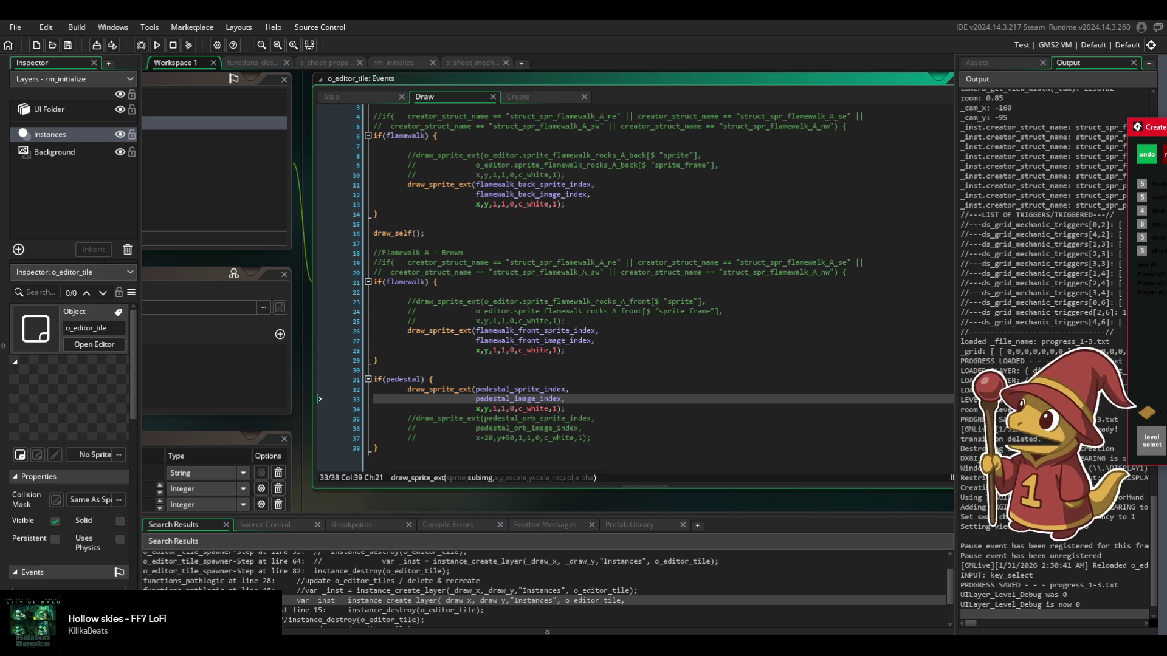
pyautogui.press('Return')
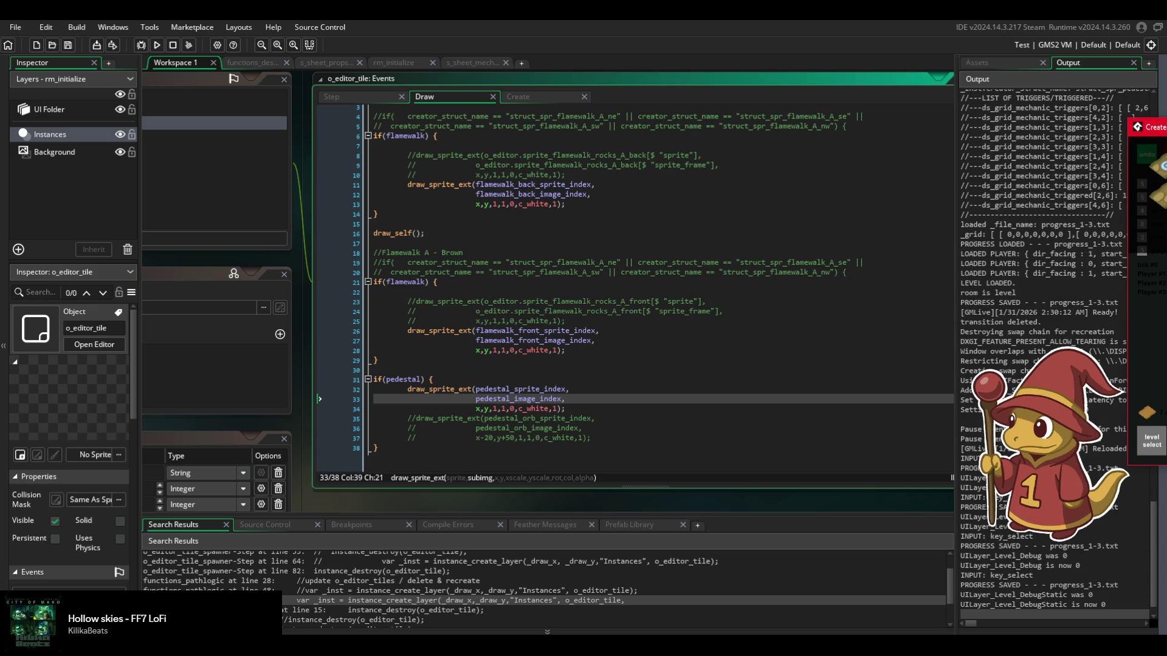
pyautogui.press('Return')
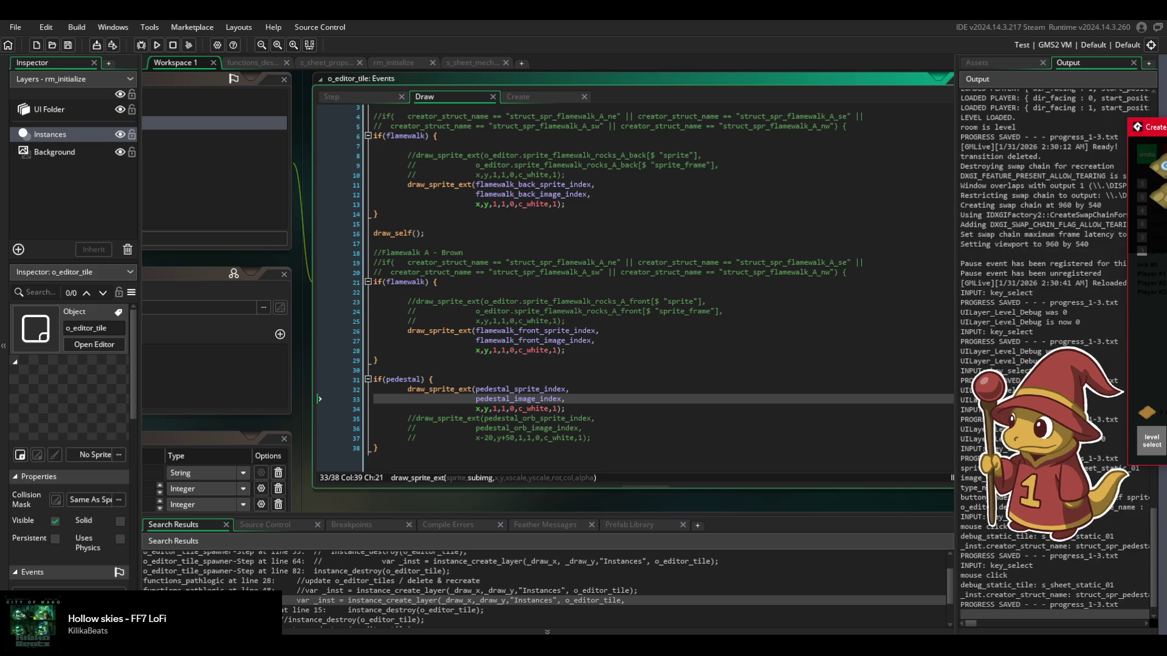
pyautogui.press('Delete')
pyautogui.press('Return')
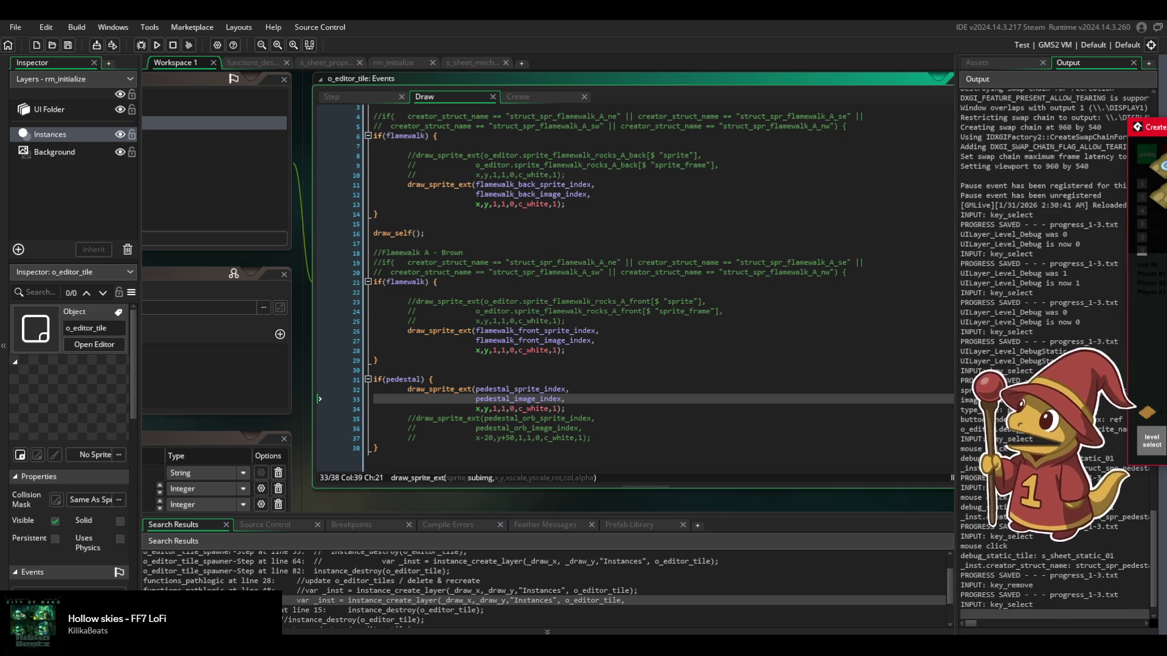
pyautogui.press('Return')
pyautogui.press('Return')
pyautogui.press('Return')
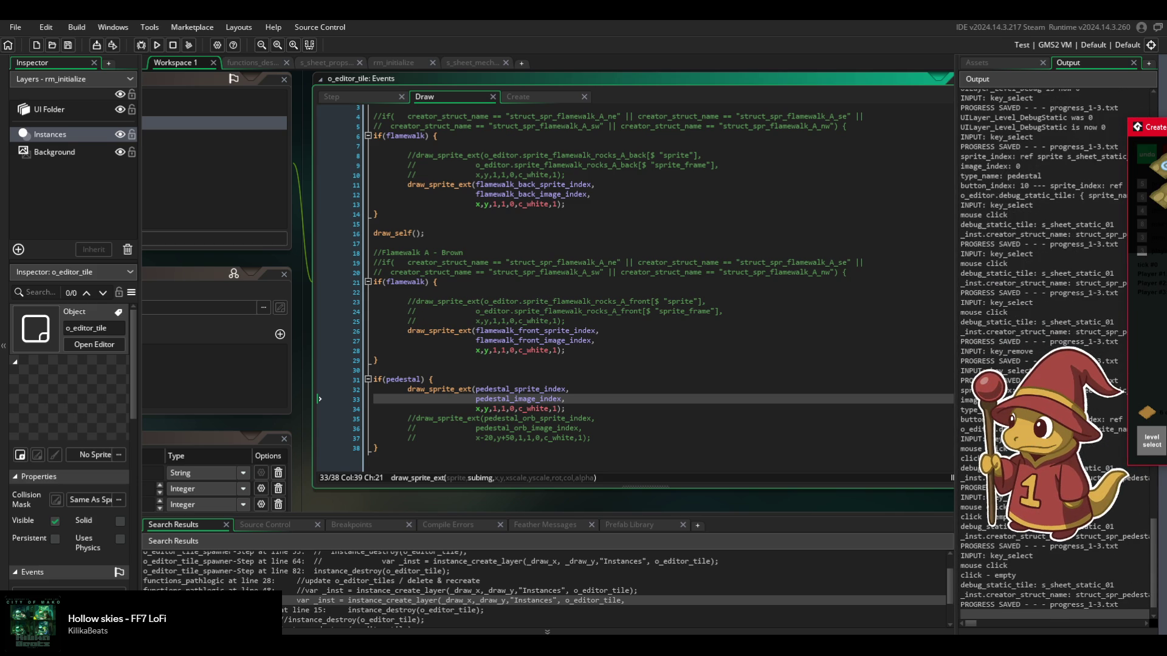
# Review the pedestal drawing lines and save the Draw code again to trigger a live reload.
pyautogui.click(555, 435)
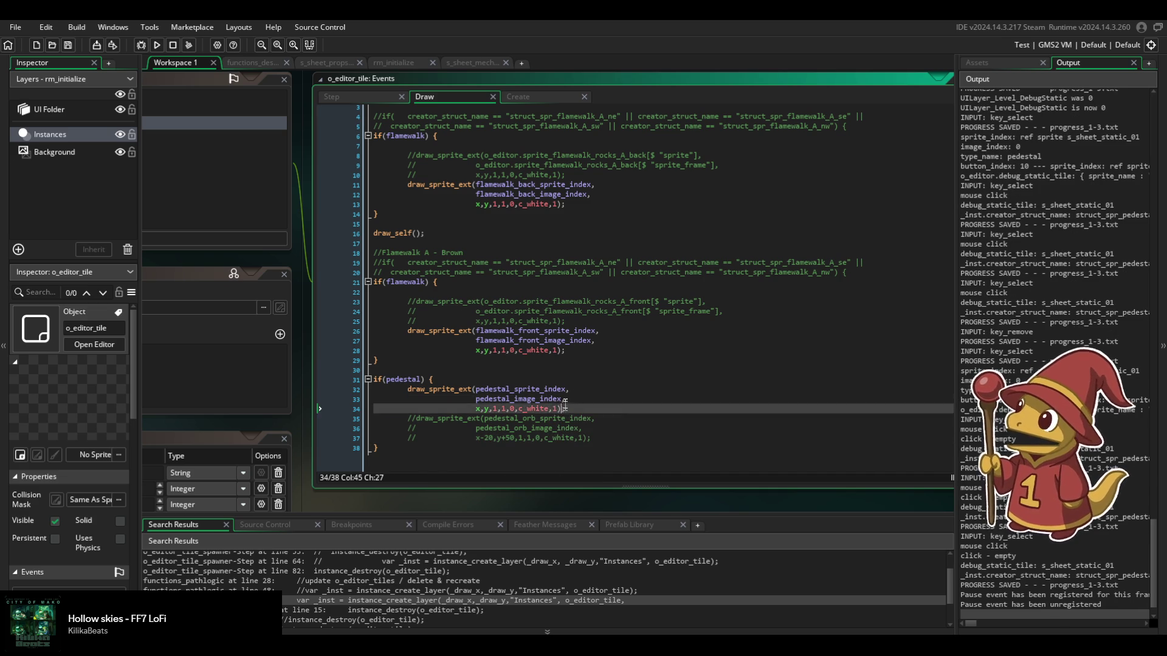
pyautogui.moveTo(374, 413); pyautogui.dragTo(564, 389)
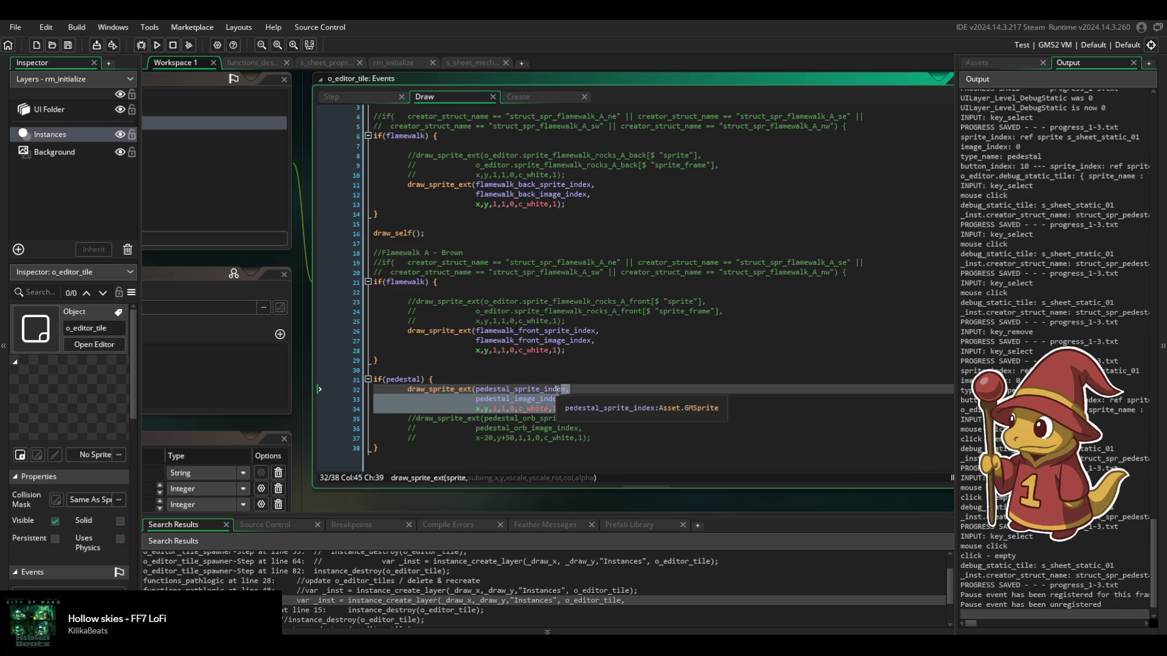
pyautogui.click(539, 370)
pyautogui.click(449, 233)
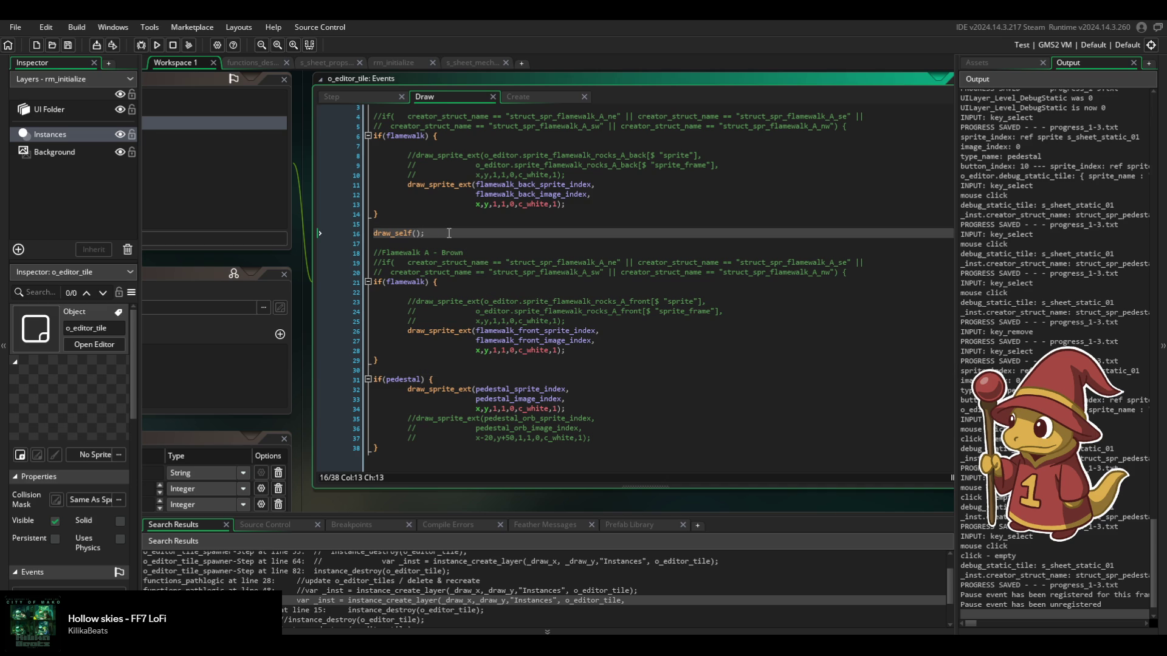
pyautogui.hotkey('ctrl', 's')
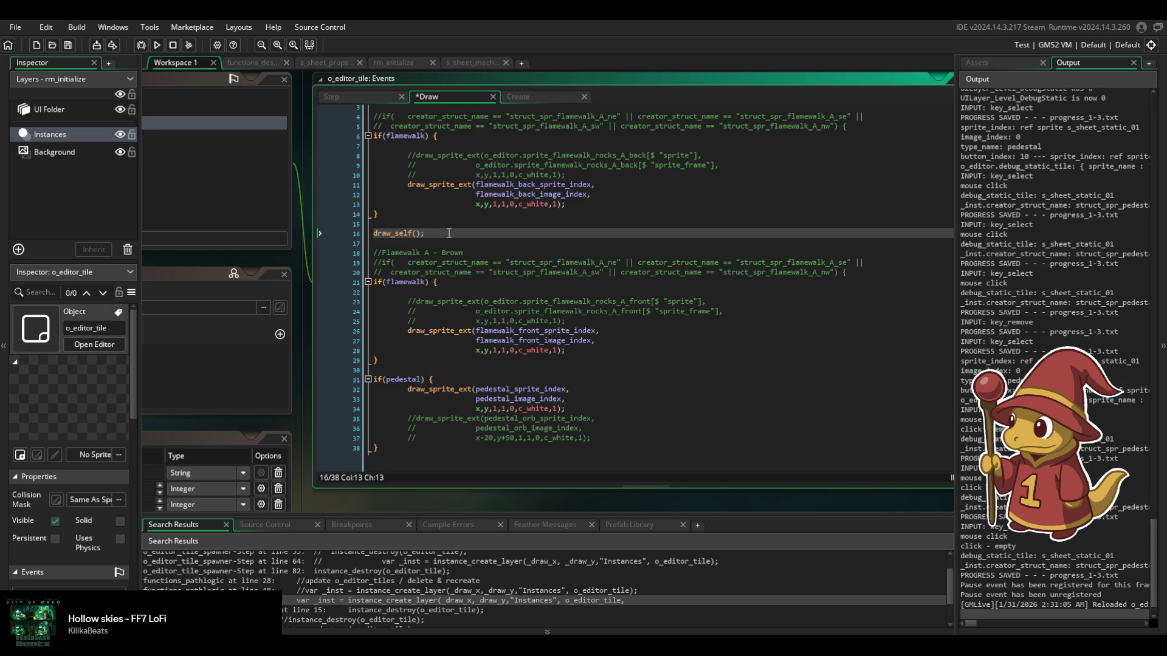
pyautogui.click(366, 96)
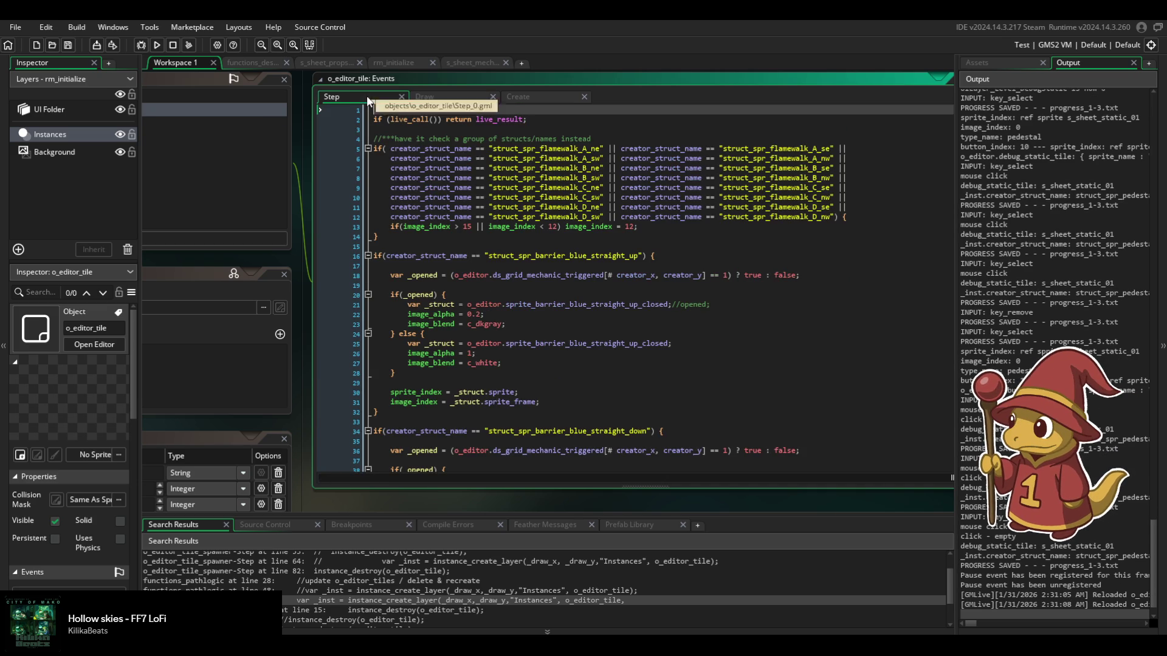
# Scroll through the Step code, then switch to the Create event and select sprite_index on line 138.
pyautogui.scroll(-7, 498, 308)
pyautogui.scroll(-15, 498, 308)
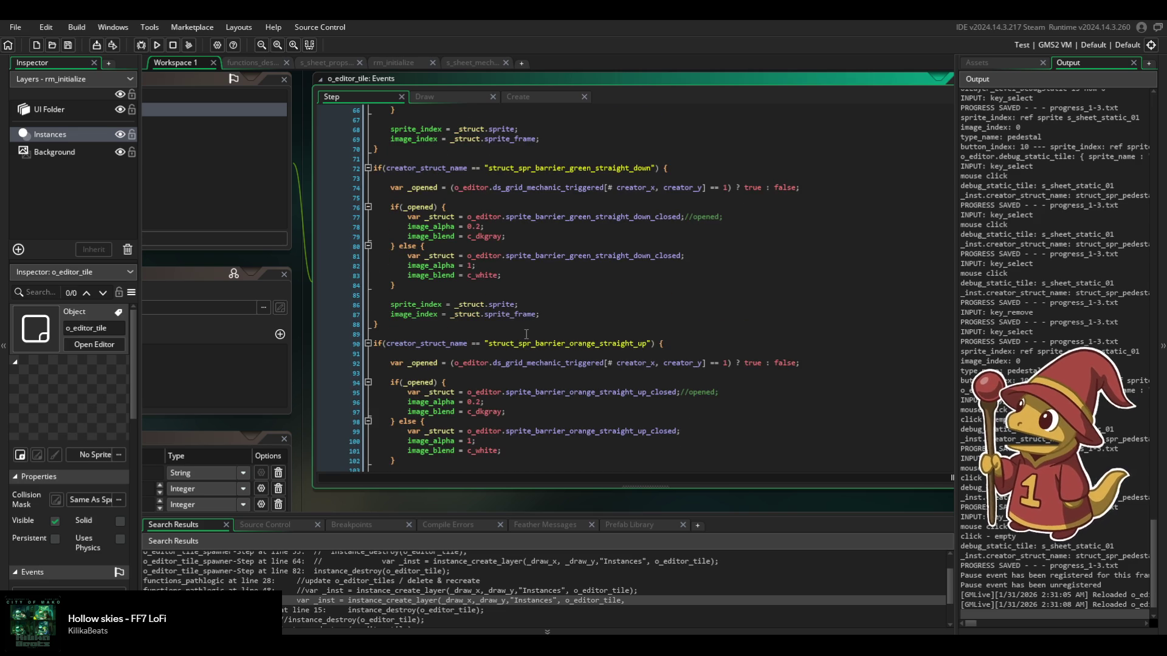
pyautogui.scroll(8, 527, 334)
pyautogui.scroll(-20, 526, 335)
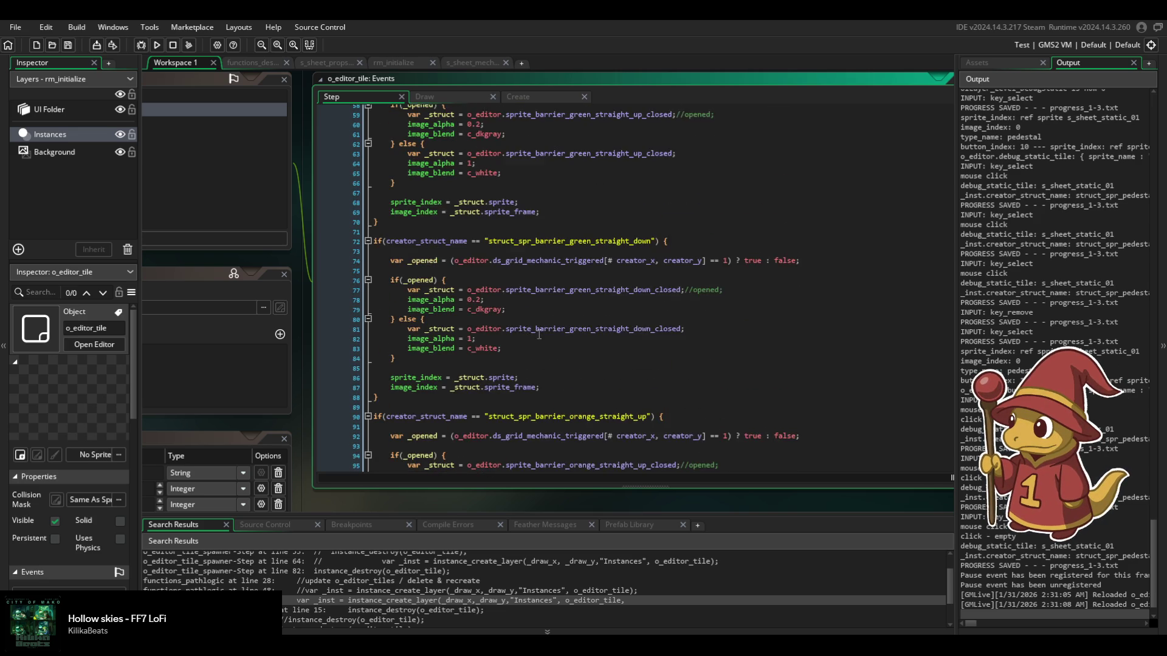
pyautogui.scroll(-3, 539, 334)
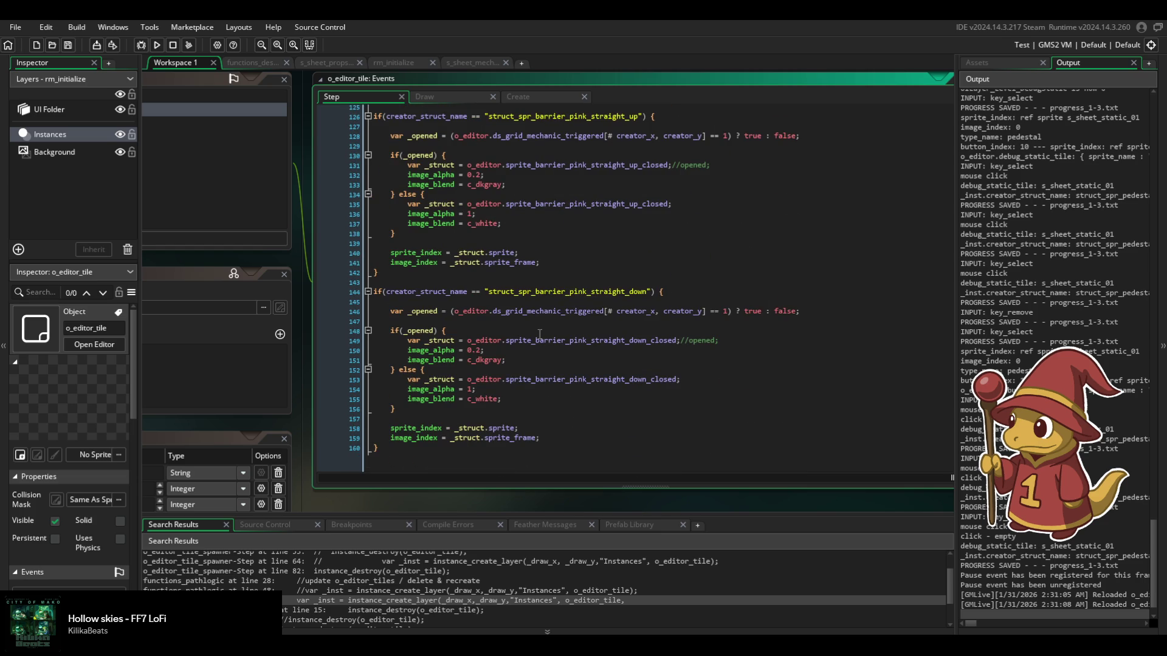
pyautogui.click(526, 98)
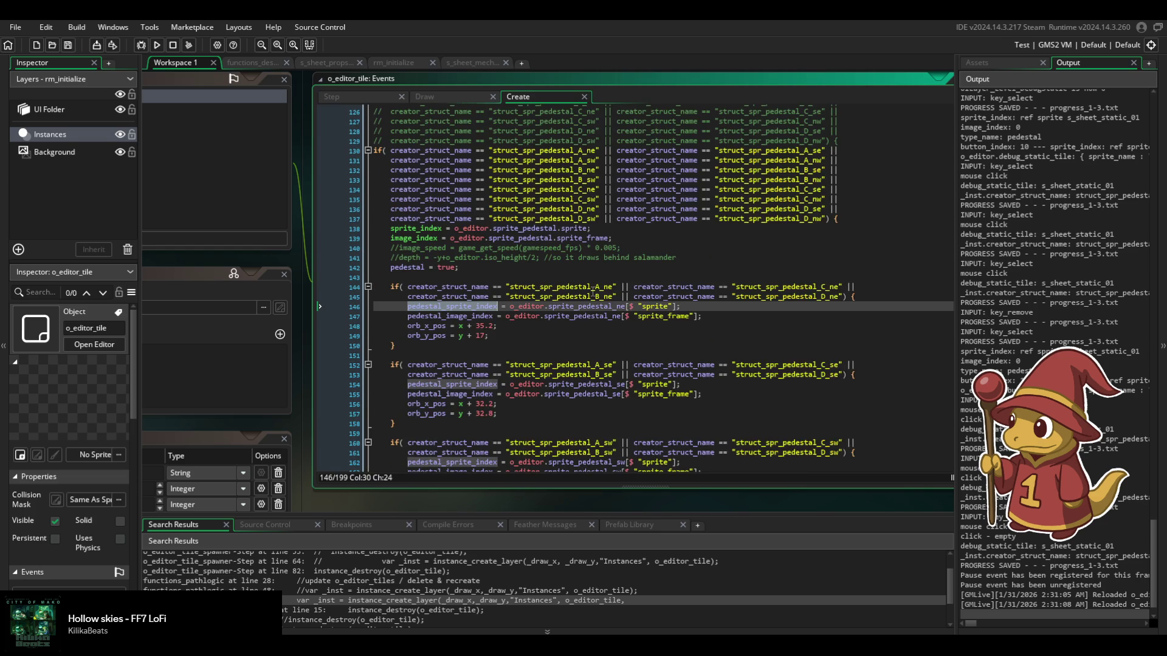
pyautogui.scroll(-1, 593, 292)
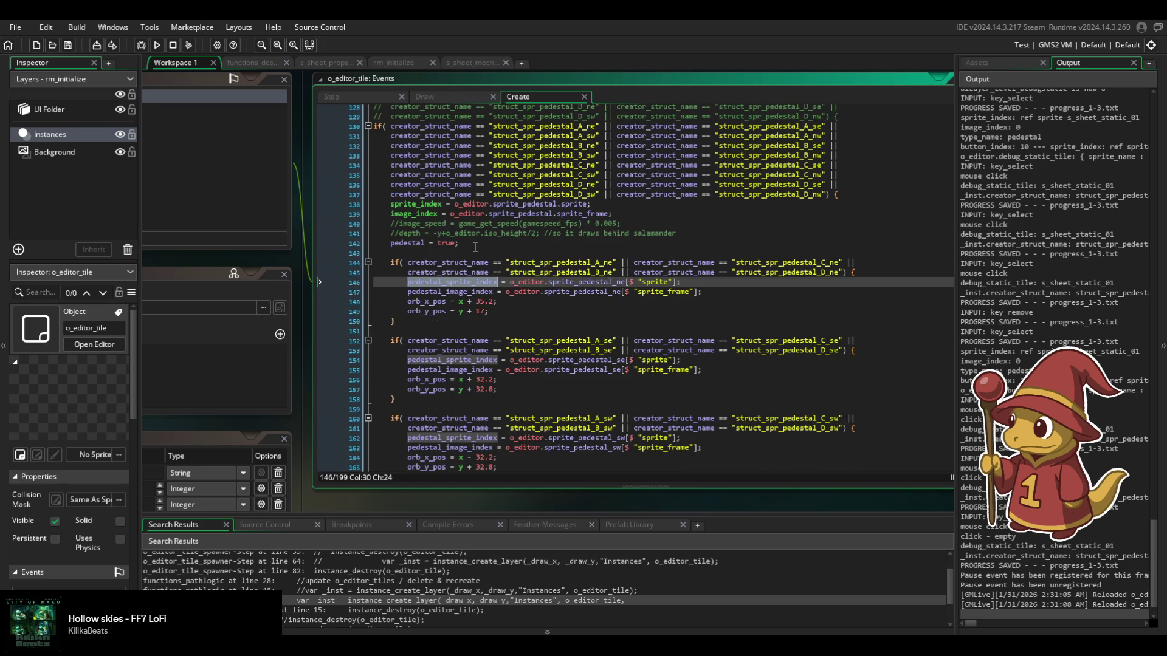
pyautogui.doubleClick(431, 204)
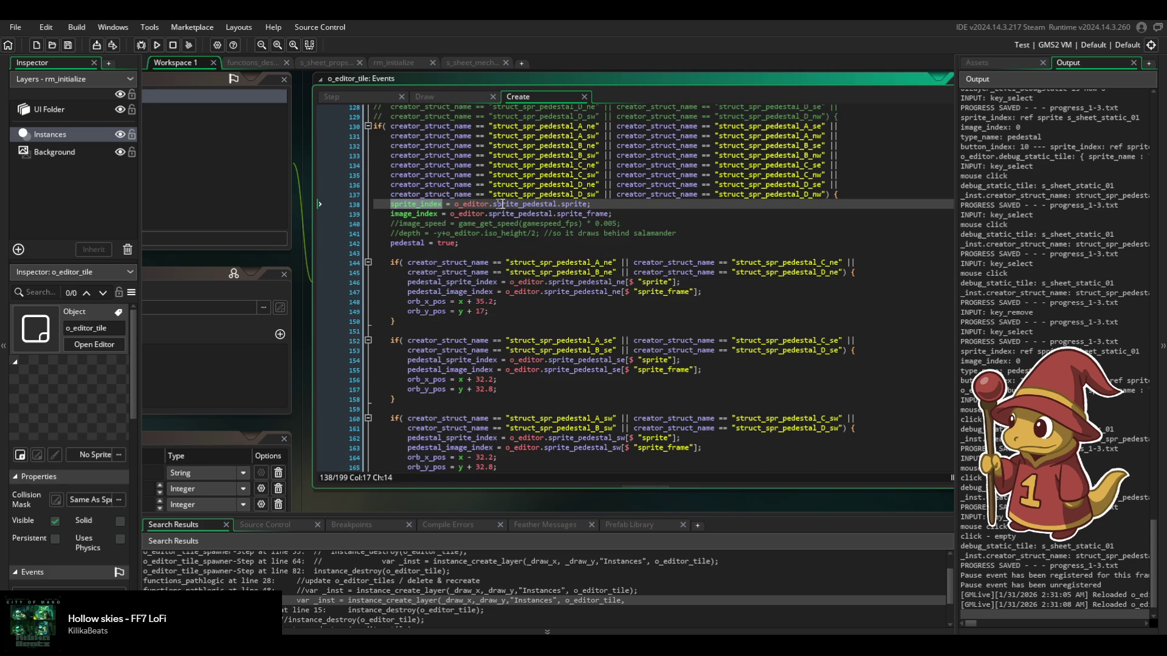
# Copy the sprite_index and image_index lines 138–139 to the end of the Create code.
pyautogui.click(619, 214)
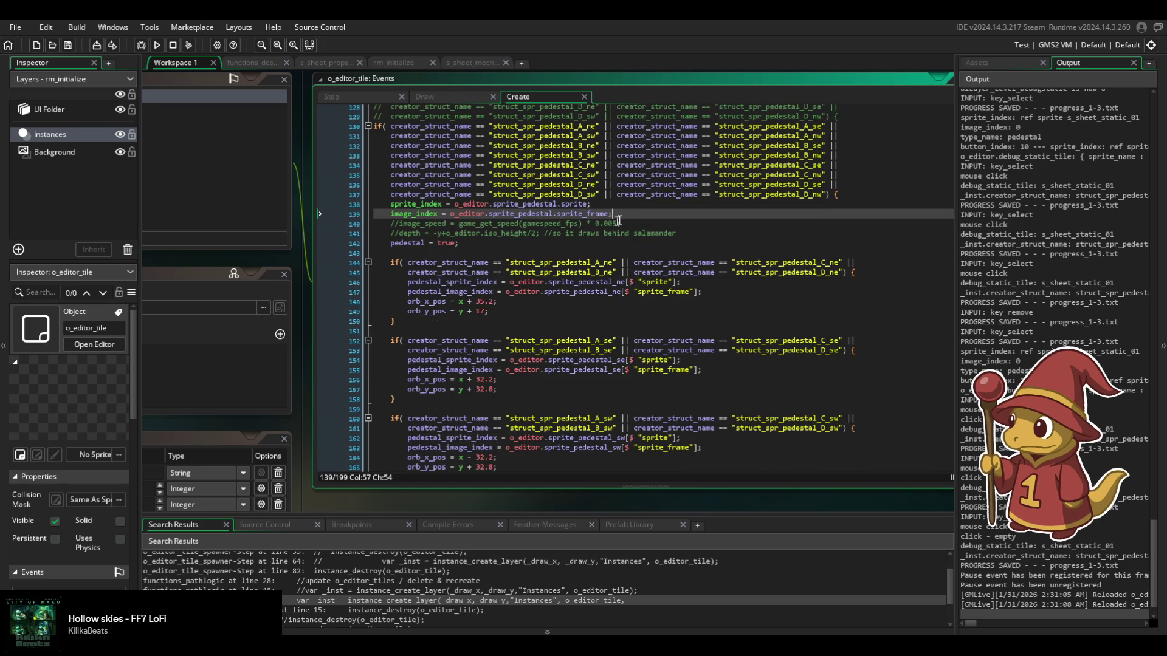
pyautogui.click(427, 207)
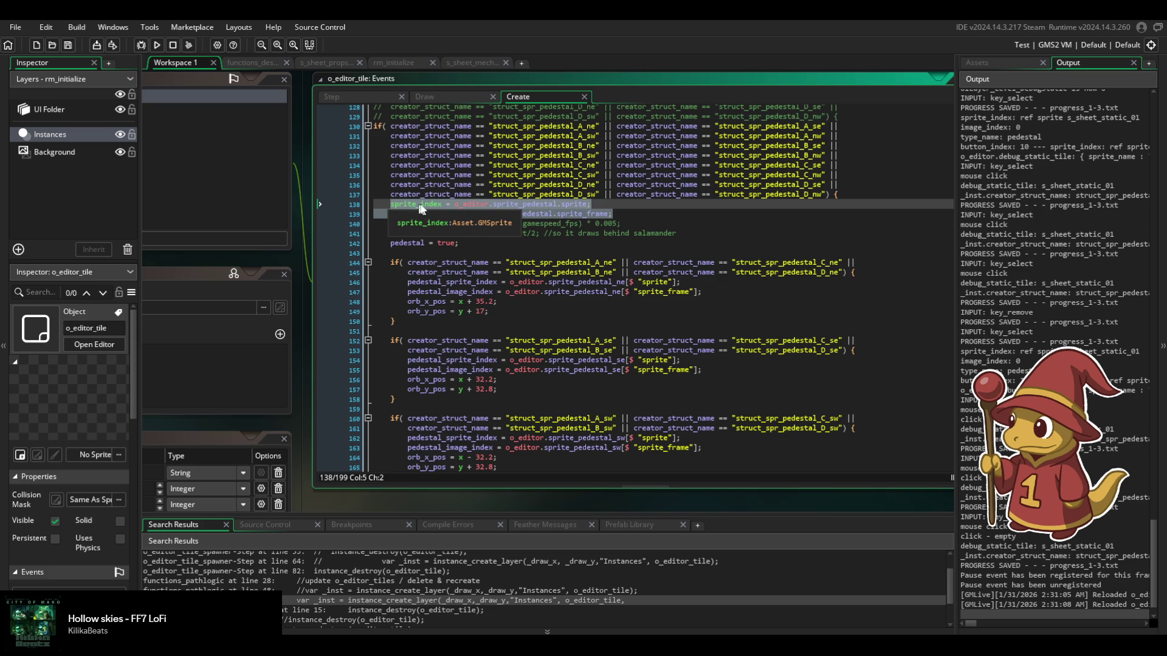
pyautogui.moveTo(373, 204); pyautogui.dragTo(620, 214)
pyautogui.hotkey('ctrl', 'c')
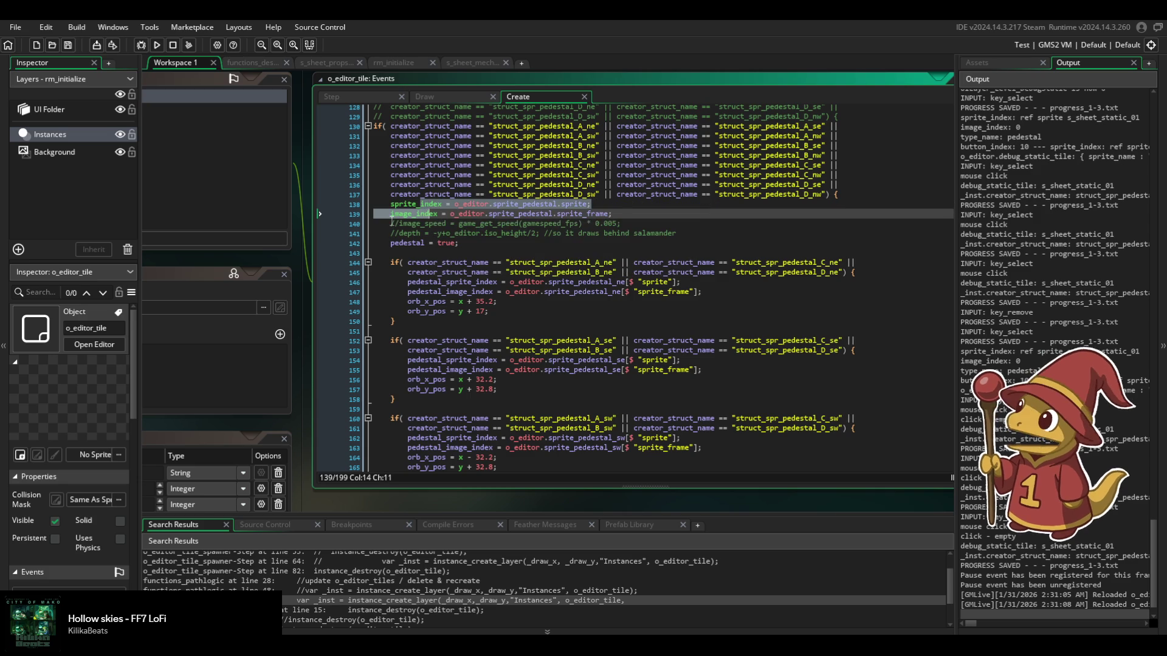
pyautogui.hotkey('ctrl', 'k')
pyautogui.scroll(-12, 407, 328)
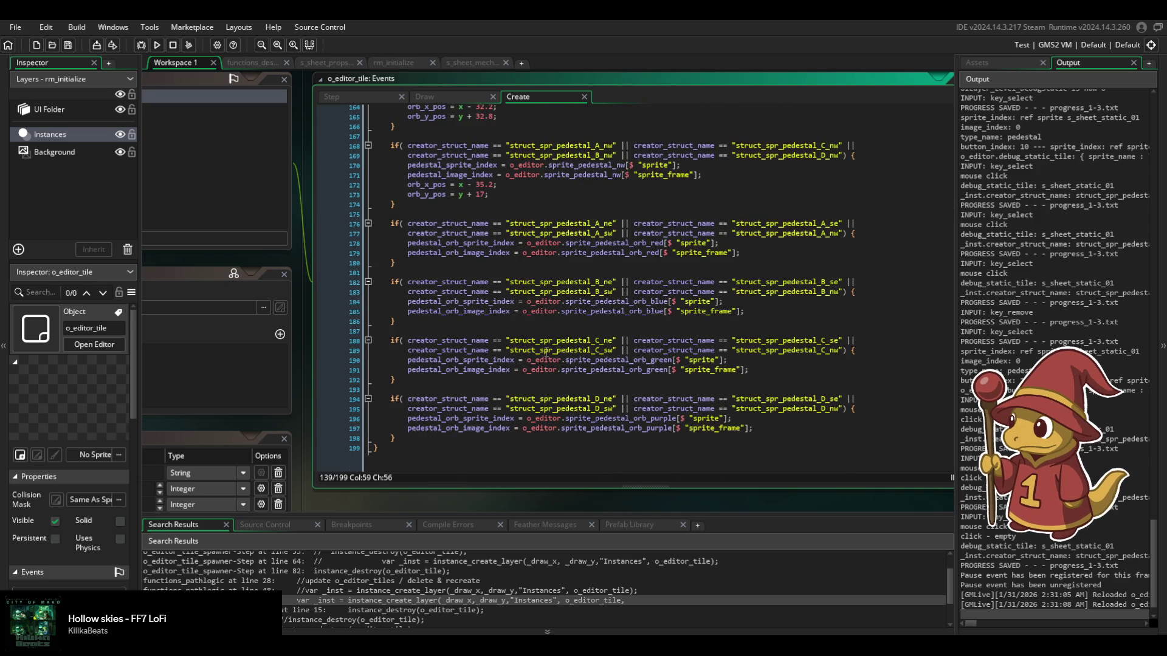
pyautogui.click(425, 438)
pyautogui.press('Return')
pyautogui.press('Return')
pyautogui.hotkey('ctrl', 'v')
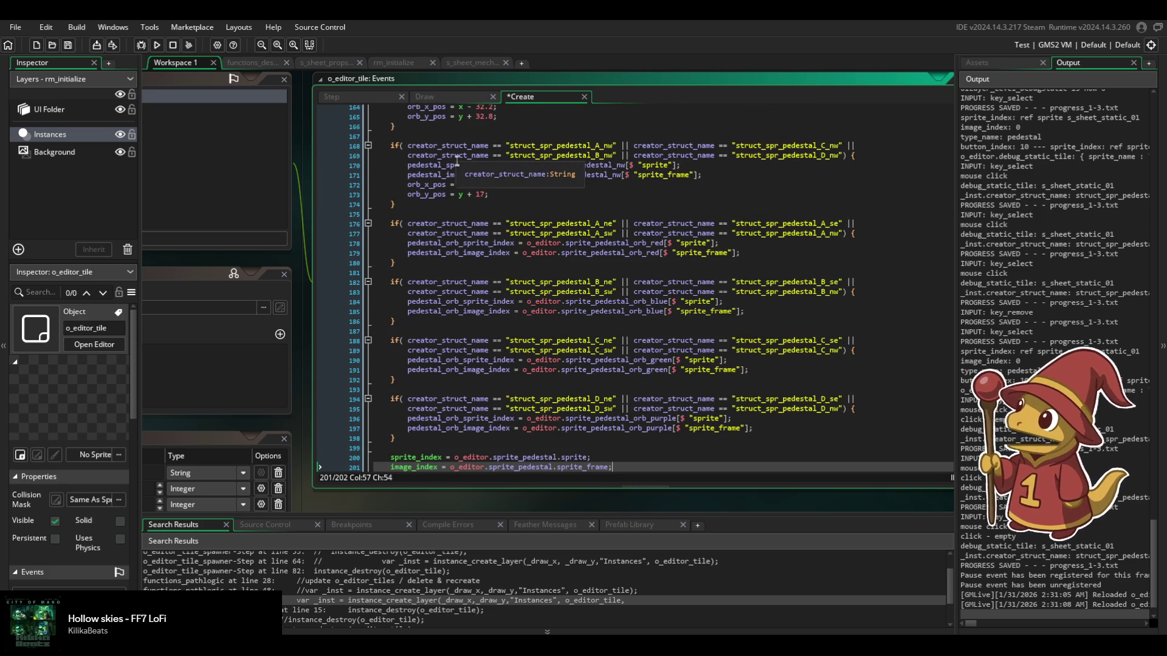
# Change the pasted lines to assign pedestal_sprite_index and pedestal_image_index, then save.
pyautogui.doubleClick(453, 164)
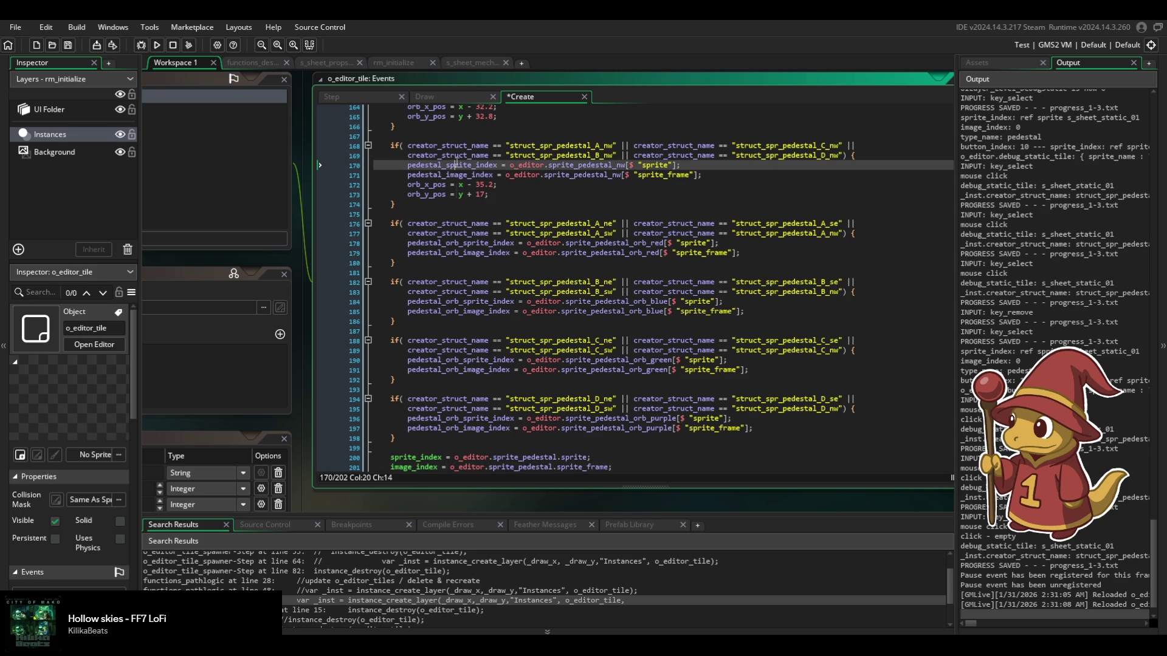
pyautogui.click(457, 457)
pyautogui.moveTo(534, 457); pyautogui.dragTo(584, 458)
pyautogui.write('pedestal_sprite_index')
pyautogui.moveTo(454, 468); pyautogui.dragTo(608, 467)
pyautogui.write('pedestal_sprite_index')
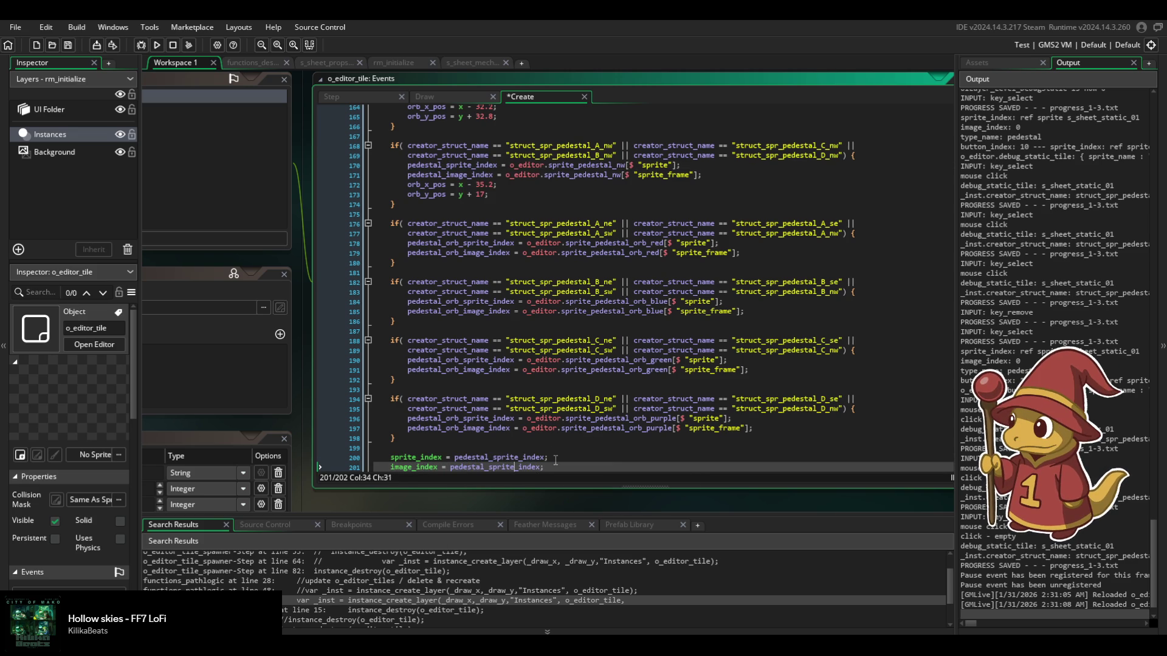
pyautogui.press('BackSpace')
pyautogui.press('BackSpace')
pyautogui.press('BackSpace')
pyautogui.write('i')
pyautogui.hotkey('ctrl', 's')
# Move the two new assignment lines to just after the nw pedestal block.
pyautogui.scroll(-1, 559, 456)
pyautogui.moveTo(562, 448); pyautogui.dragTo(564, 429)
pyautogui.press('BackSpace')
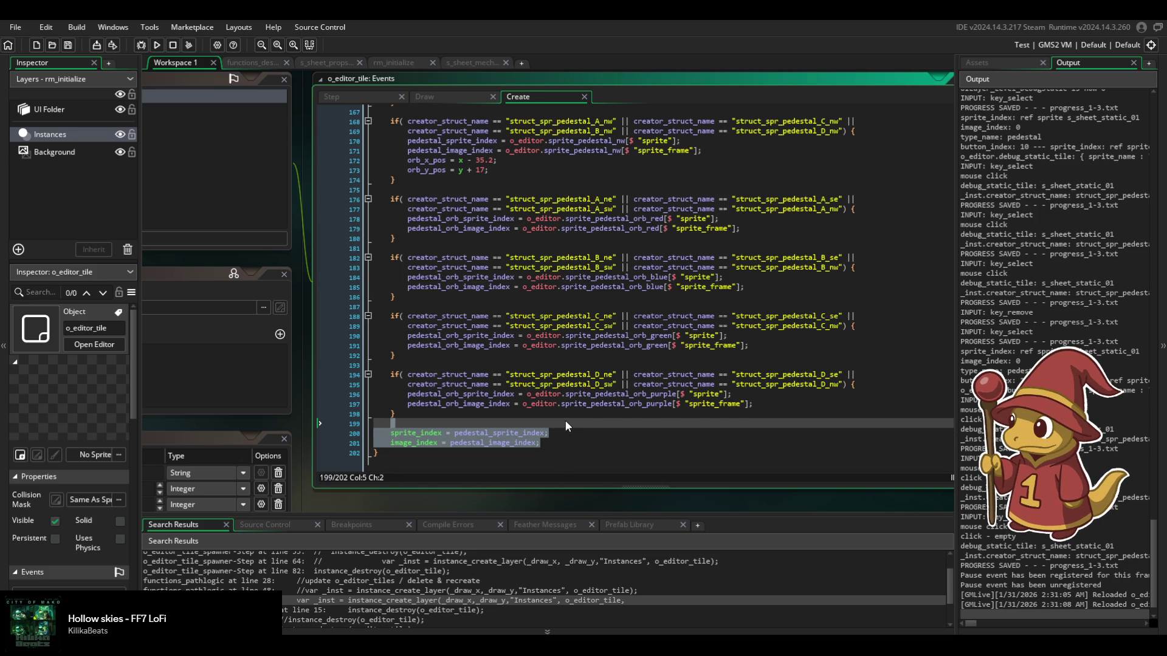
pyautogui.scroll(1, 565, 420)
pyautogui.click(525, 192)
pyautogui.write('sprite_index = pedestal_sprite_index; \timage_index = pedestal_image_index;')
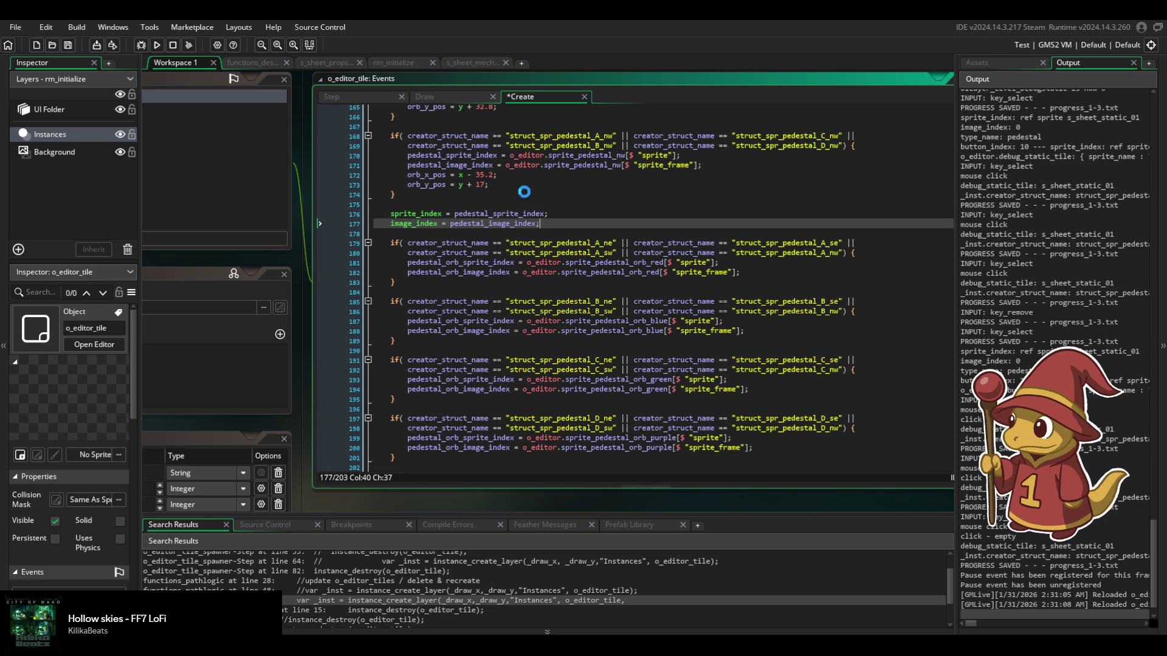
pyautogui.click(429, 98)
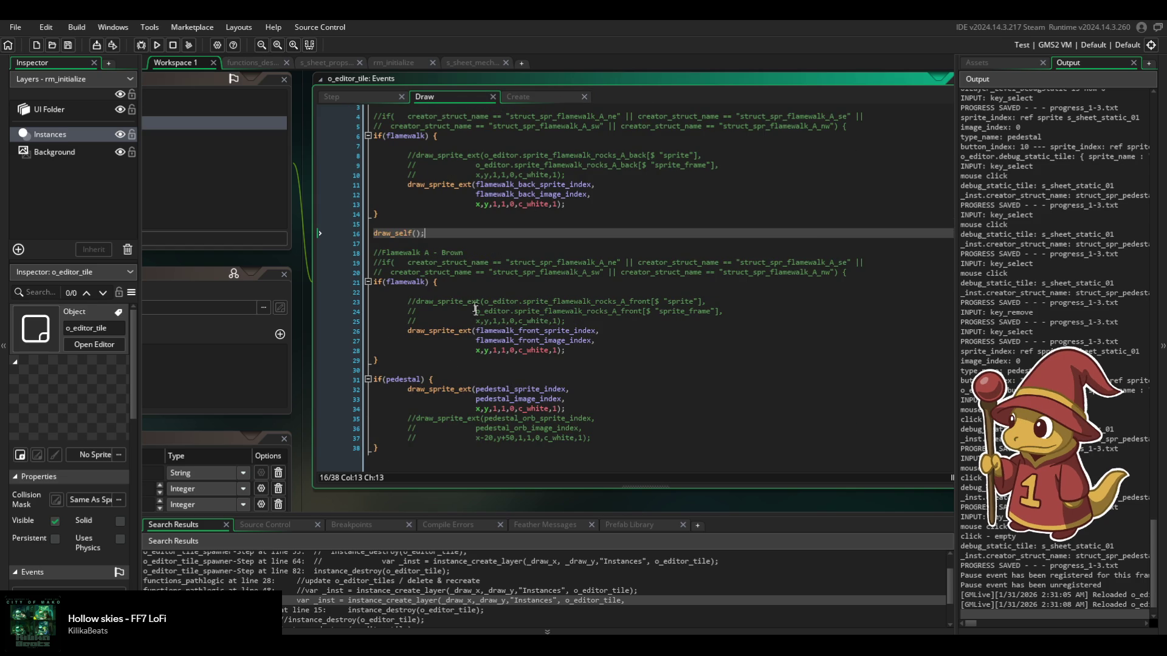
# Rename the pedestal draw arguments to pedestal_orb_sprite_index and pedestal_orb_image_index, then save.
pyautogui.click(516, 389)
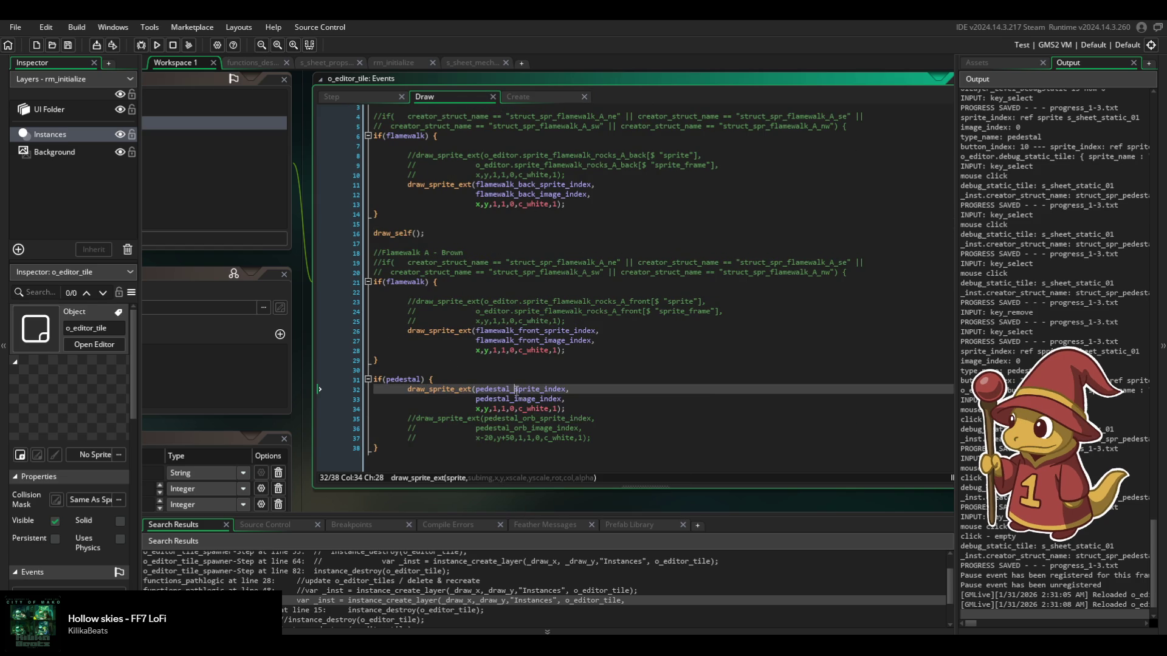
pyautogui.write('orb')
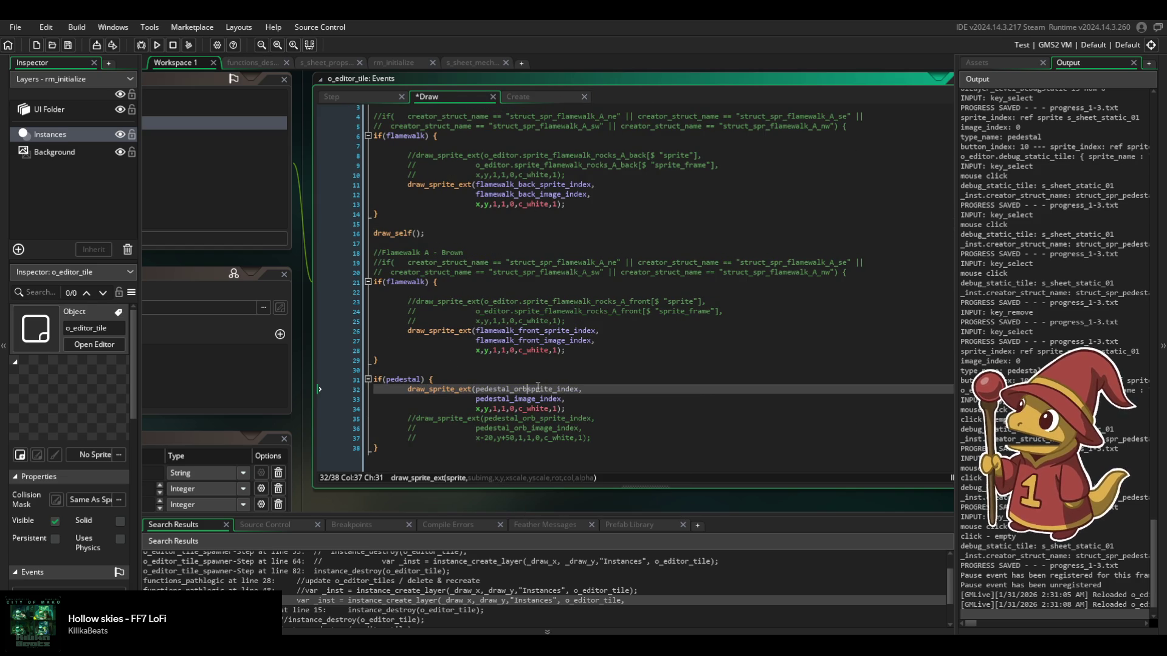
pyautogui.write('_')
pyautogui.press('Down')
pyautogui.press('Left')
pyautogui.press('Left')
pyautogui.press('Left')
pyautogui.write('_')
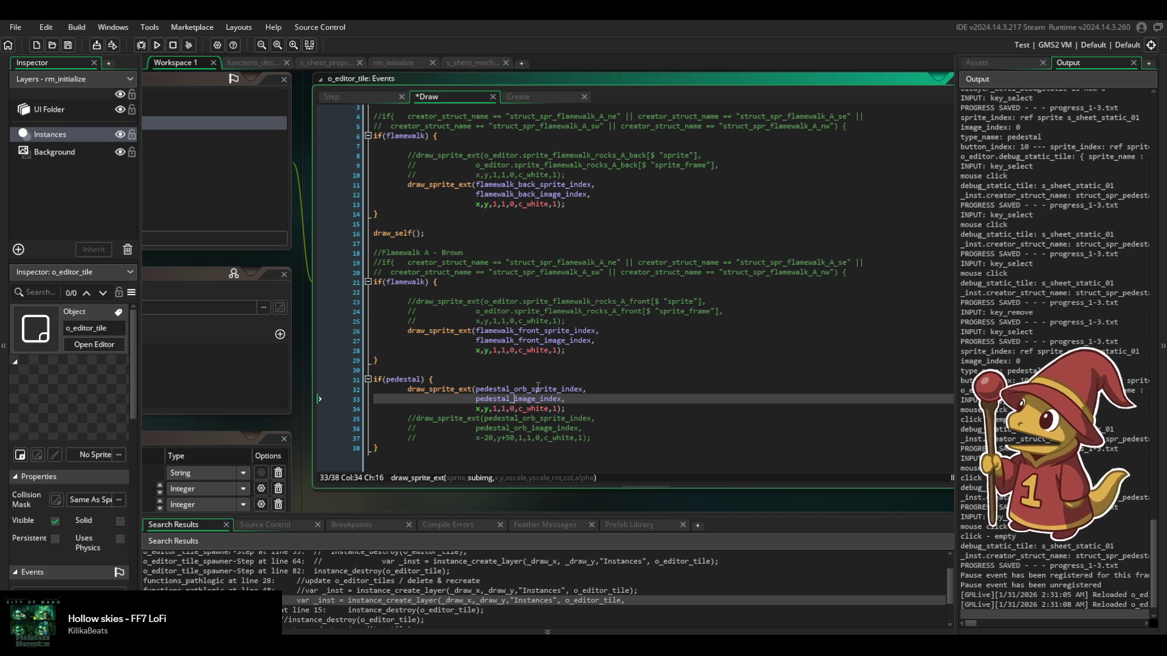
pyautogui.write('orb')
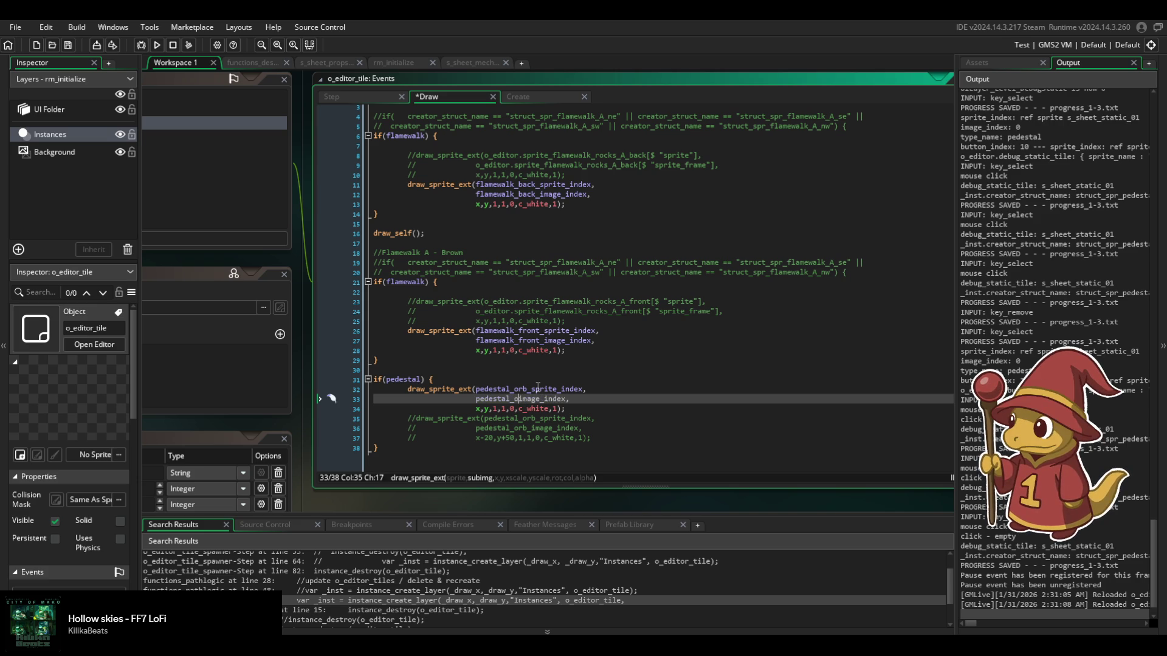
pyautogui.write('_')
pyautogui.hotkey('ctrl', 's')
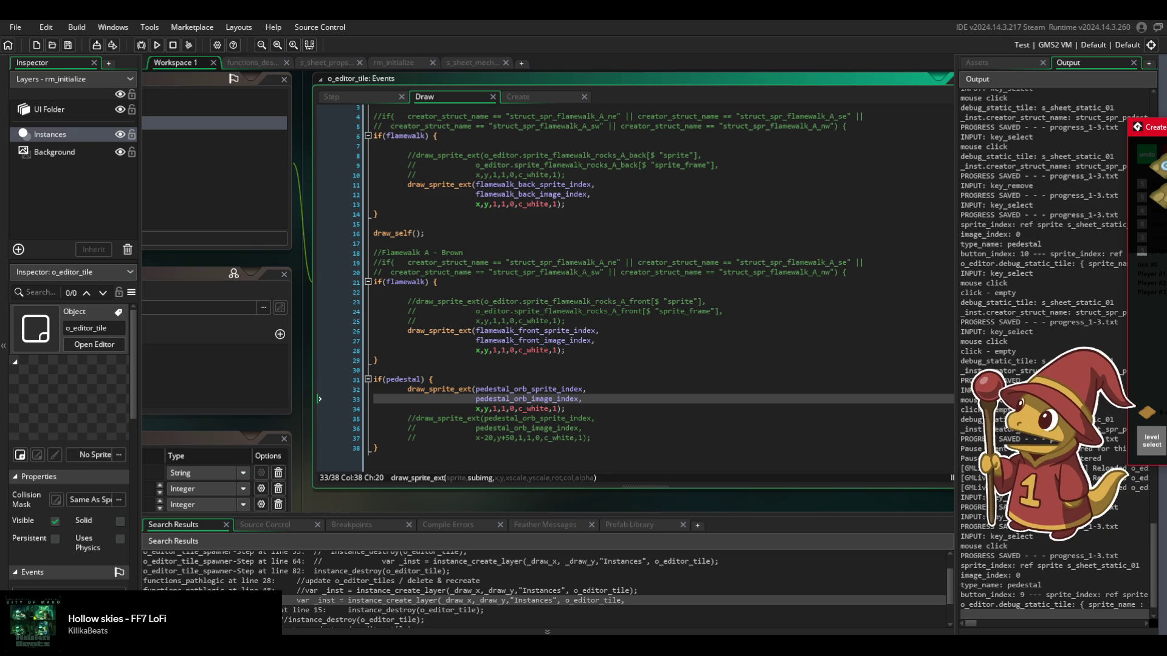
# Clean up the draw_self() line on line 16 and save the Draw event.
pyautogui.click(550, 408)
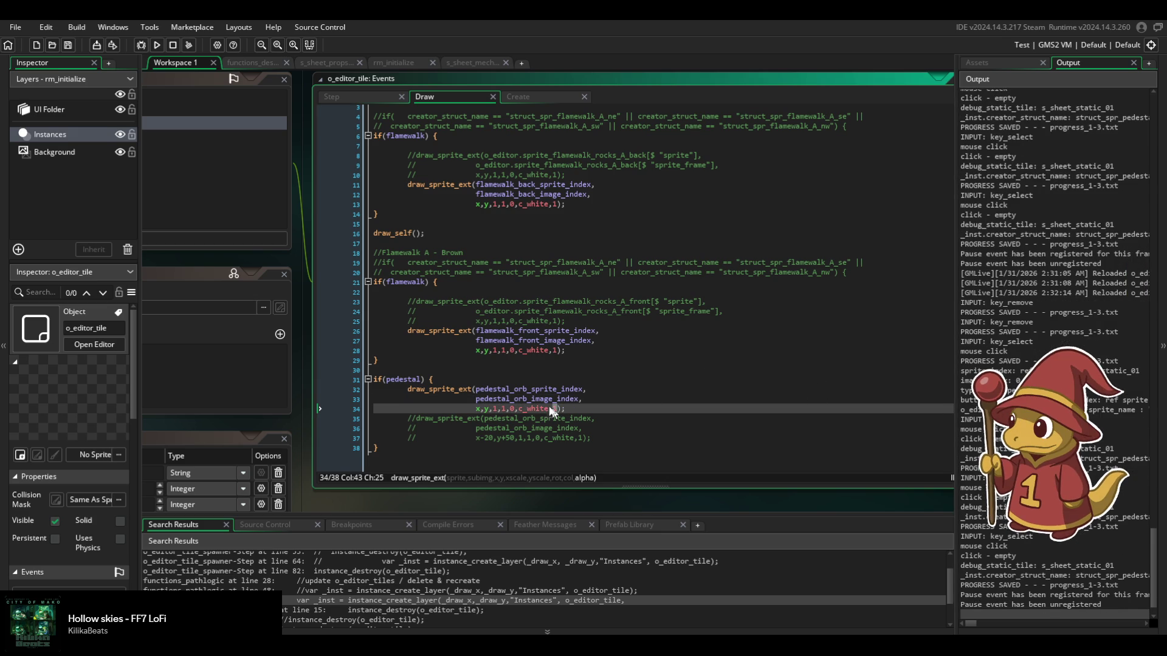
pyautogui.click(429, 233)
pyautogui.tripleClick(428, 232)
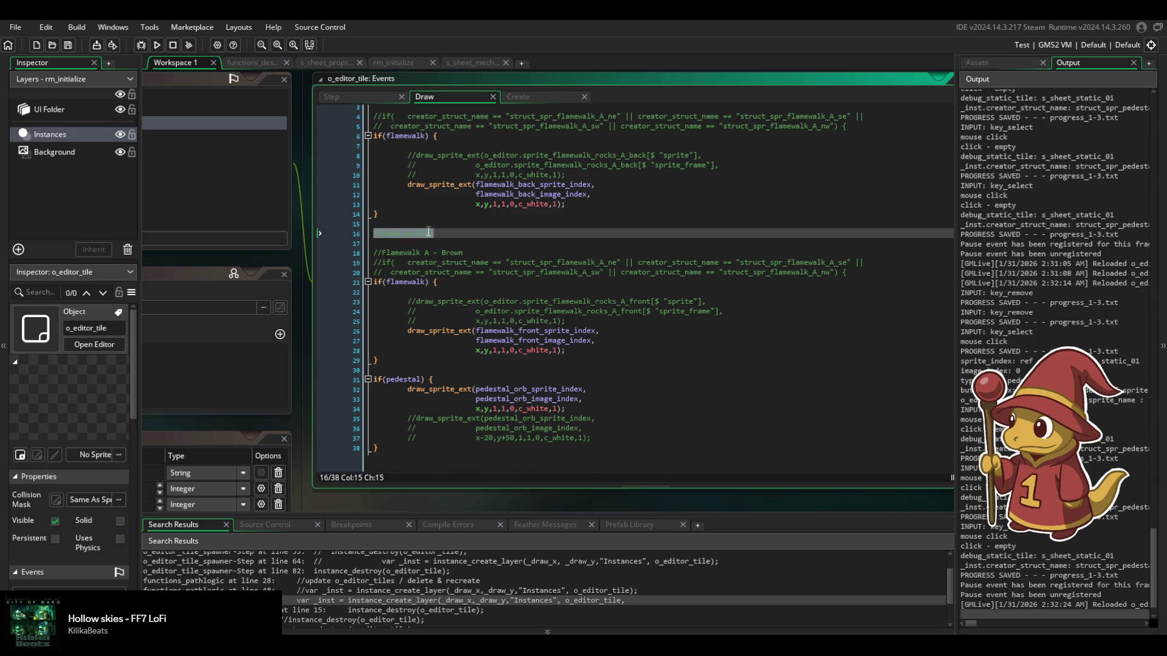
pyautogui.write('draw_self();')
pyautogui.hotkey('ctrl', 's')
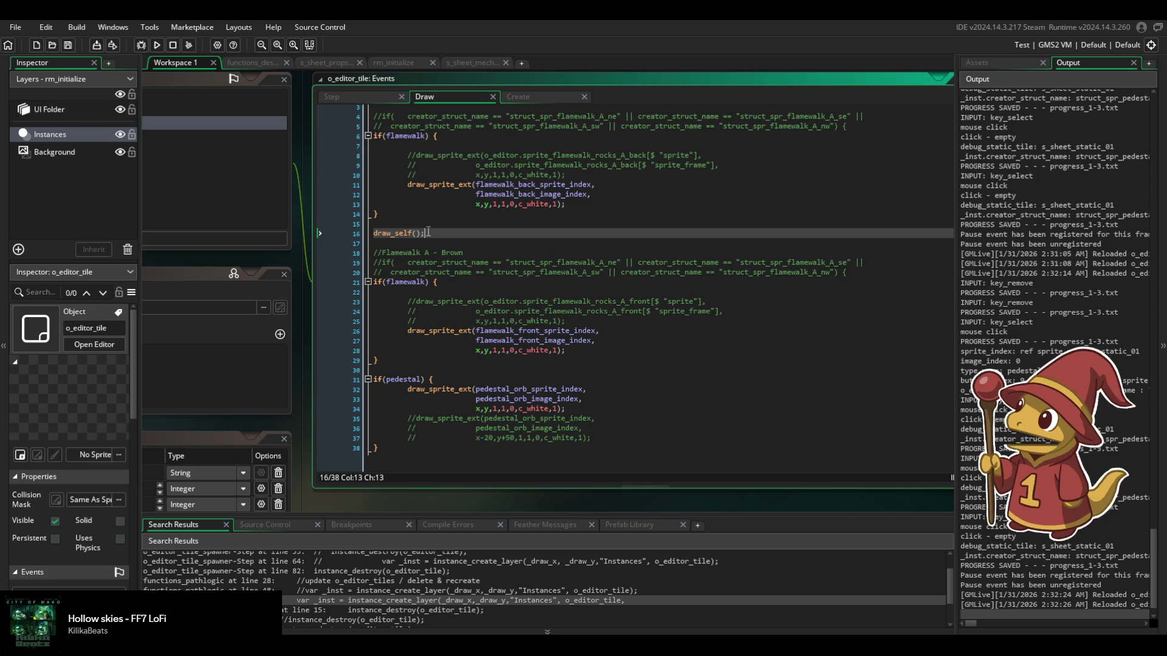
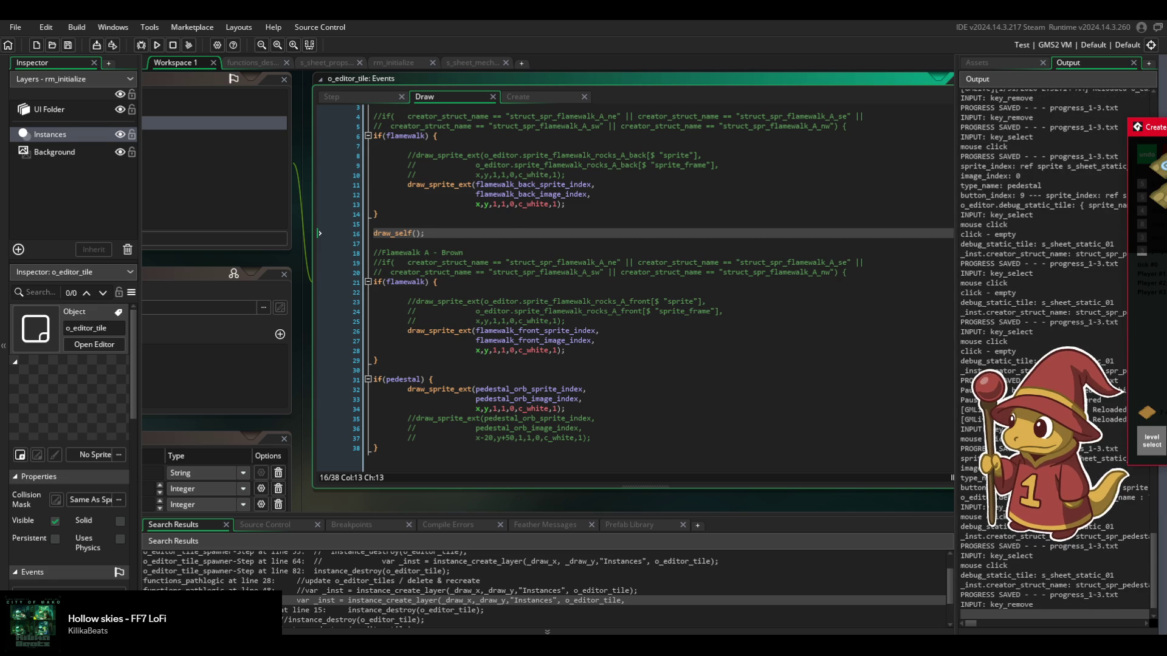
# Move from o_editor_tile's Draw event to its Step and Create events and scroll through the pedestal code.
pyautogui.click(636, 330)
pyautogui.click(376, 95)
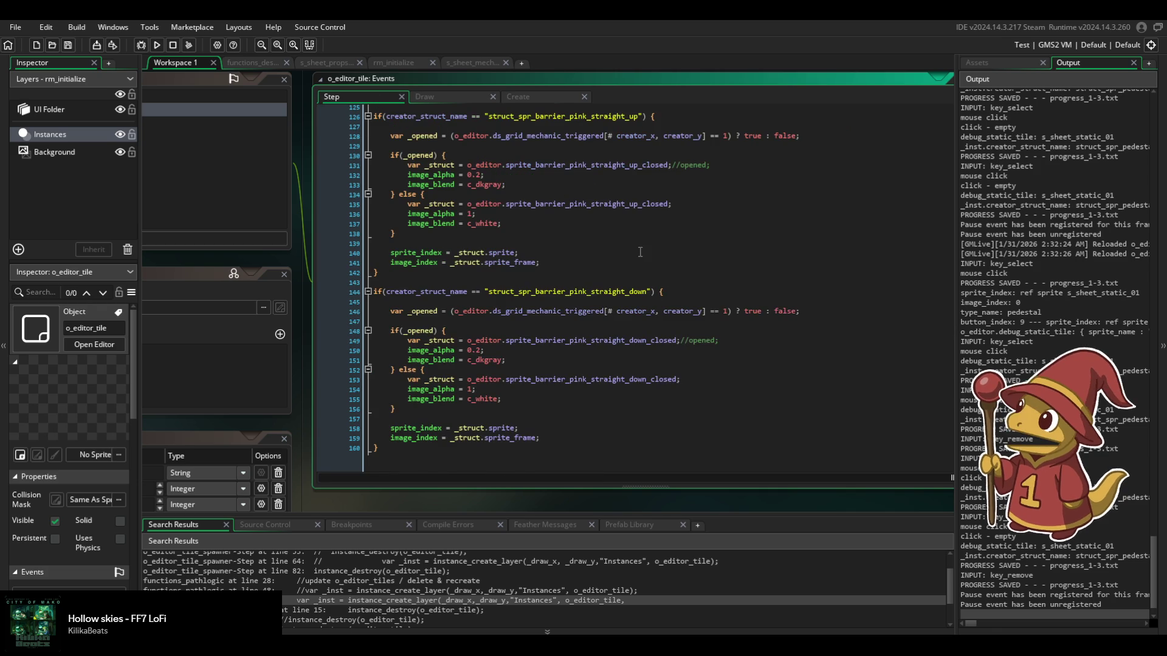
pyautogui.click(517, 96)
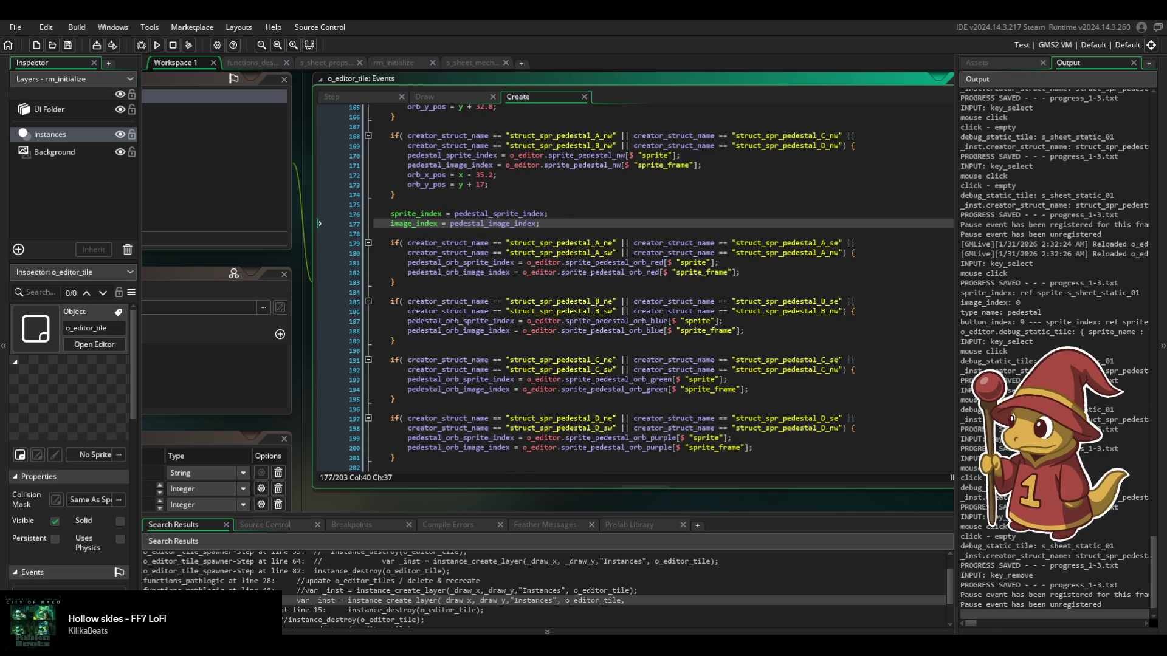
pyautogui.scroll(3, 521, 261)
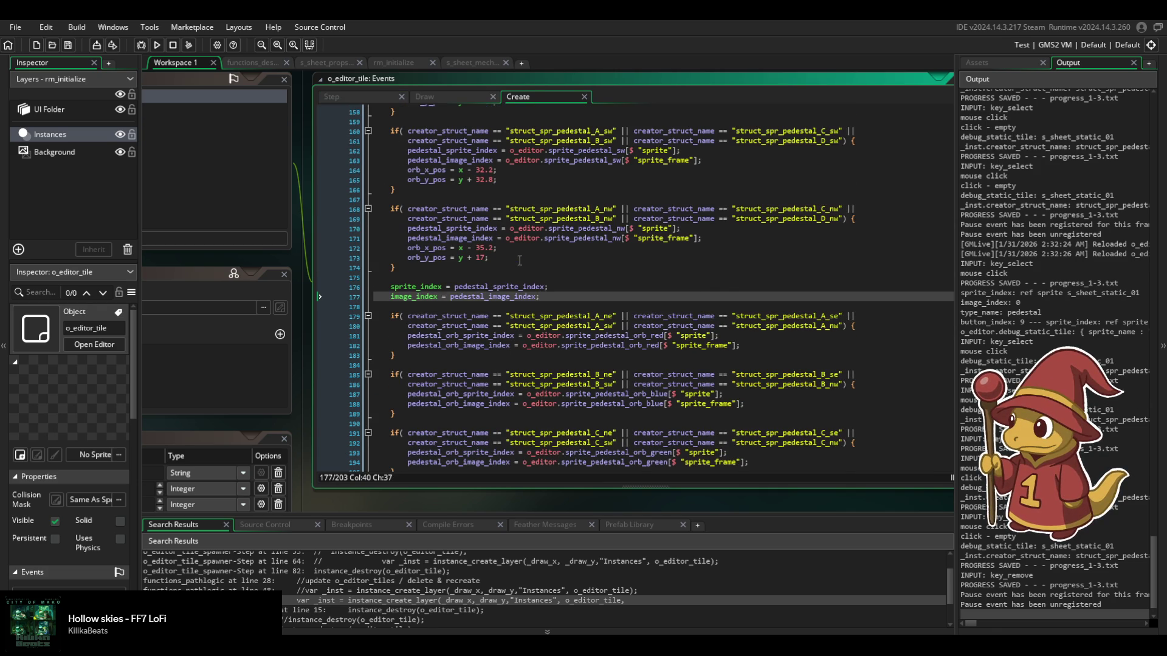
pyautogui.scroll(1, 520, 260)
pyautogui.scroll(12, 522, 304)
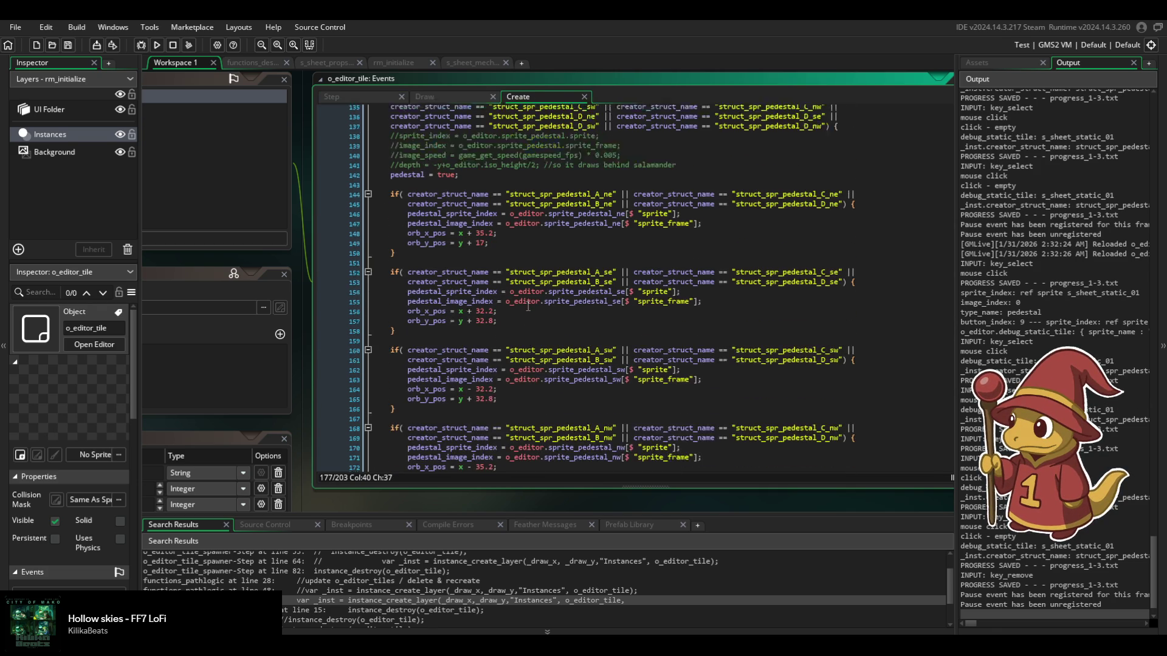
pyautogui.scroll(2, 509, 304)
pyautogui.scroll(-2, 509, 304)
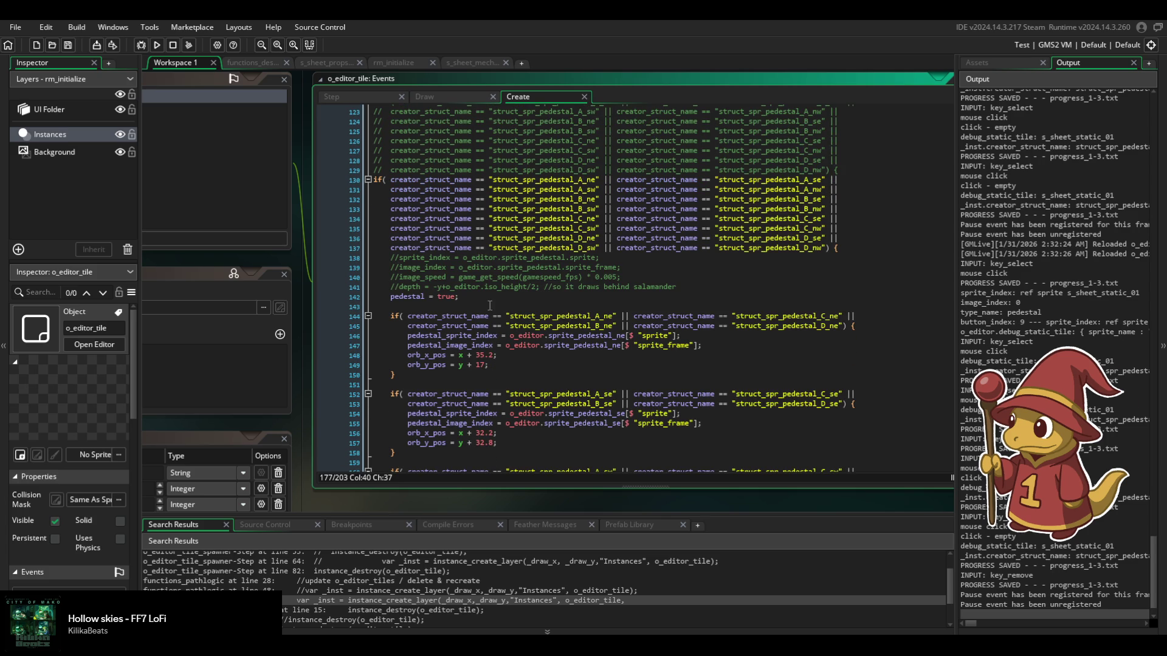
pyautogui.scroll(15, 487, 322)
pyautogui.scroll(18, 479, 341)
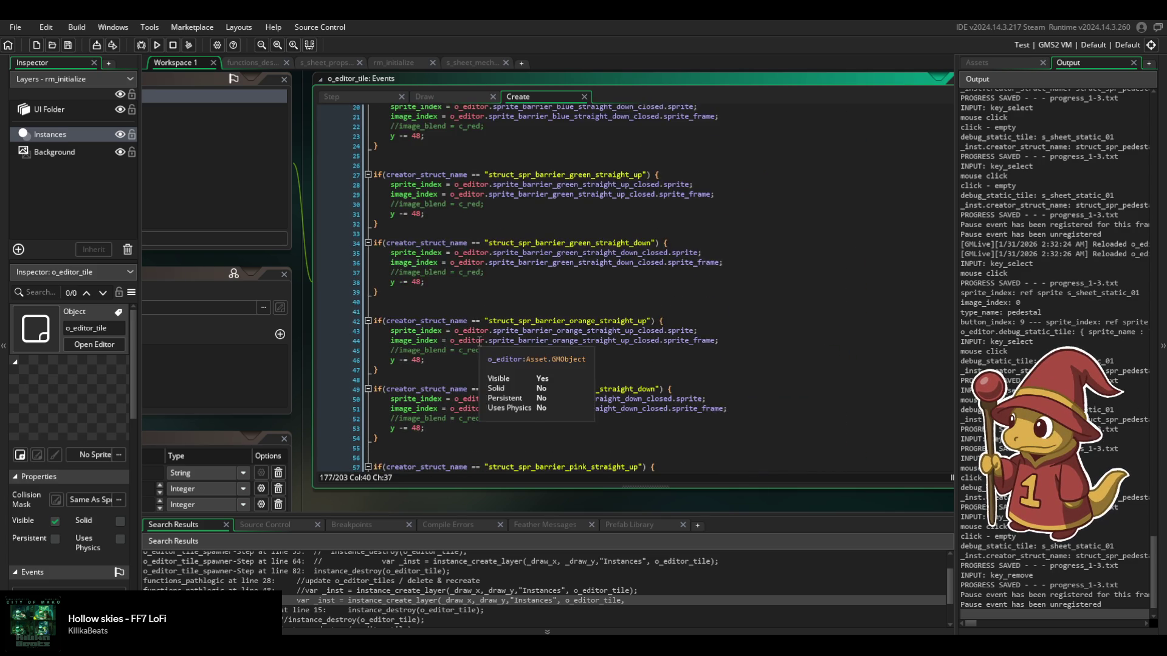
pyautogui.scroll(6, 480, 334)
pyautogui.scroll(1, 466, 248)
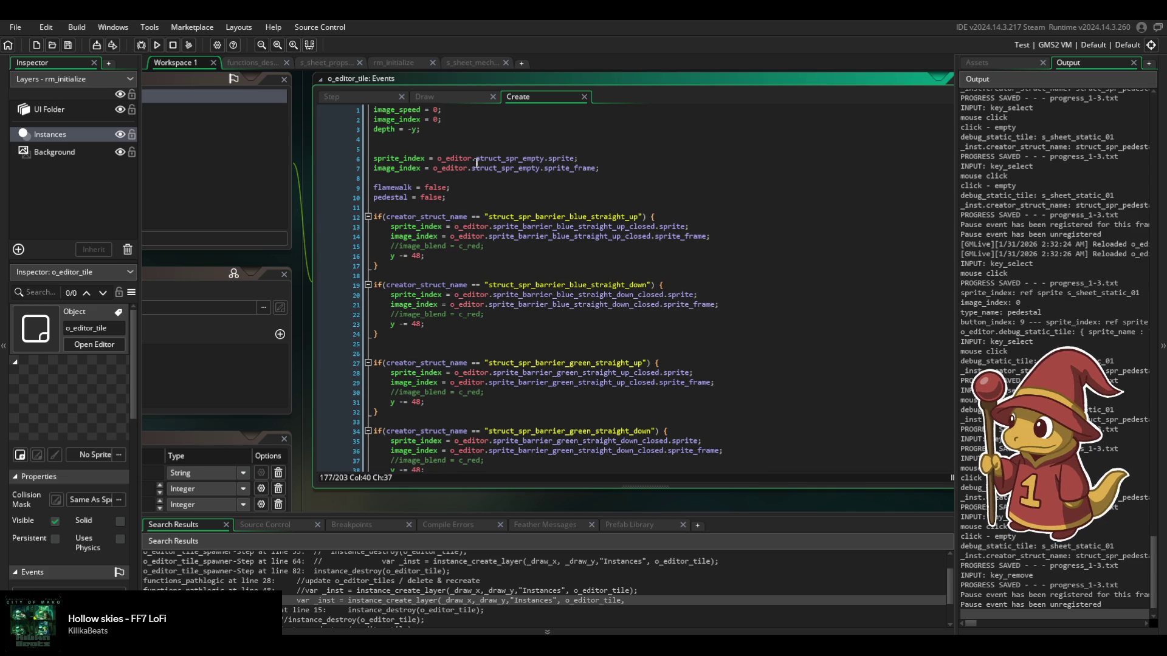
pyautogui.scroll(-10, 479, 161)
pyautogui.scroll(10, 493, 199)
pyautogui.scroll(-20, 493, 199)
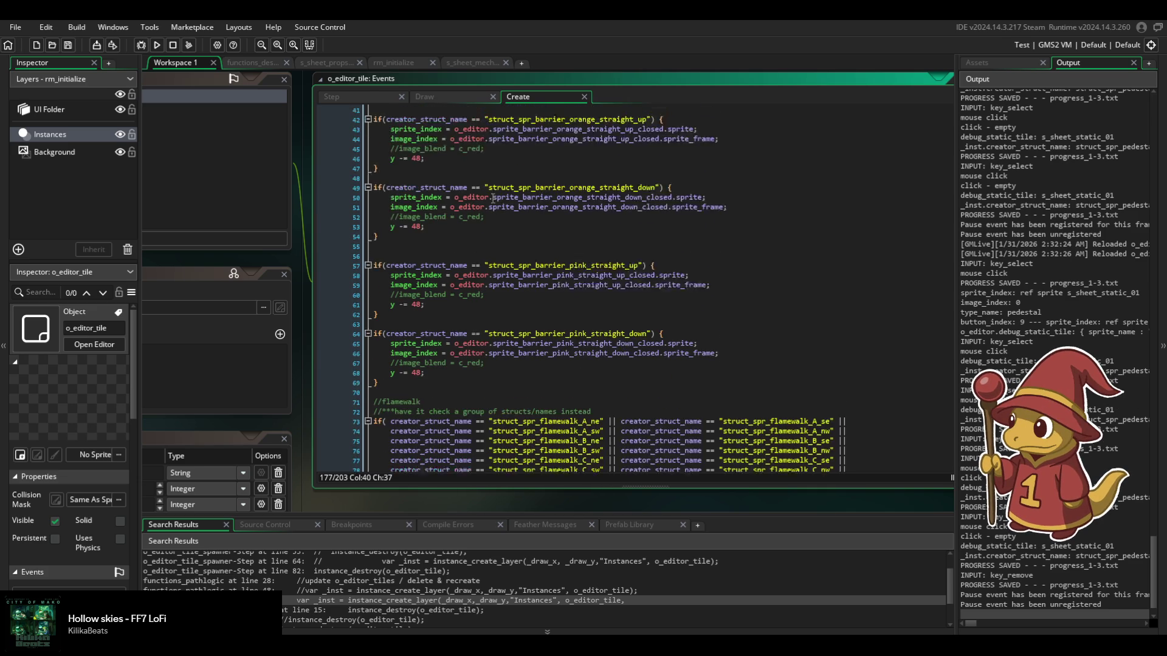
pyautogui.scroll(-20, 493, 198)
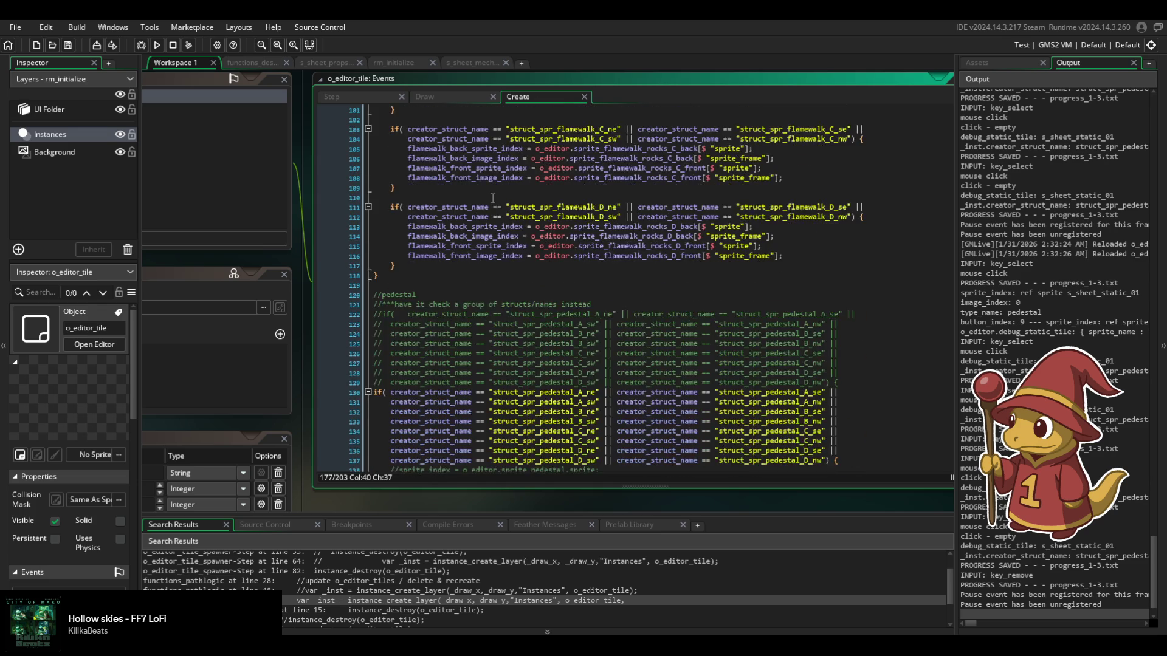
pyautogui.scroll(-6, 493, 198)
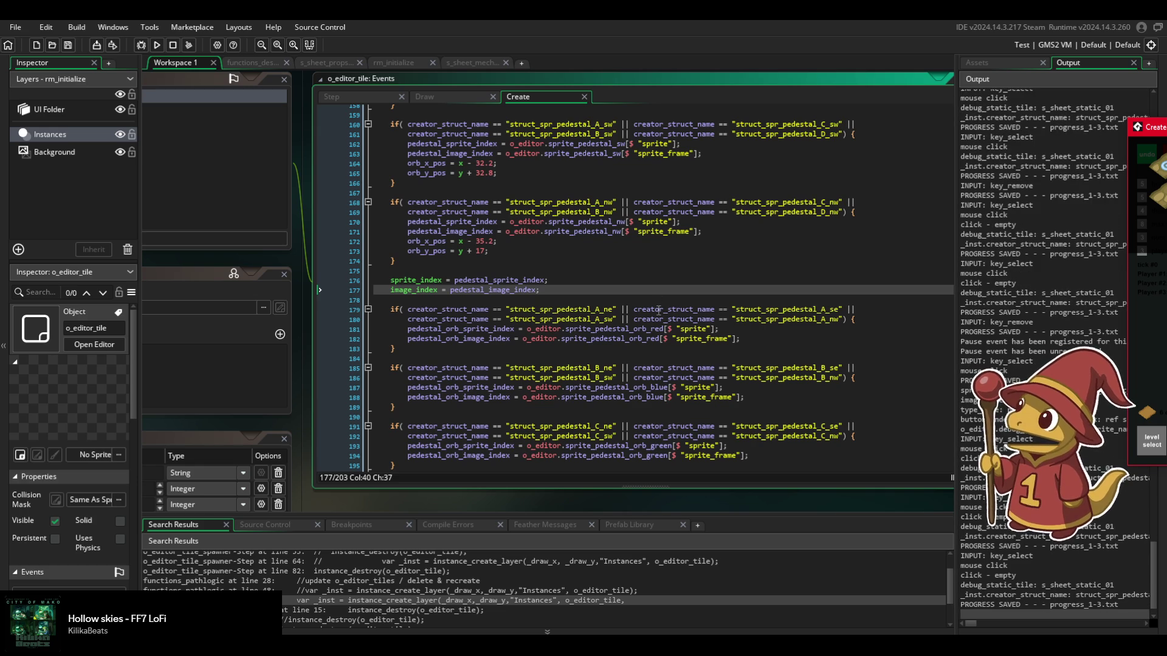
pyautogui.scroll(3, 497, 256)
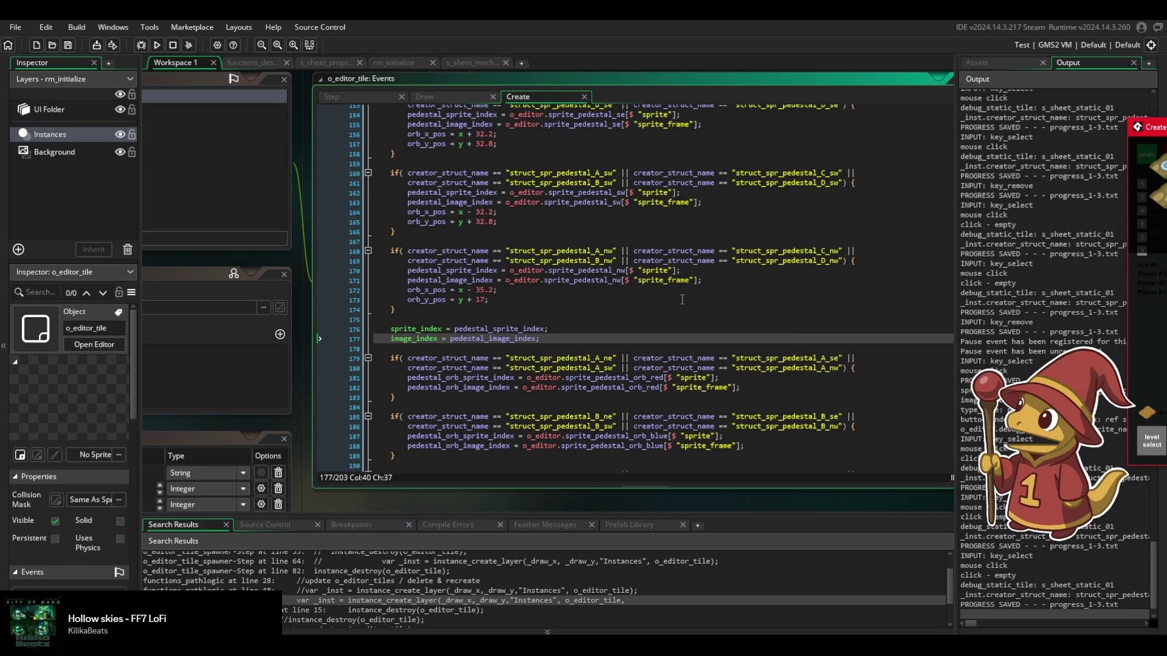
# Inspect the pedestal_sw, southwest orb x-offset and pedestal_nw lines, then show the Asset Browser.
pyautogui.click(497, 242)
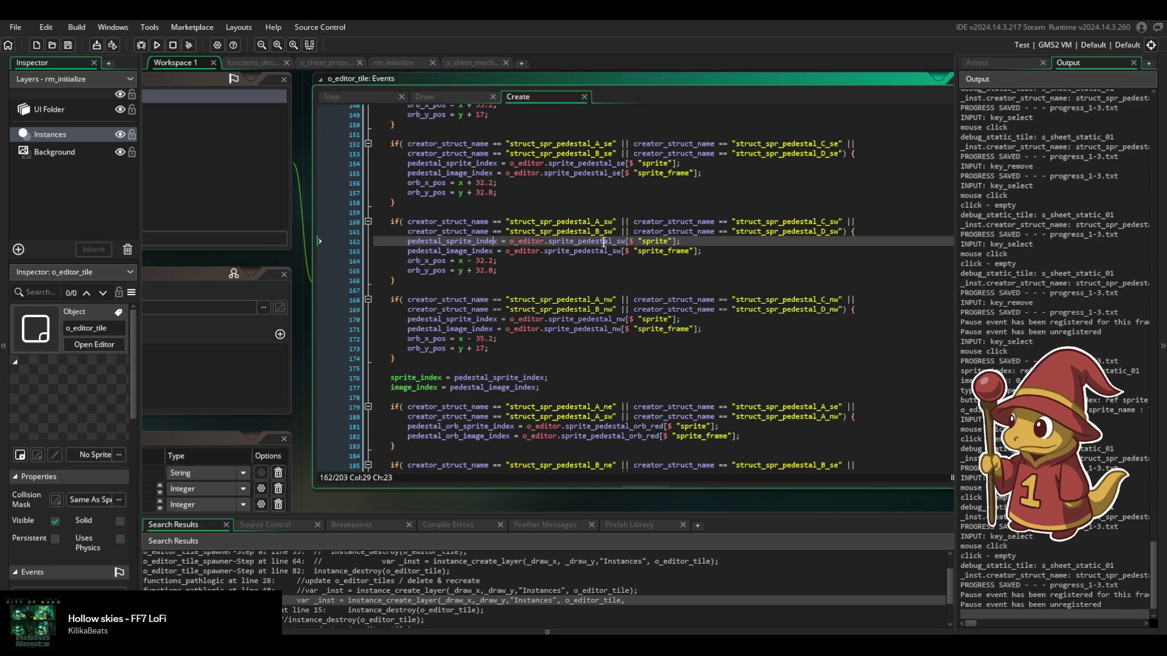
pyautogui.click(580, 261)
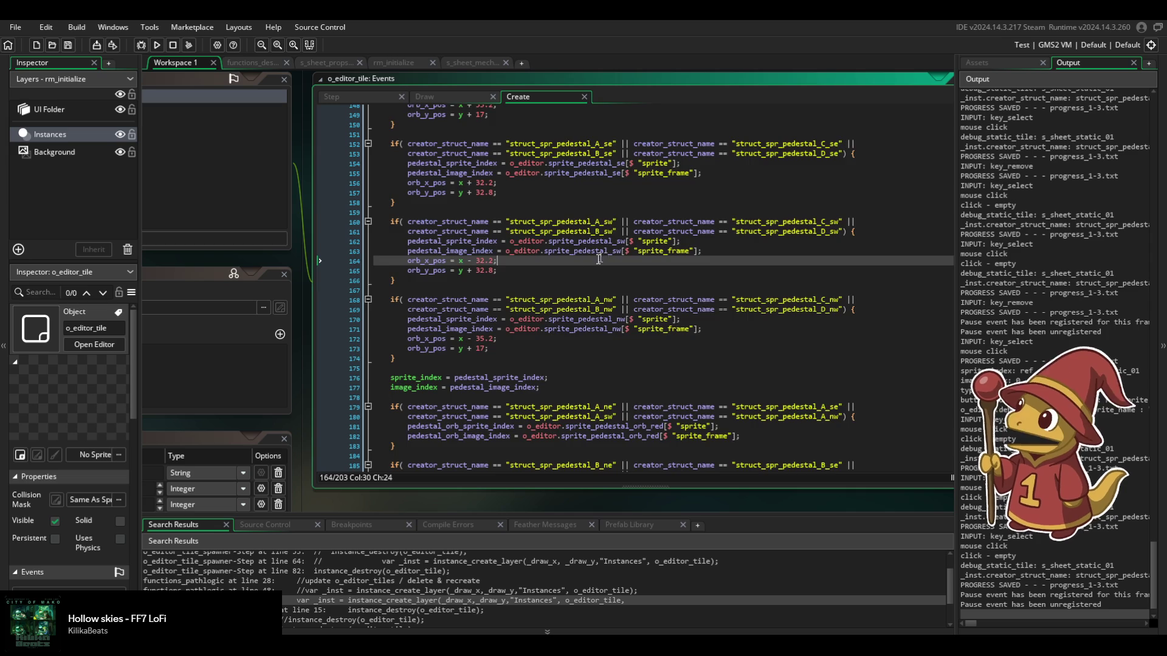
pyautogui.scroll(3, 559, 289)
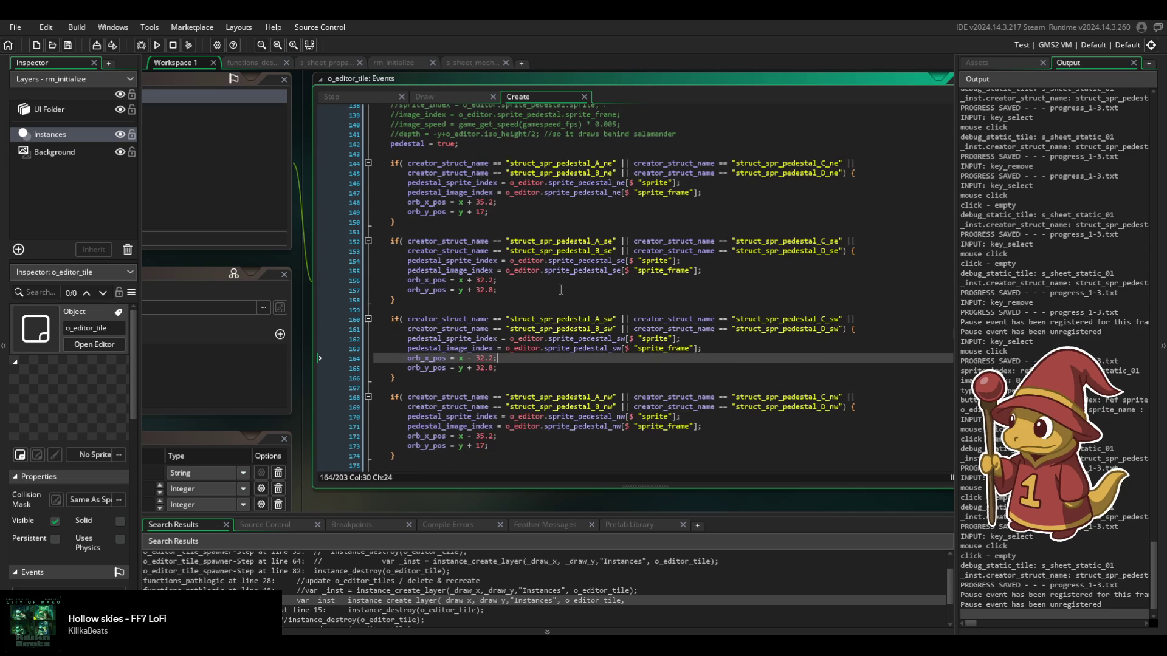
pyautogui.scroll(-4, 561, 290)
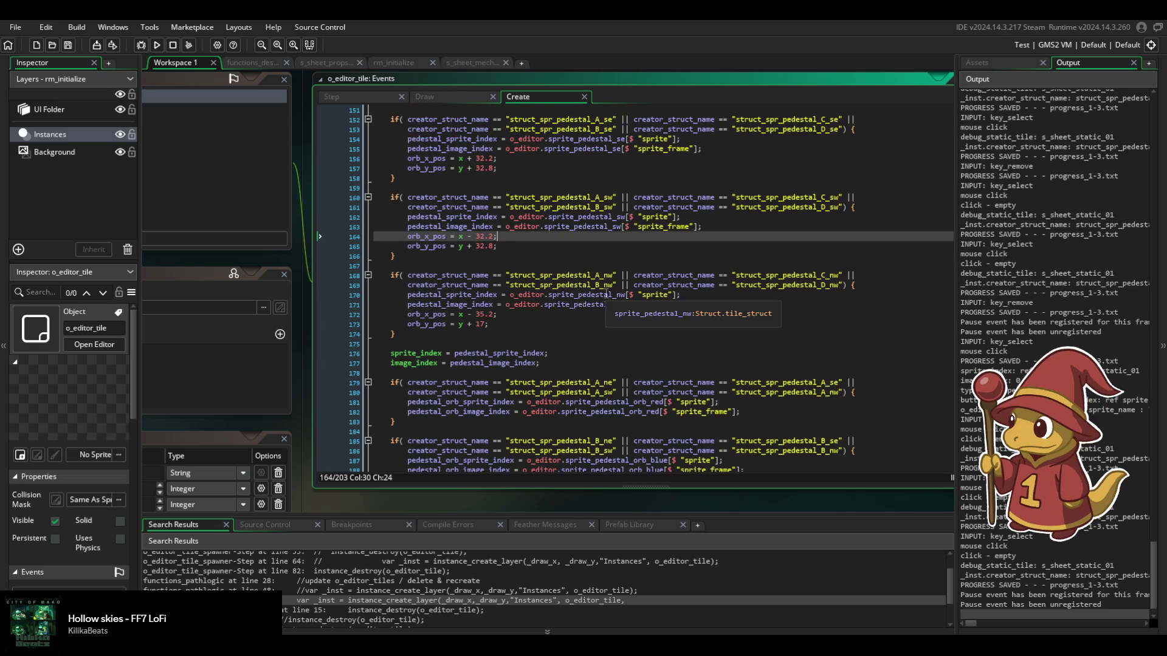
pyautogui.click(606, 295)
pyautogui.click(1009, 61)
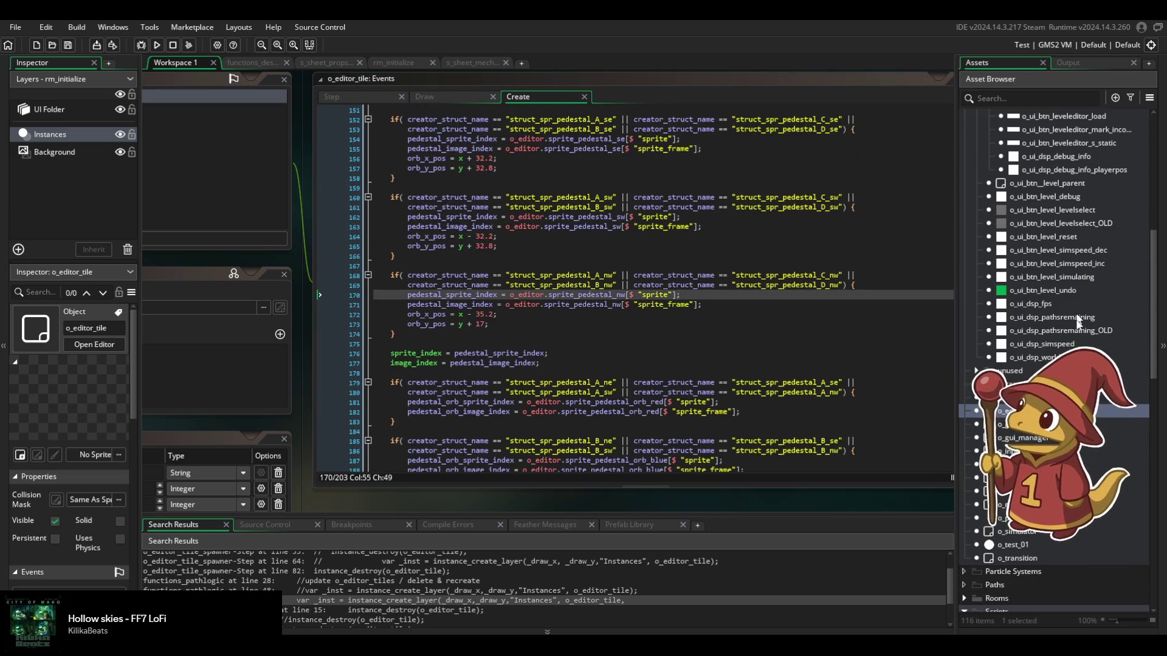
# Open the functions_sprites script and scroll down to the sprite_pedestal definitions near line 311.
pyautogui.scroll(-9, 1054, 364)
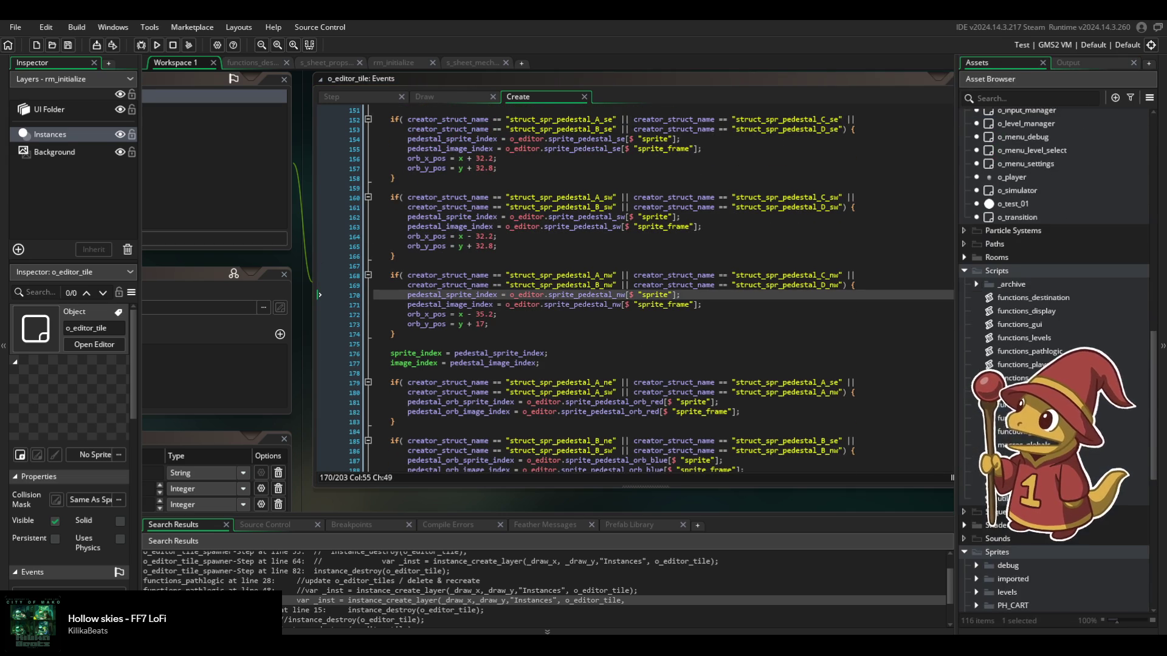
pyautogui.doubleClick(1009, 394)
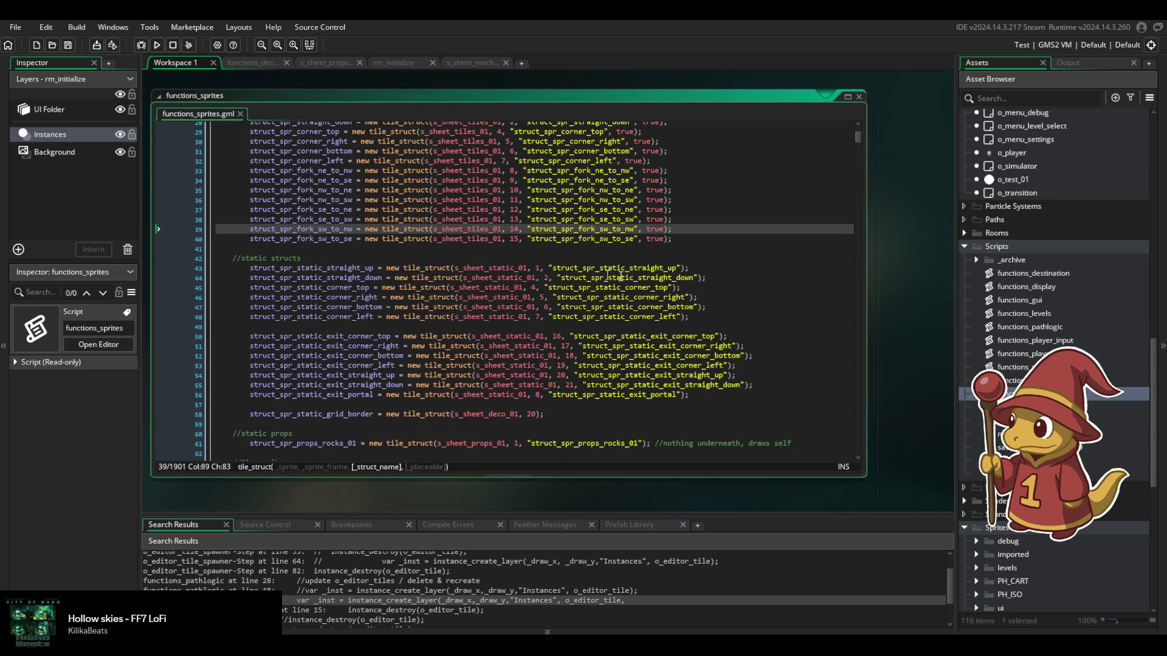
pyautogui.scroll(10, 392, 290)
pyautogui.scroll(-17, 679, 323)
pyautogui.scroll(-13, 679, 323)
pyautogui.scroll(-20, 678, 323)
pyautogui.scroll(-20, 674, 322)
pyautogui.scroll(-13, 674, 323)
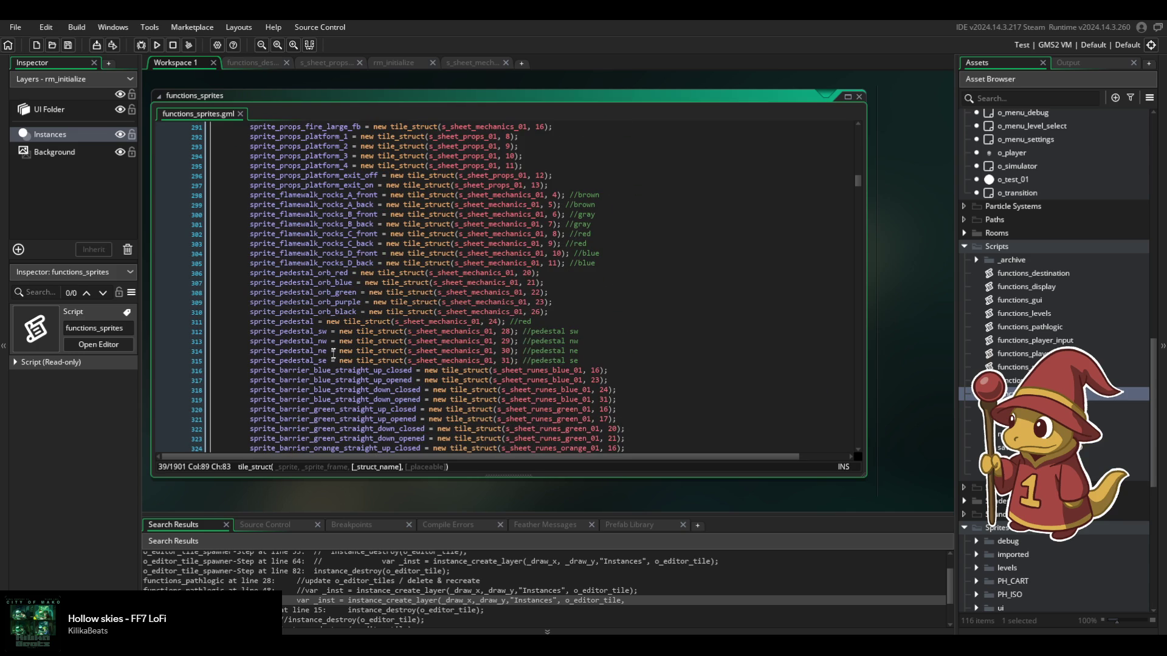
# Inspect the sprite_pedestal_sw, sprite_pedestal_ne and sprite_pedestal_se definitions.
pyautogui.click(320, 331)
pyautogui.click(317, 351)
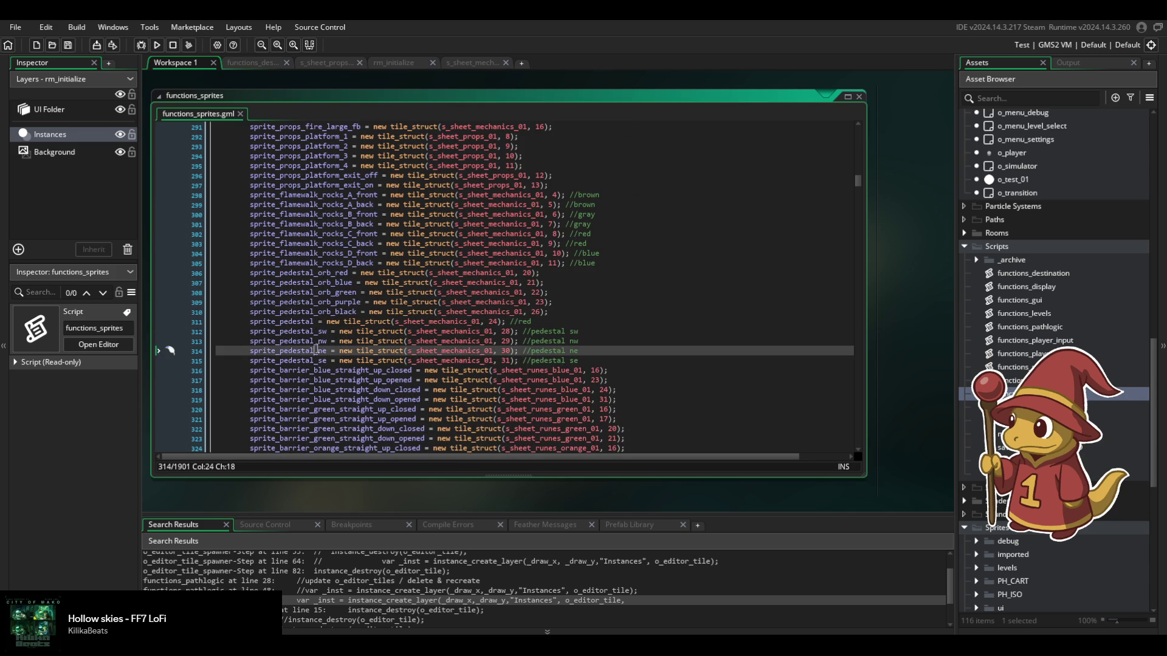
pyautogui.click(320, 360)
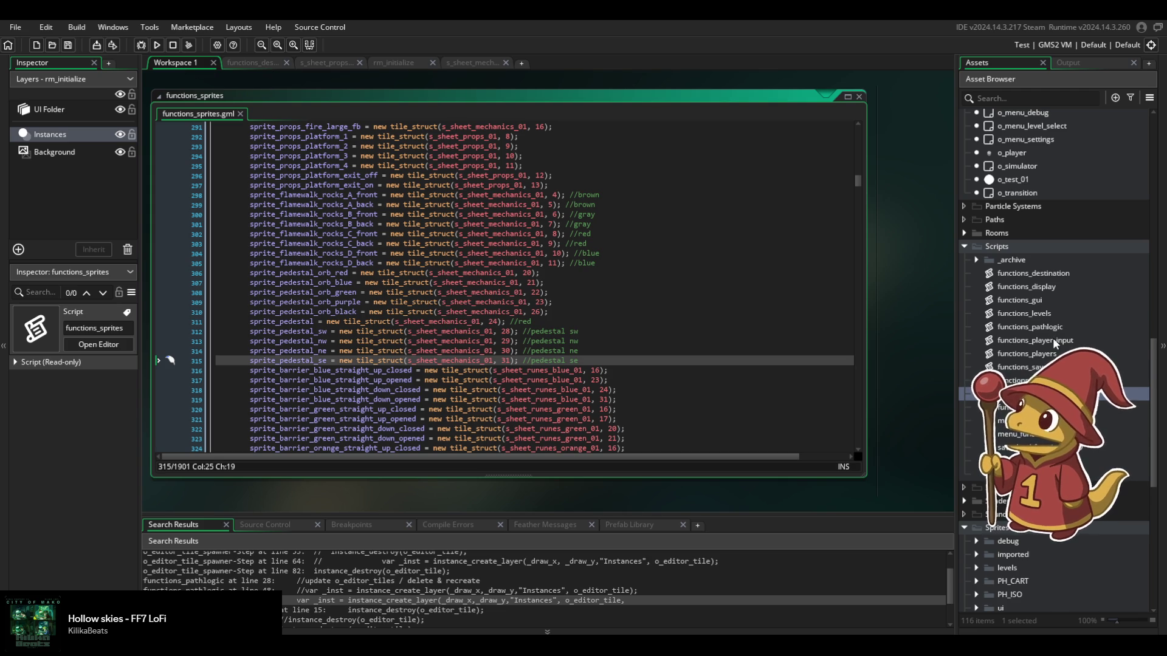
pyautogui.scroll(-5, 1054, 343)
pyautogui.scroll(12, 1017, 257)
pyautogui.click(1017, 254)
# Reopen o_editor_tile's Create event and review the sprite_index and image_index assignments around line 176.
pyautogui.doubleClick(1005, 264)
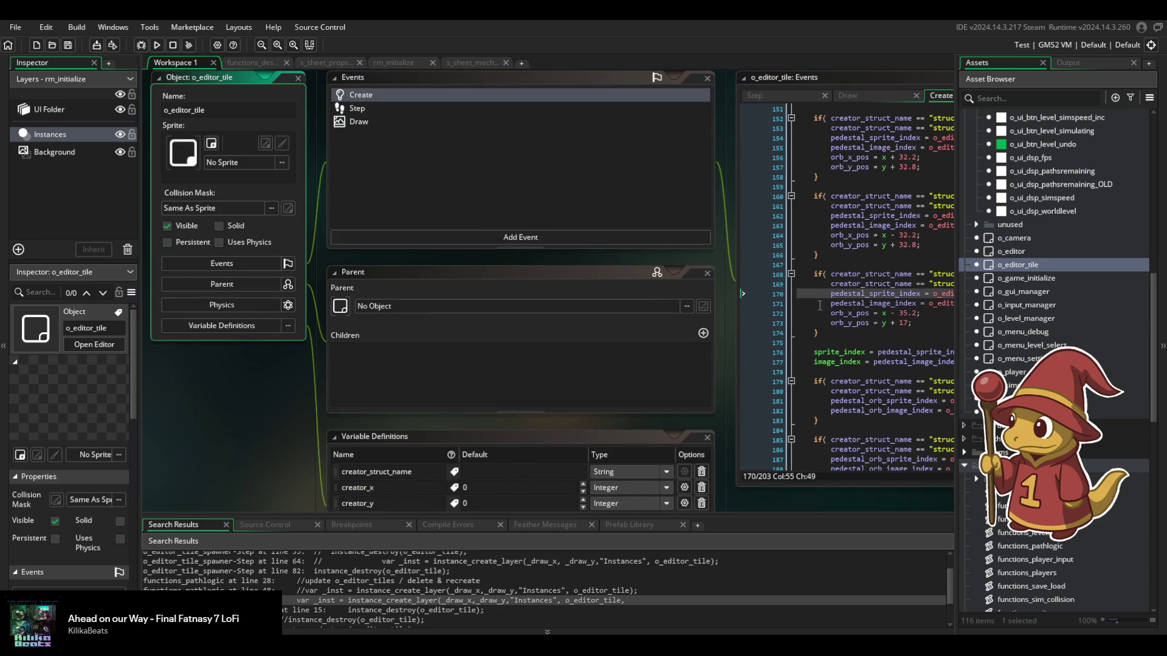
pyautogui.click(422, 306)
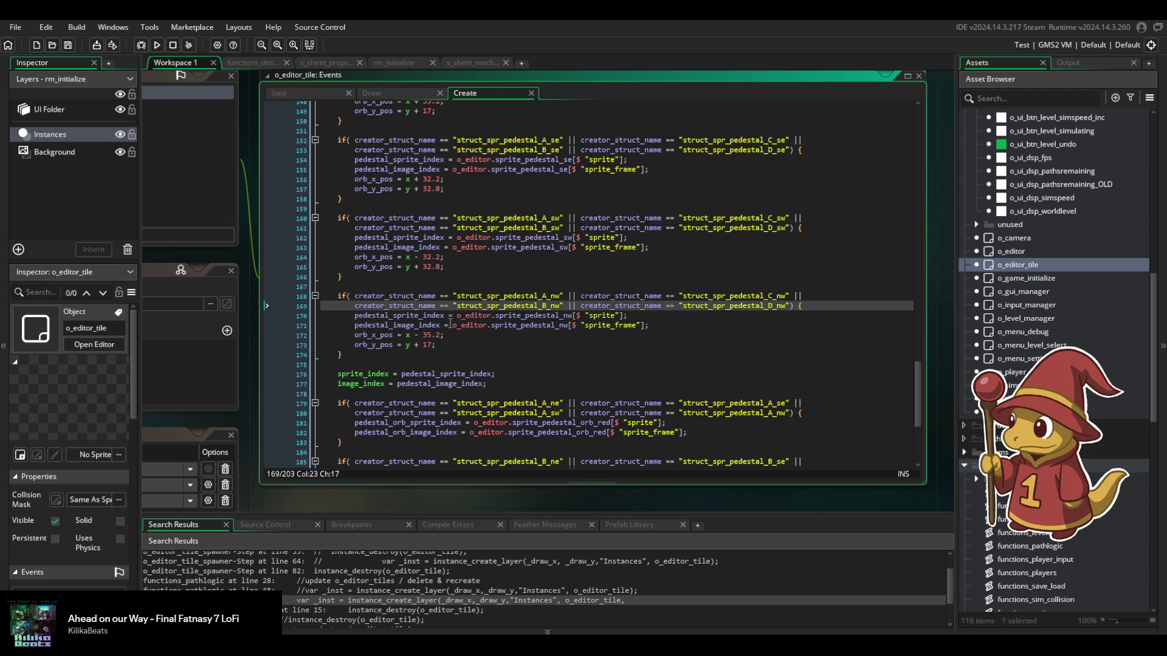
pyautogui.scroll(-5, 450, 323)
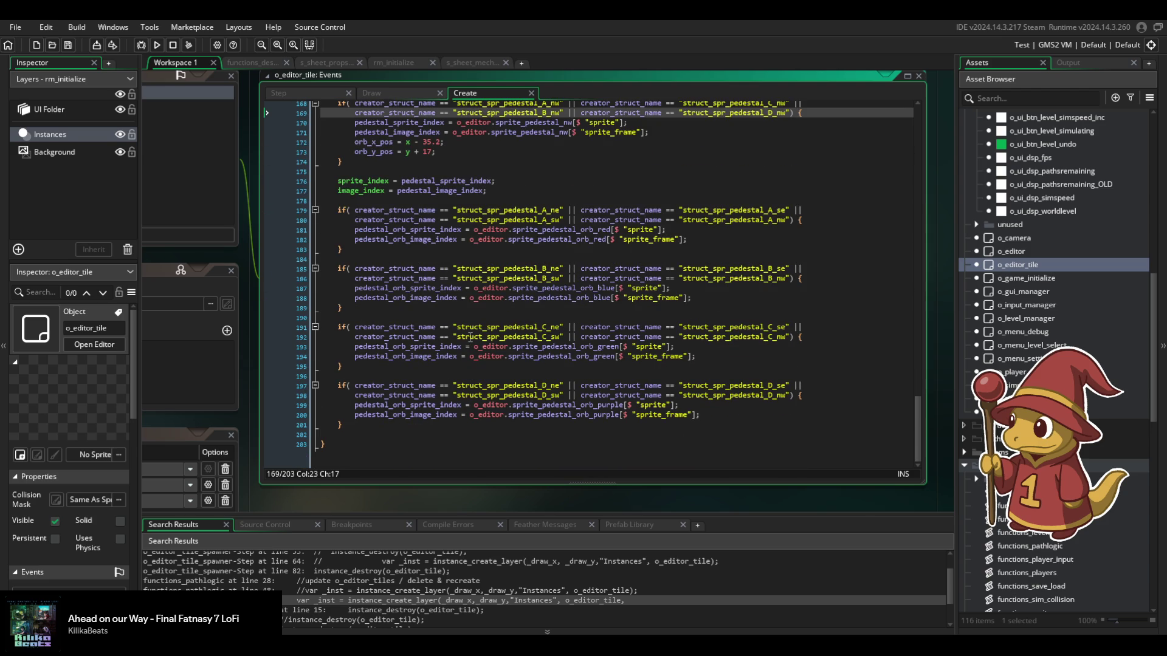
pyautogui.scroll(3, 471, 336)
pyautogui.scroll(1, 469, 337)
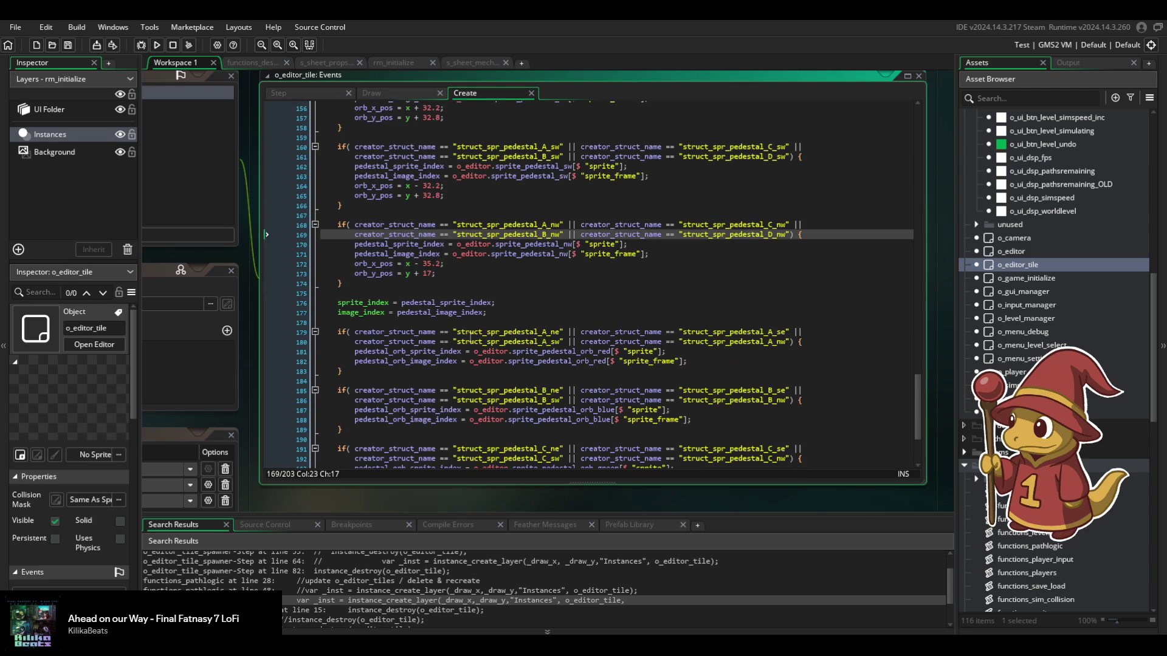
pyautogui.moveTo(435, 315); pyautogui.dragTo(442, 306)
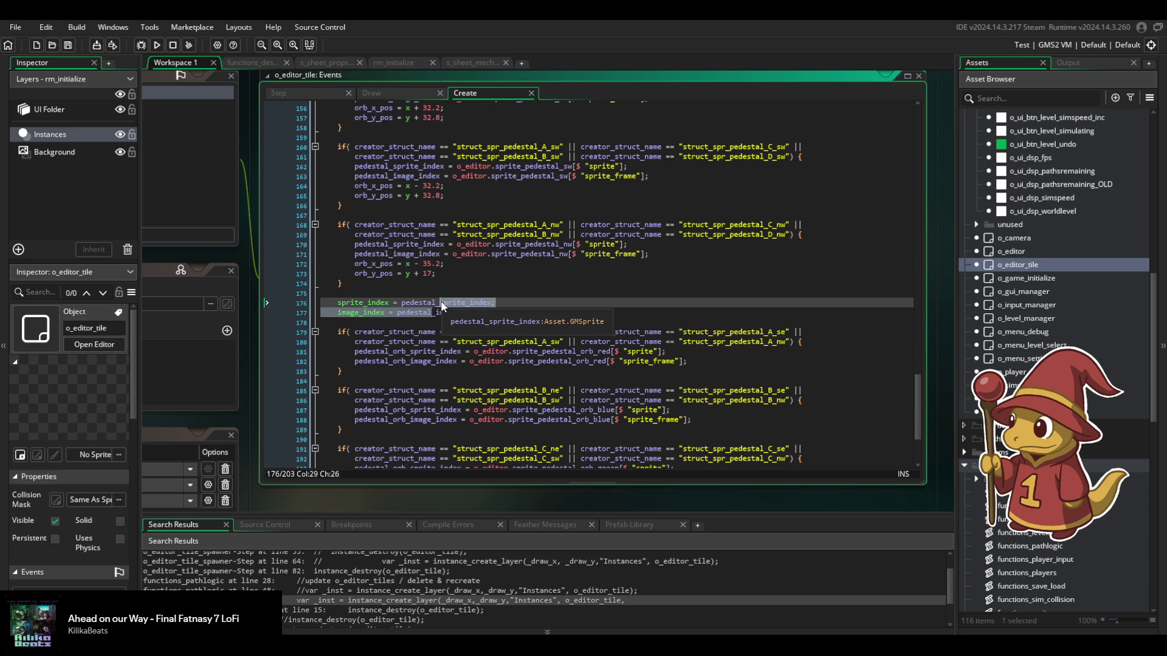
pyautogui.click(430, 302)
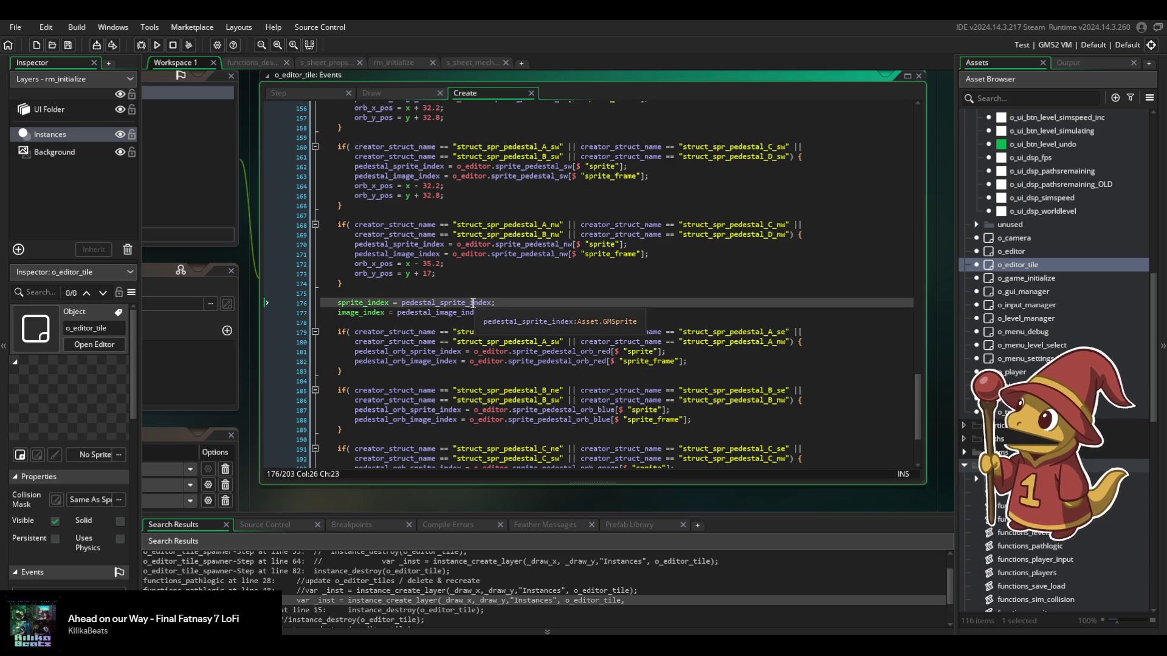
pyautogui.scroll(7, 470, 312)
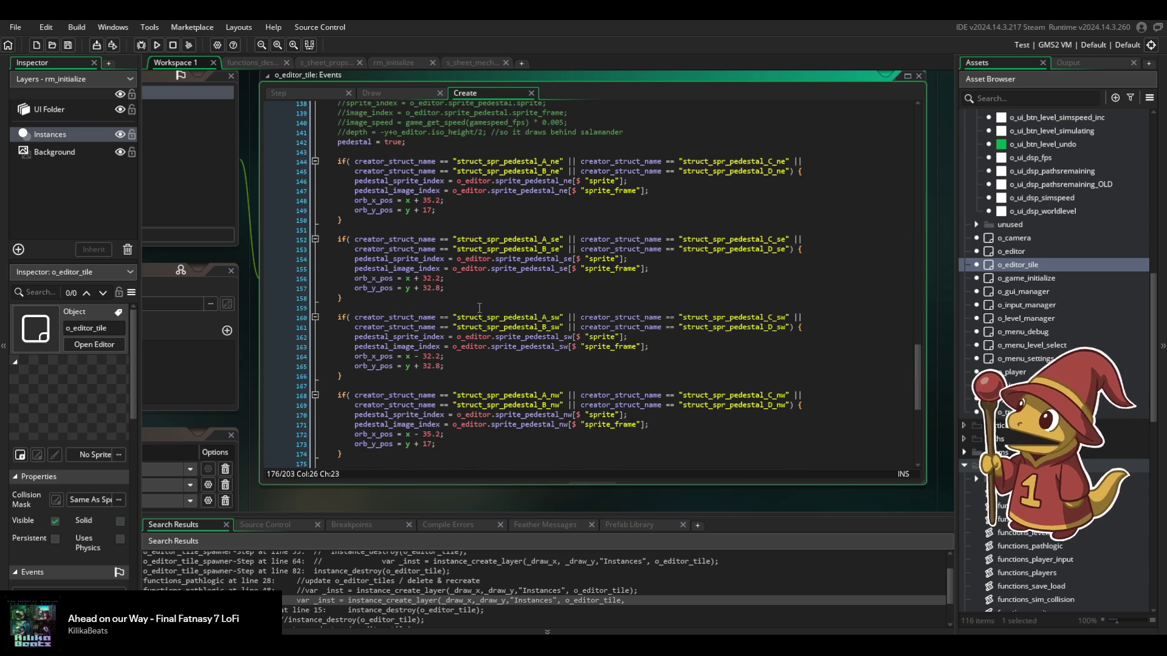
pyautogui.scroll(-3, 480, 308)
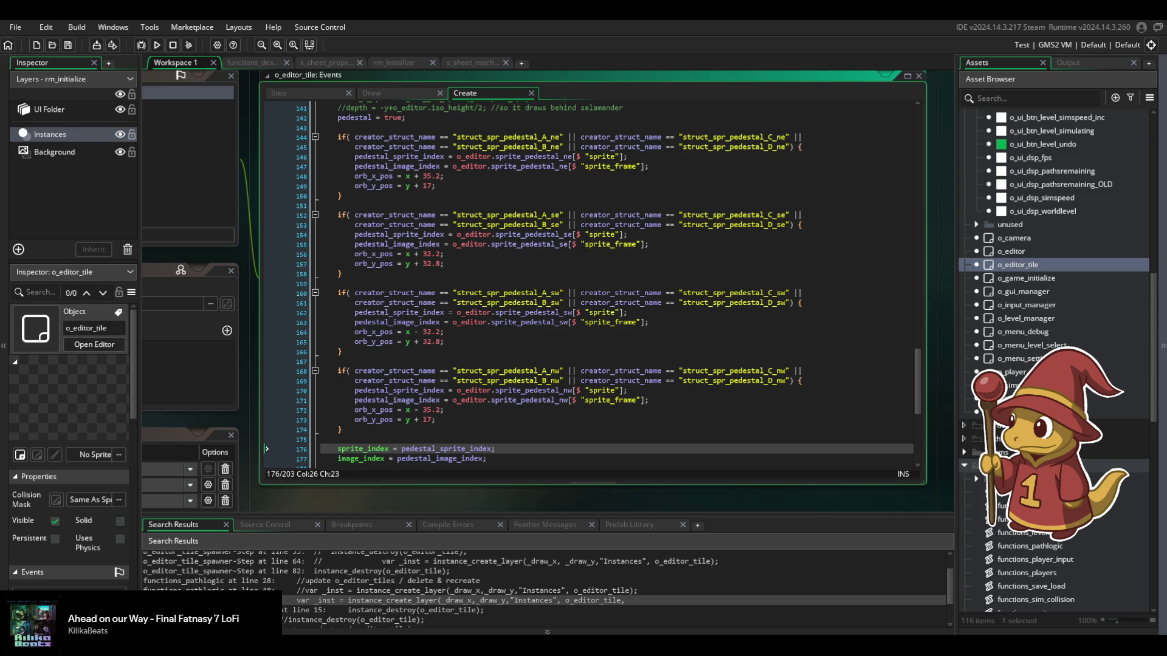
# Inspect the northwest condition and the struct_spr_pedestal_A_sw lines, and expand then collapse the 'unused' folder.
pyautogui.click(714, 386)
pyautogui.scroll(1, 578, 364)
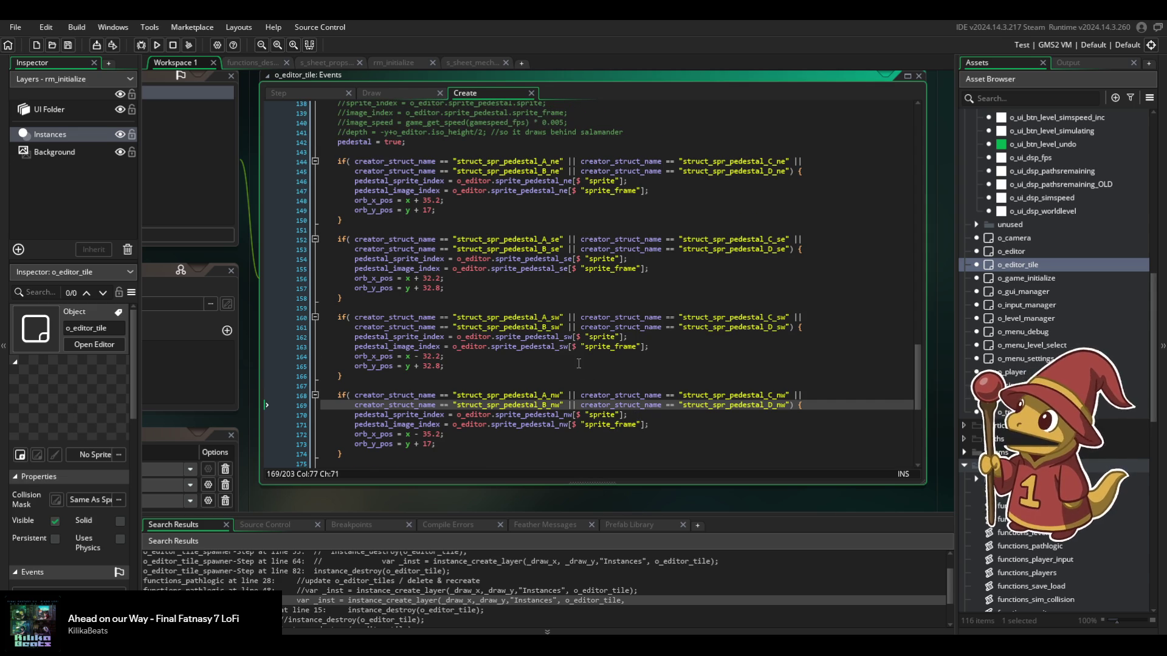
pyautogui.click(552, 347)
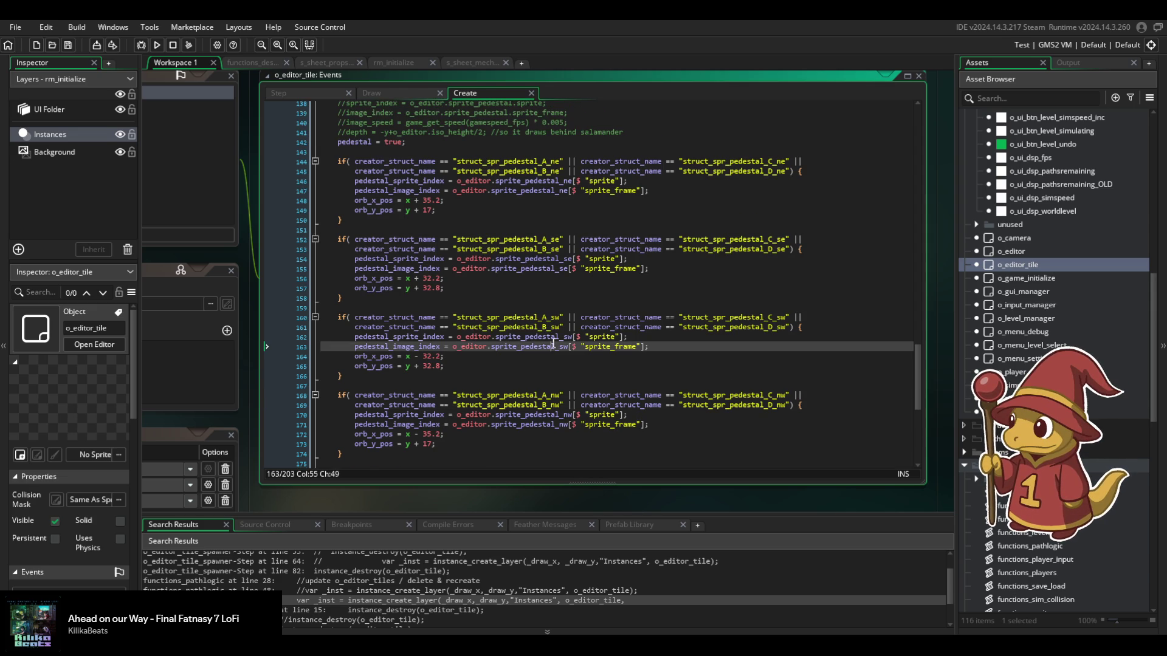
pyautogui.doubleClick(530, 317)
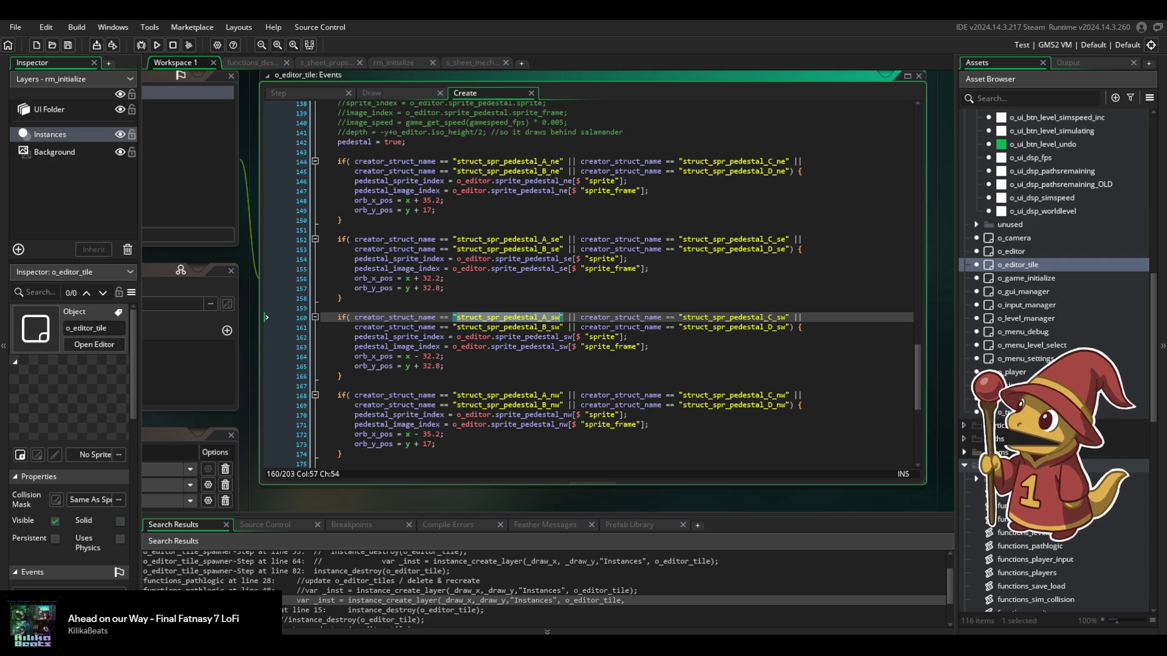
pyautogui.scroll(2, 1029, 318)
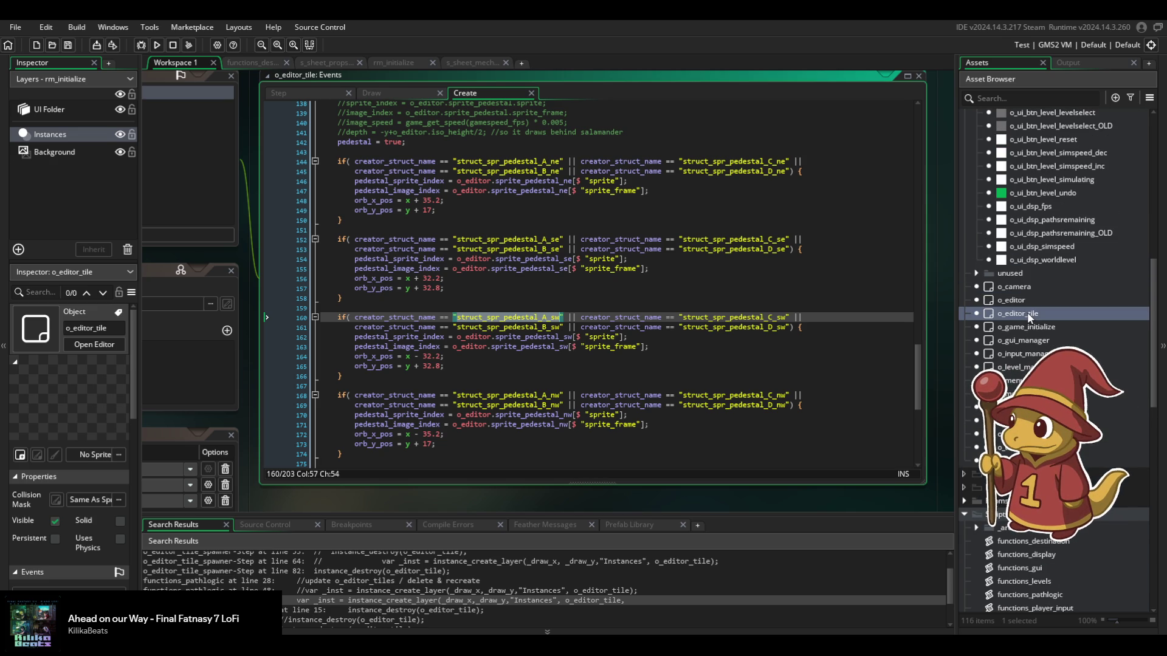
pyautogui.click(975, 274)
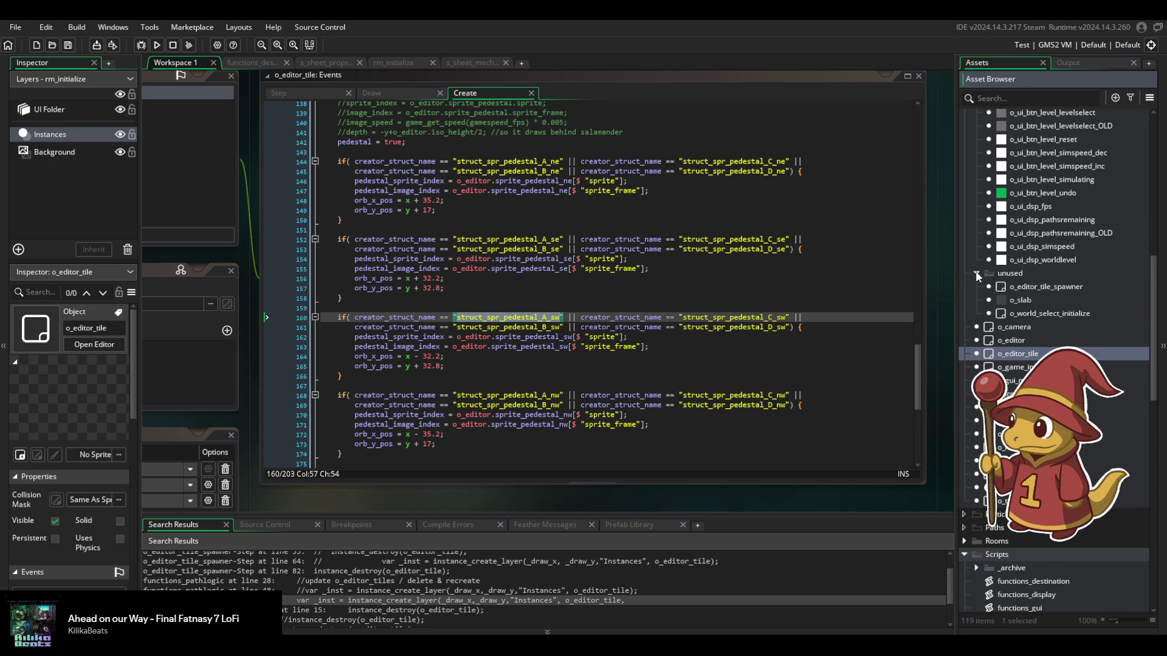
pyautogui.click(976, 274)
pyautogui.scroll(-4, 1033, 364)
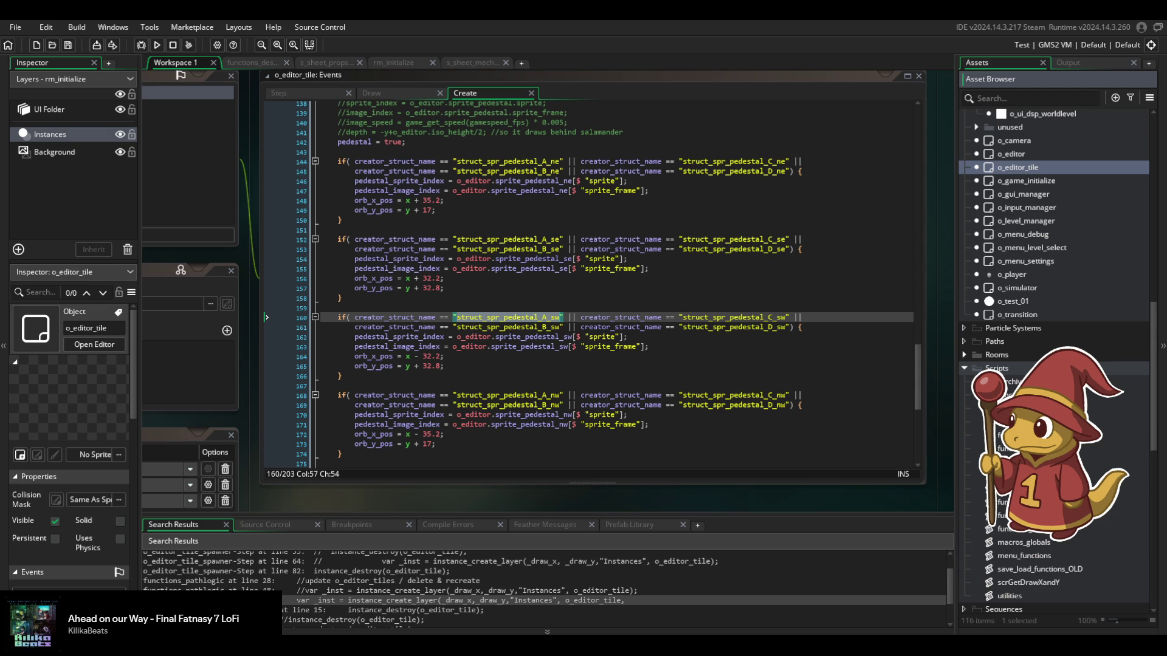
# Open the functions_pathlogic script and scroll to the update_tile_attachments function.
pyautogui.doubleClick(1021, 447)
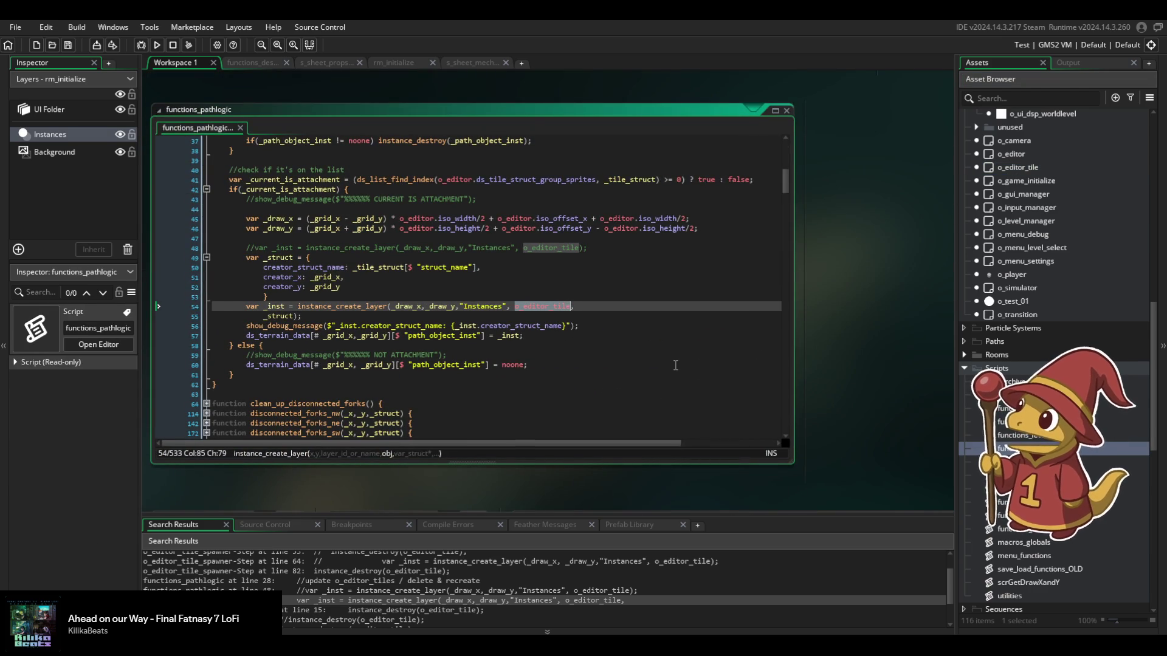
pyautogui.scroll(-1, 675, 365)
pyautogui.scroll(1, 676, 365)
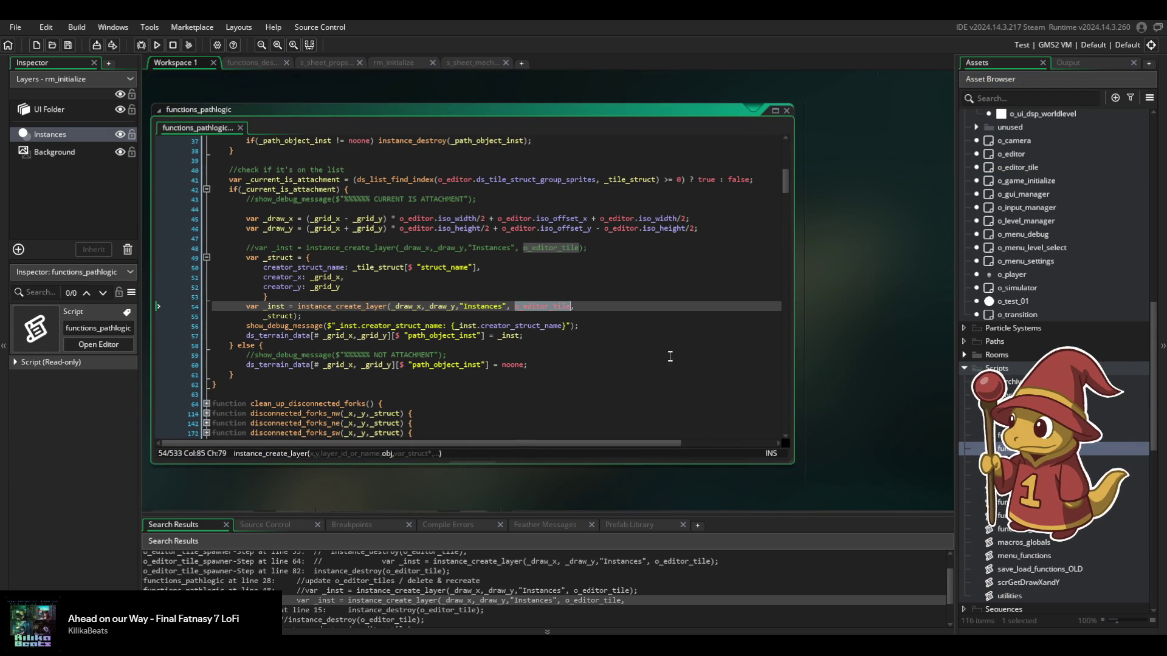
pyautogui.scroll(-3, 669, 352)
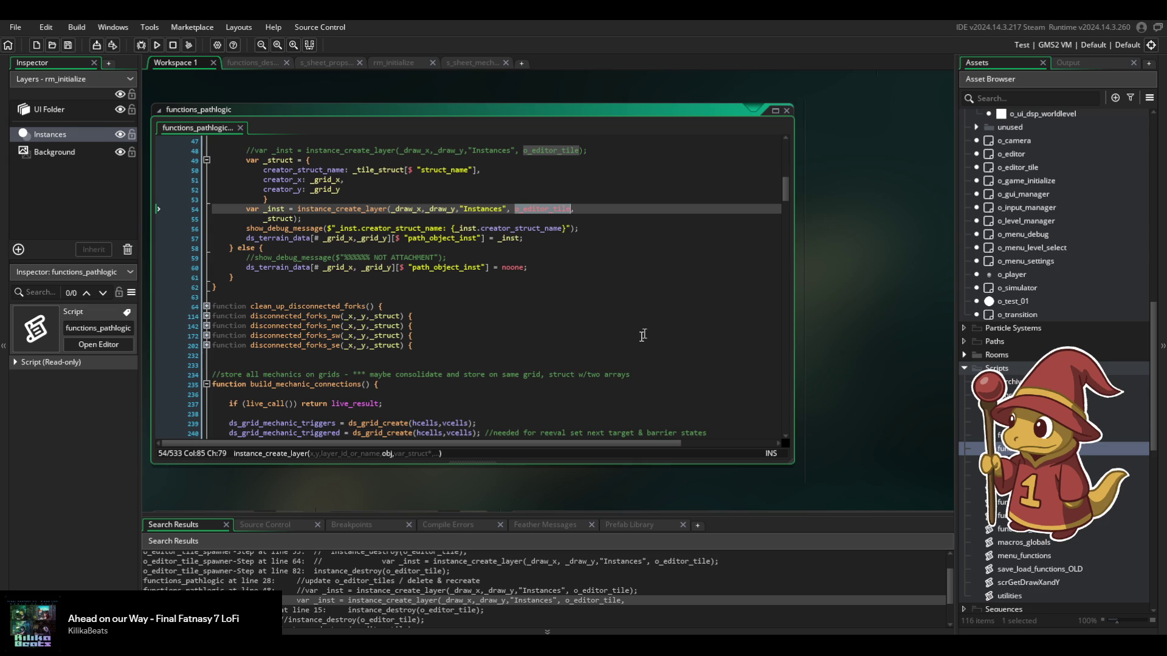
pyautogui.scroll(4, 627, 346)
pyautogui.scroll(3, 627, 346)
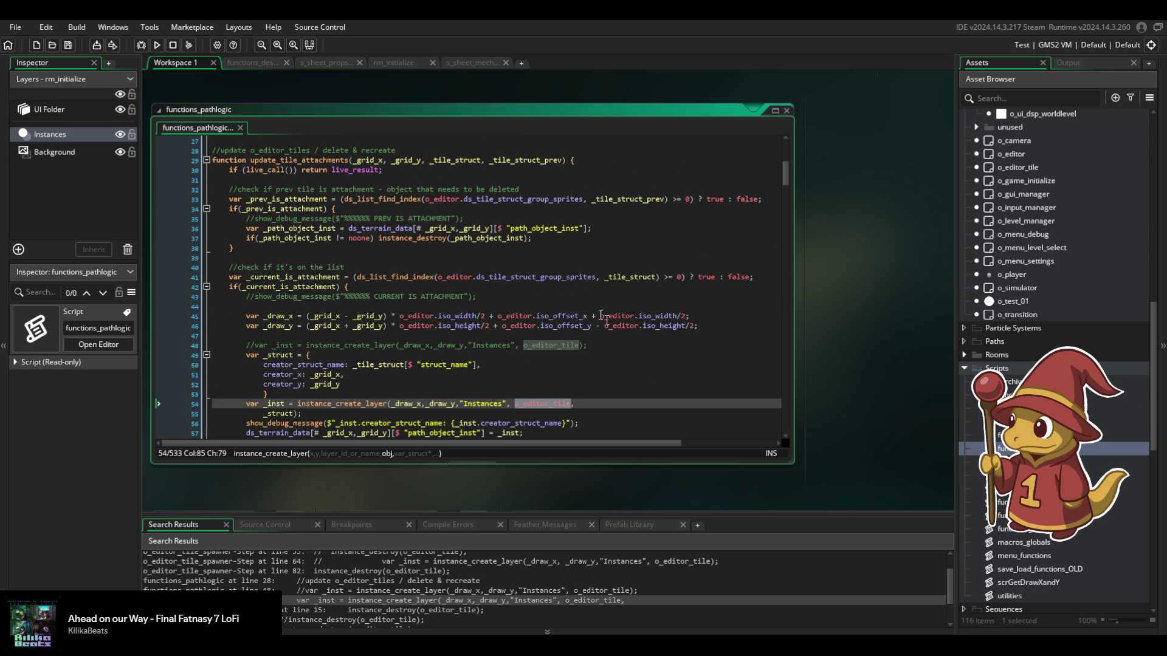
# Place the caret in ds_tile_struct_group_sprites on line 41, review the nearby code, then reopen functions_sprites.
pyautogui.click(577, 277)
pyautogui.click(571, 277)
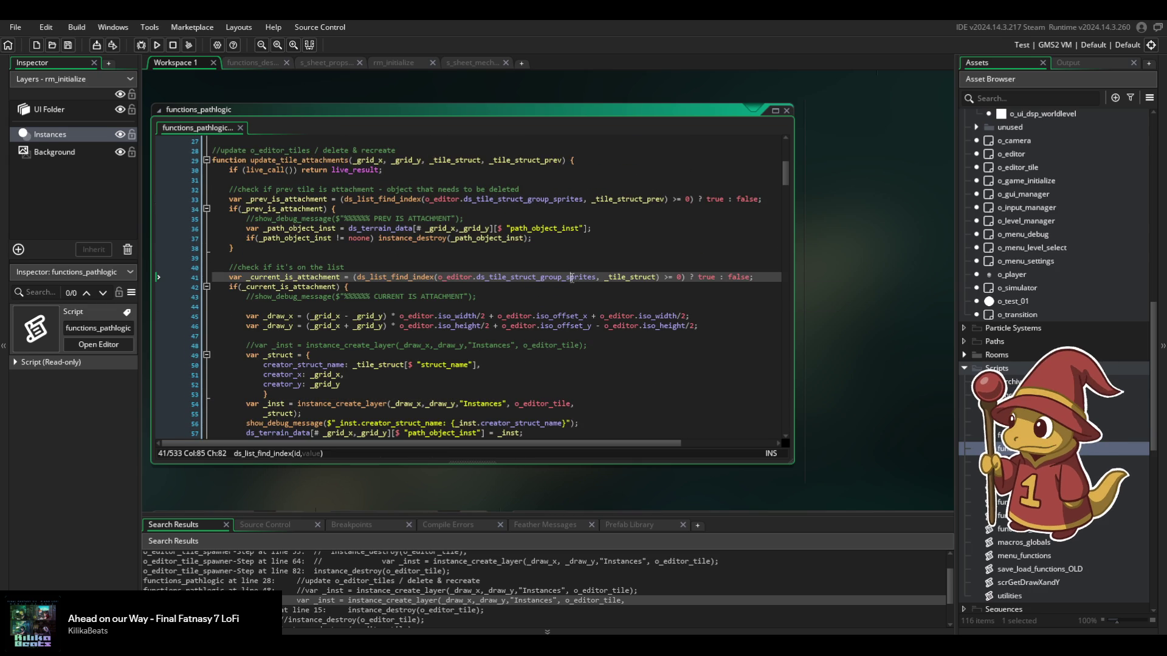
pyautogui.moveTo(537, 323)
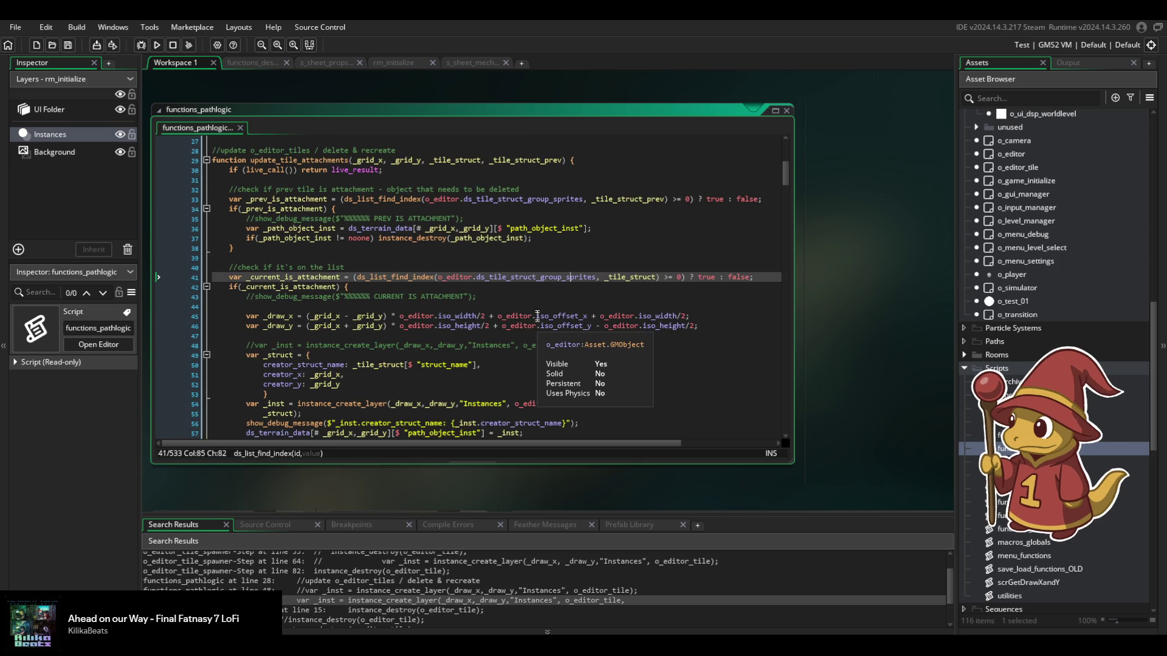
pyautogui.scroll(-3, 537, 311)
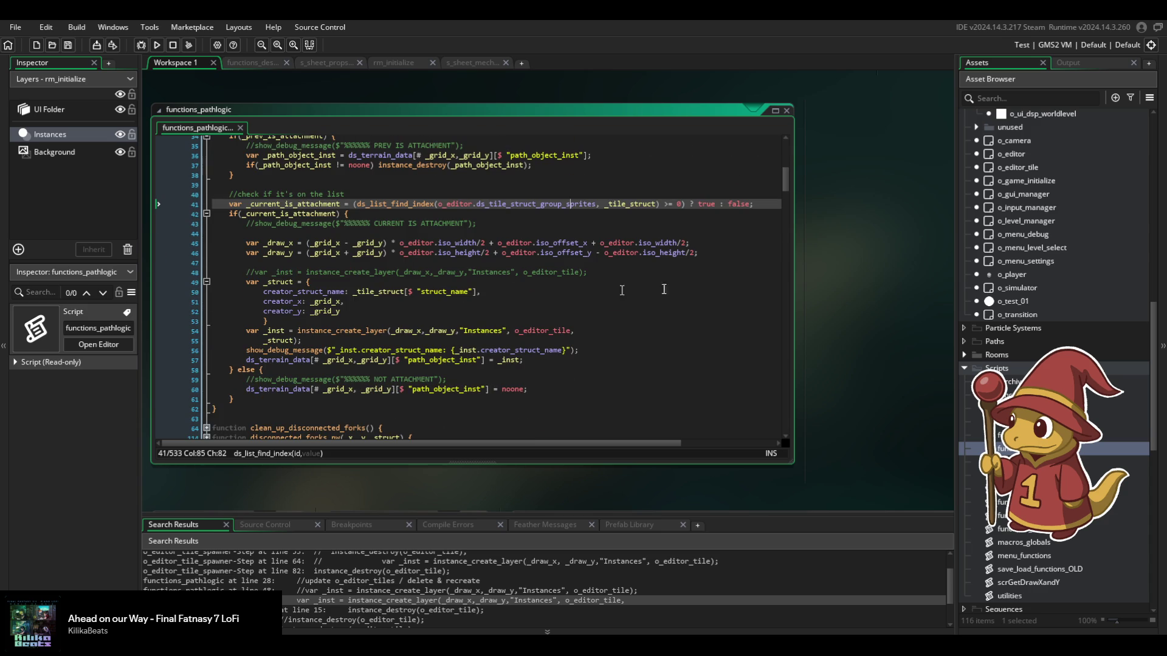
pyautogui.scroll(-15, 1055, 358)
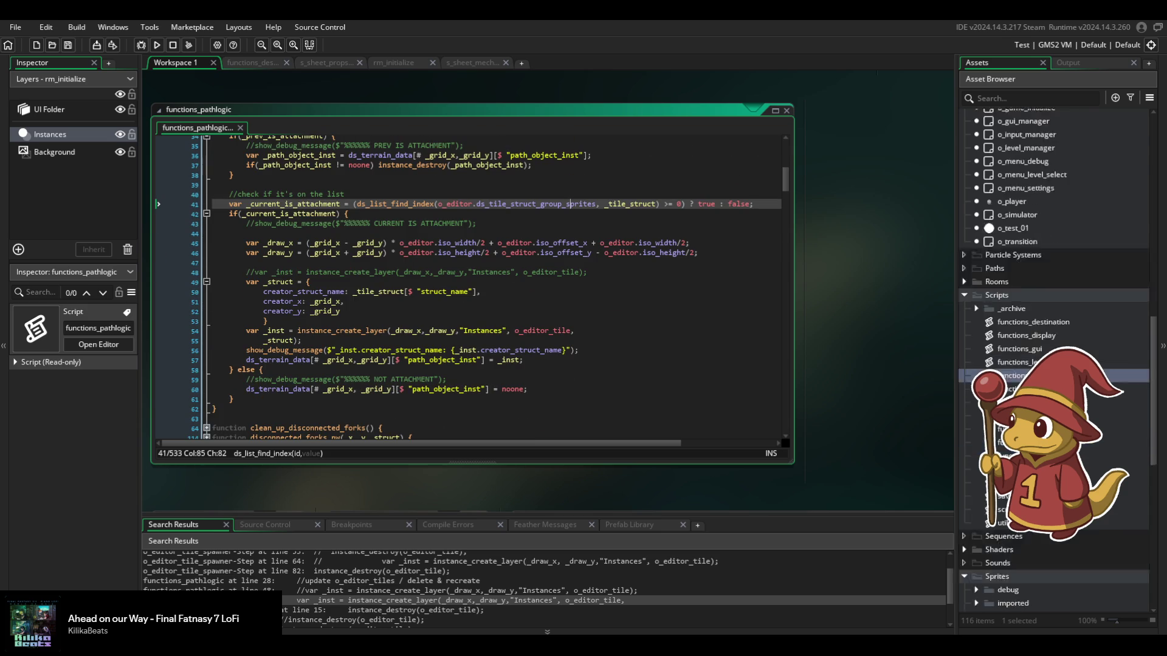
pyautogui.scroll(10, 1054, 358)
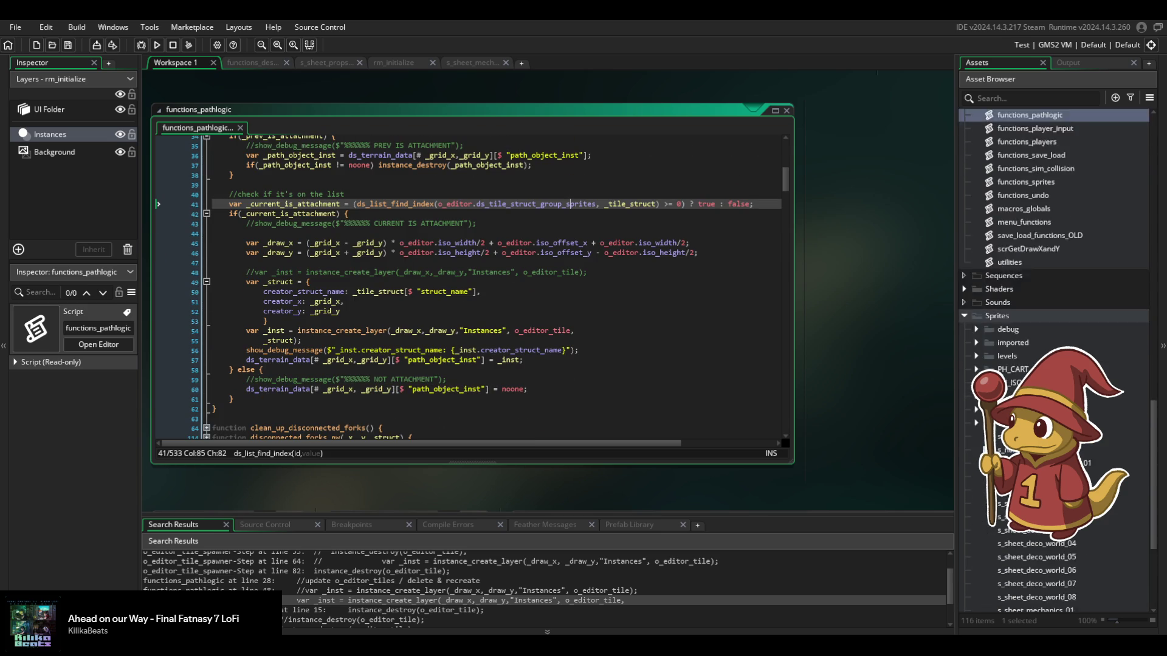
pyautogui.scroll(3, 1054, 359)
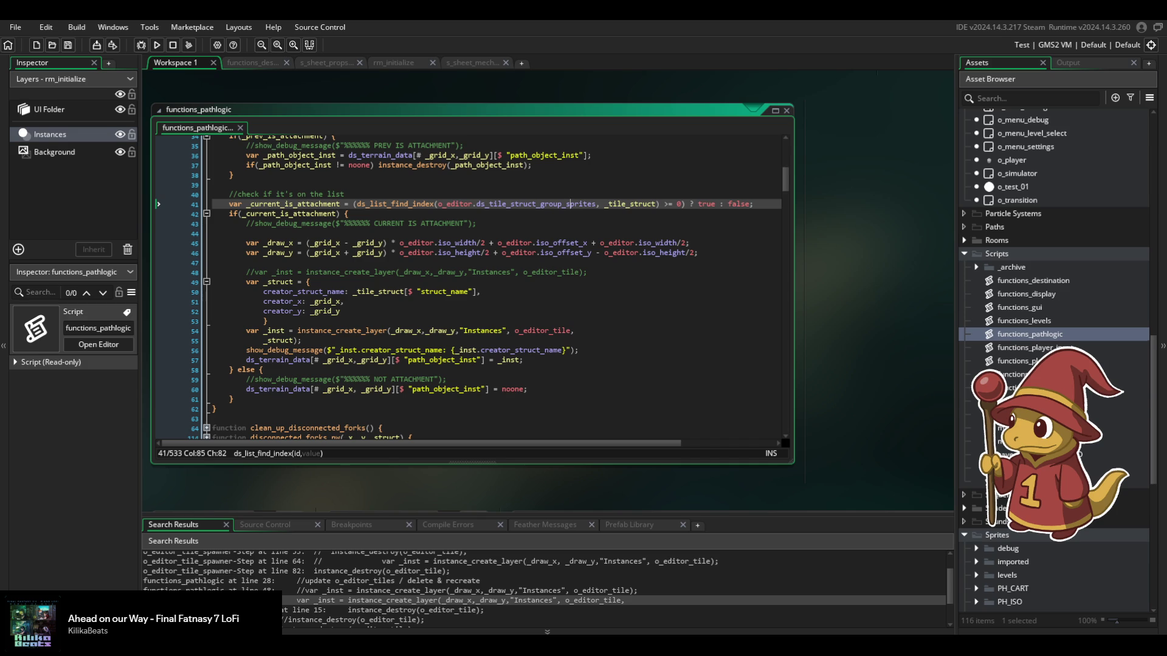
pyautogui.doubleClick(1027, 402)
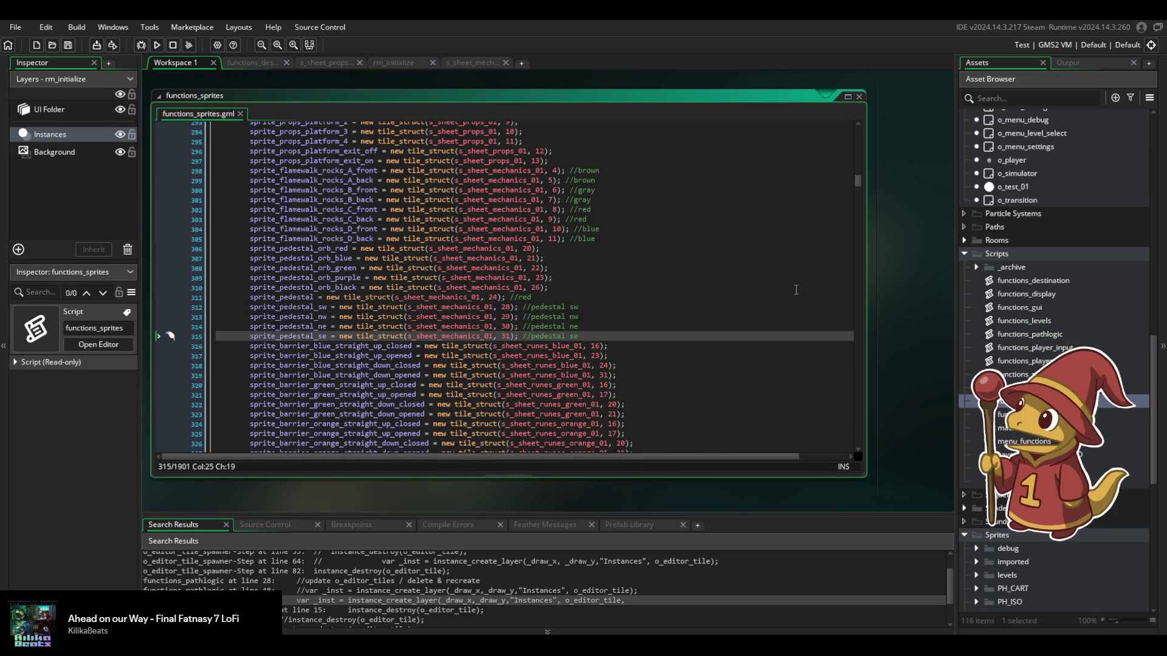
# Search the functions_sprites script for 'group_sprit' to find the group sprites list.
pyautogui.moveTo(475, 344)
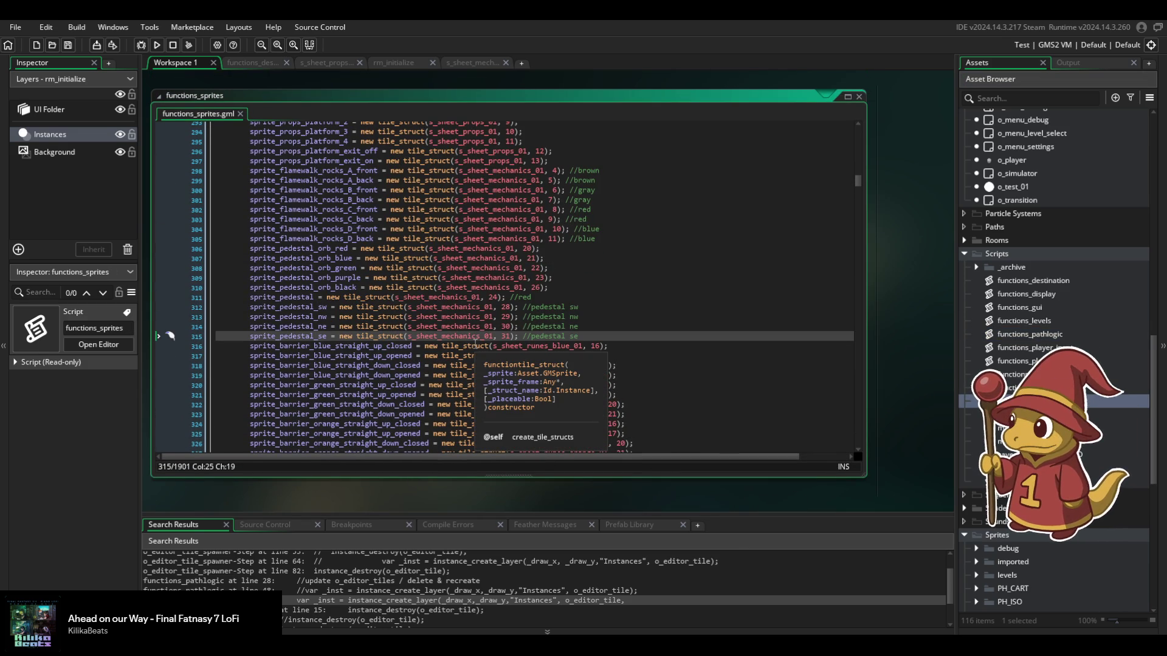
pyautogui.scroll(8, 349, 325)
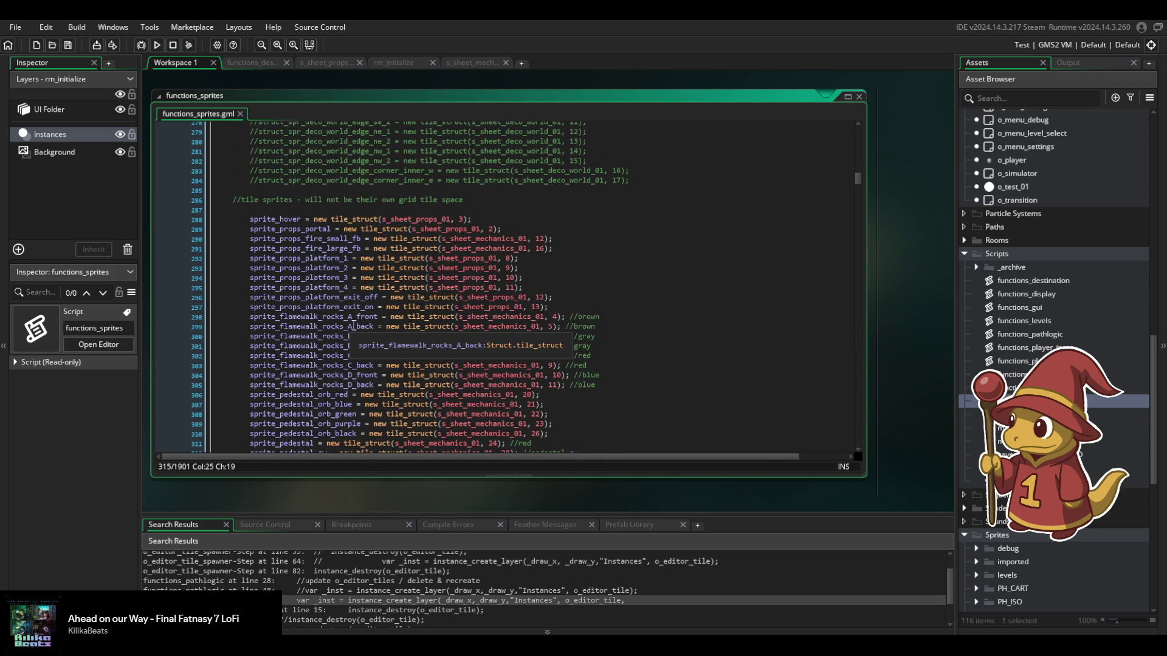
pyautogui.scroll(-3, 376, 322)
pyautogui.moveTo(861, 182); pyautogui.dragTo(840, 314)
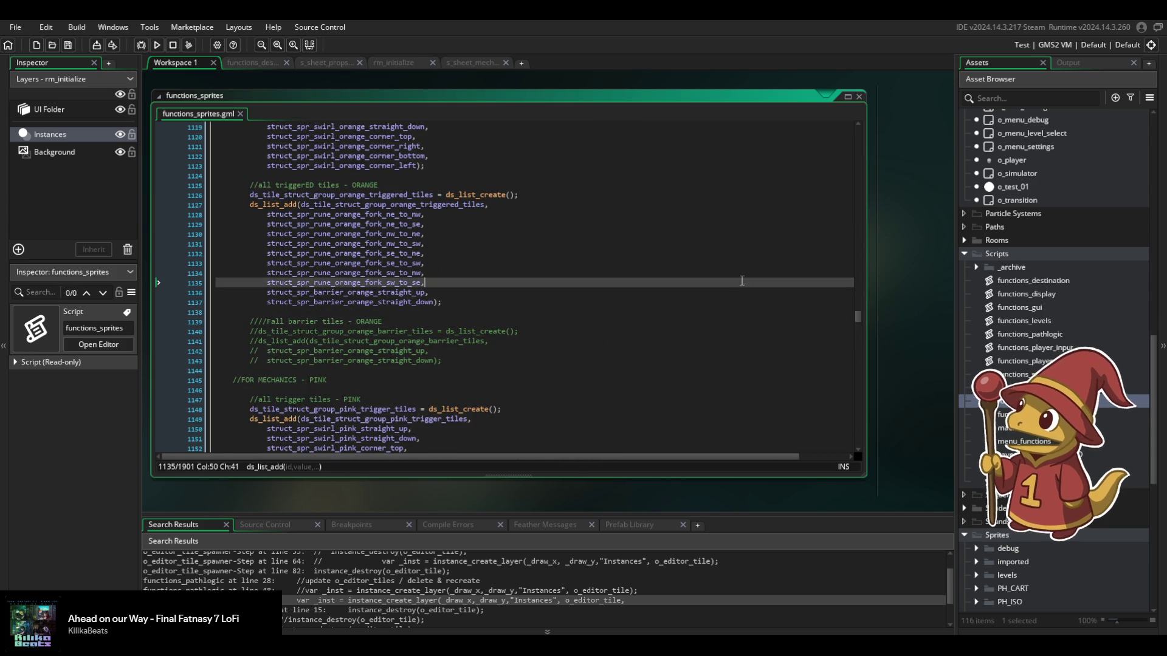
pyautogui.hotkey('ctrl', 'f')
pyautogui.write('group_sprit')
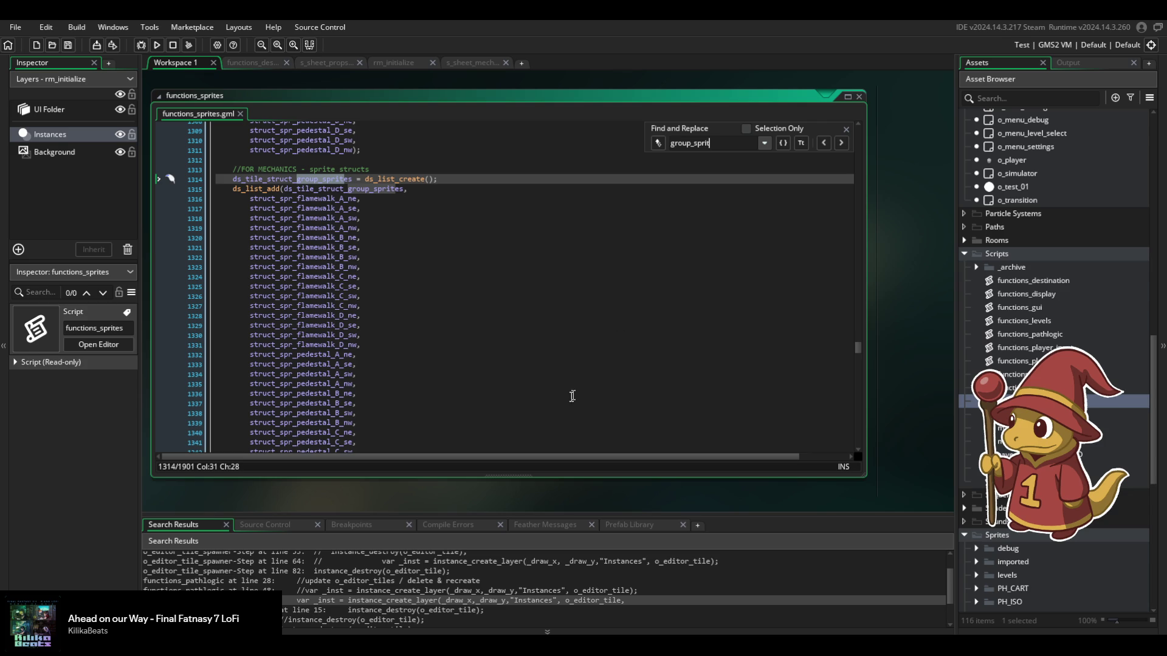
pyautogui.scroll(-10, 584, 380)
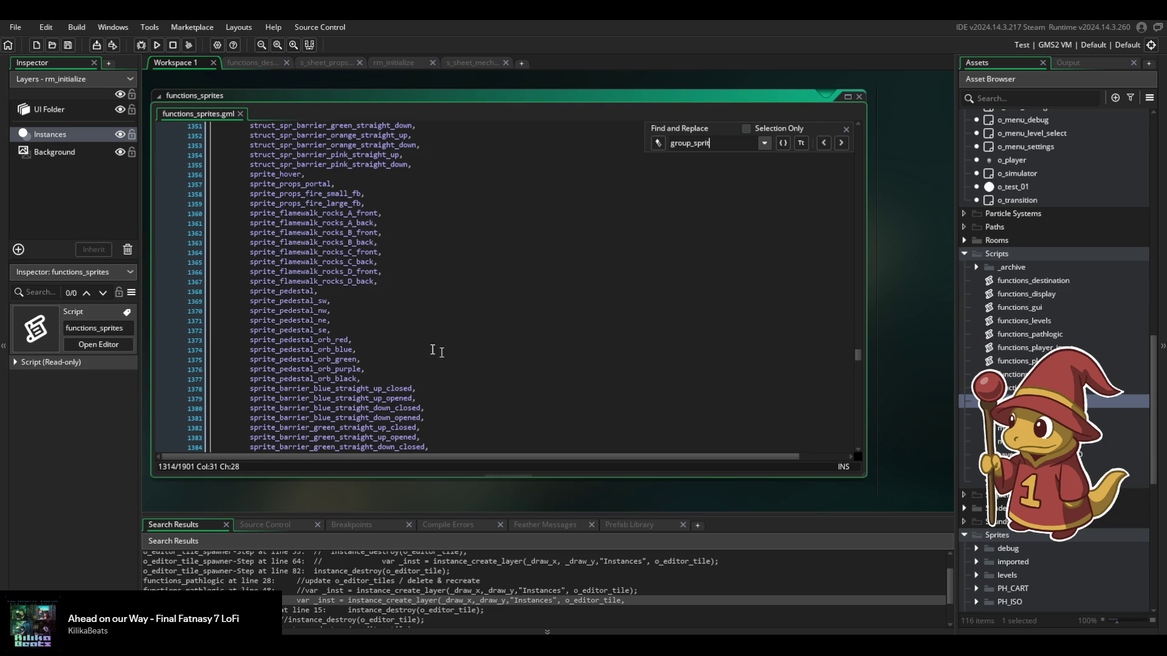
# Check the sprite_pedestal_nw through sprite_pedestal_se entries in the group sprites list around line 1370.
pyautogui.click(329, 310)
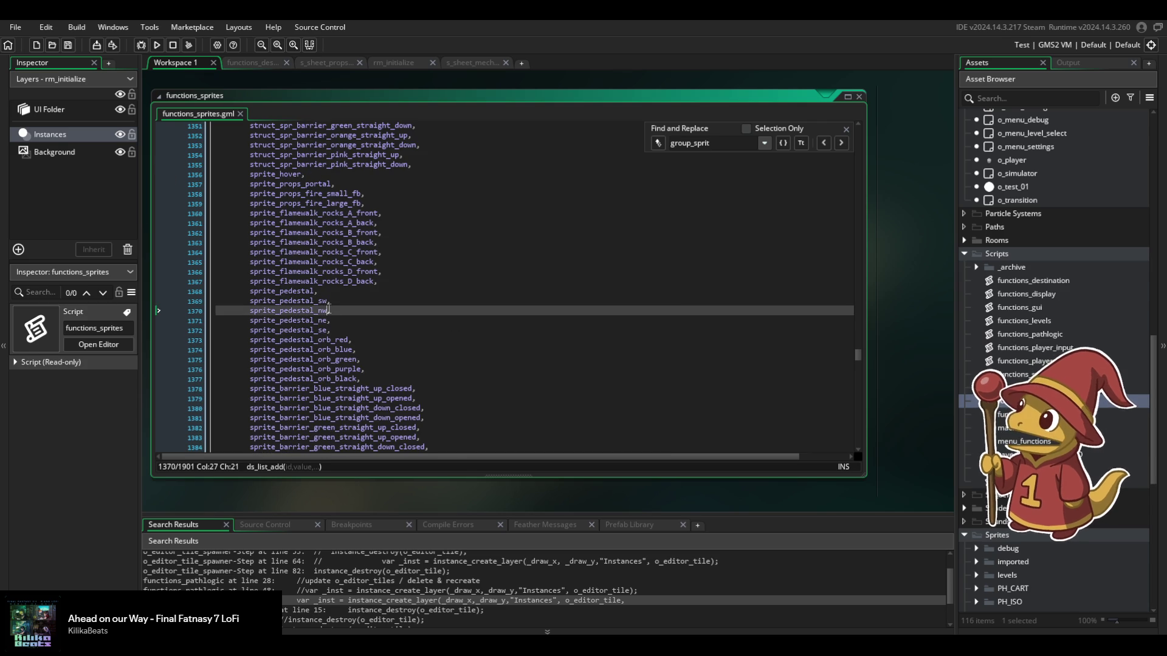
pyautogui.click(331, 320)
pyautogui.click(331, 330)
pyautogui.scroll(-6, 389, 366)
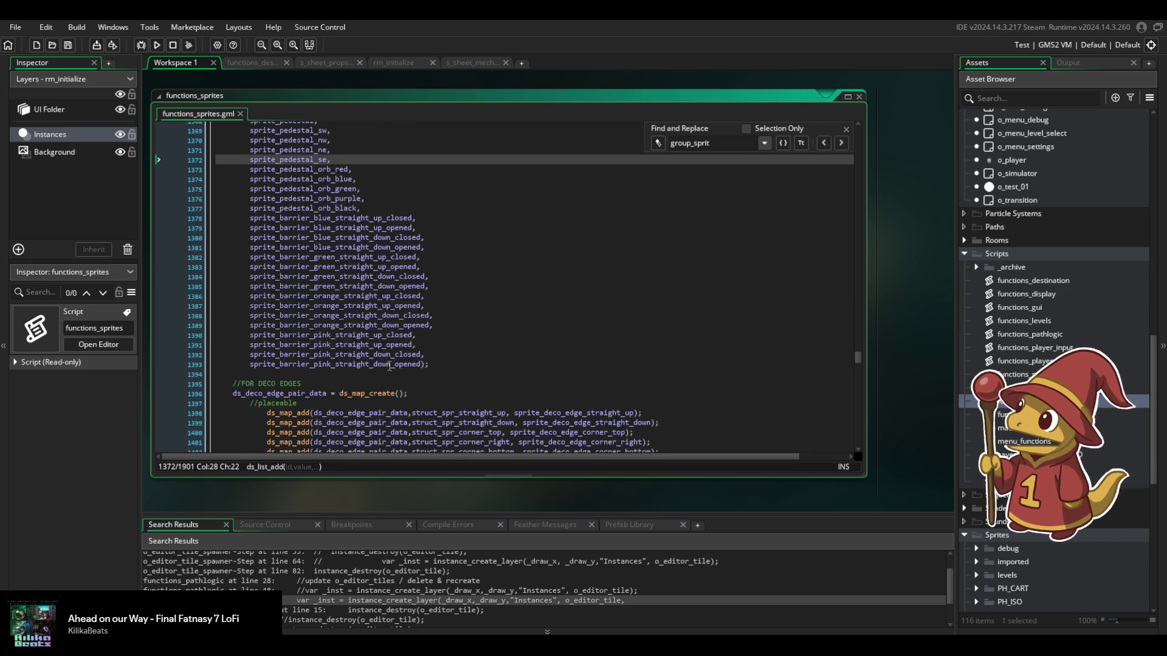
pyautogui.scroll(-20, 389, 366)
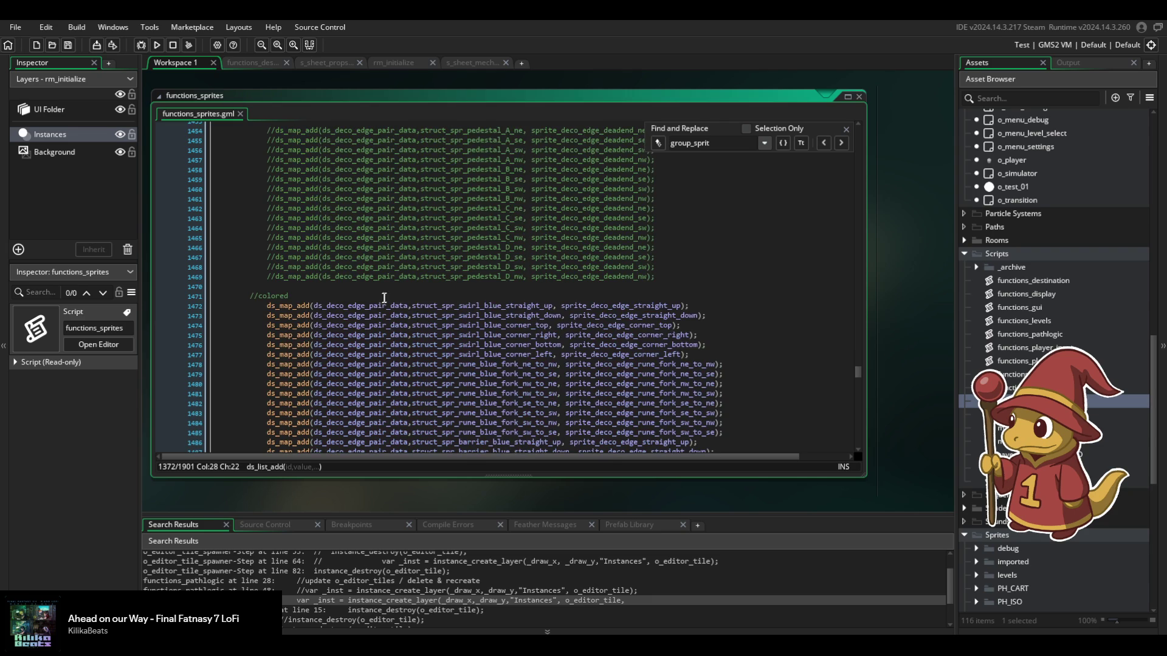
pyautogui.scroll(10, 1059, 308)
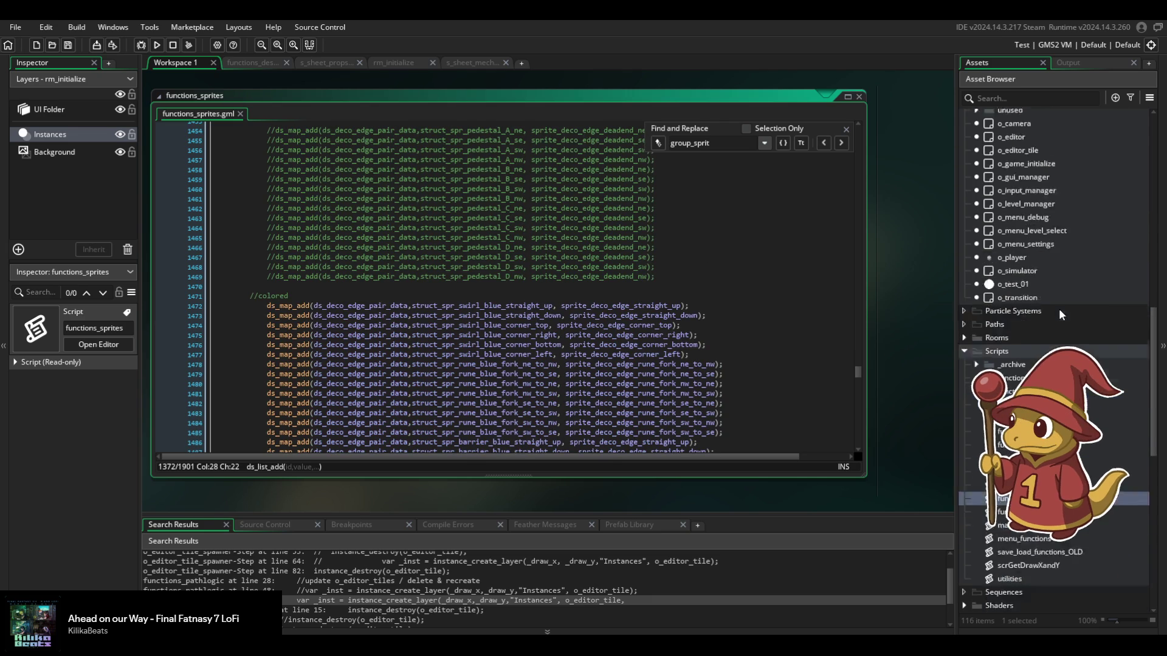
pyautogui.scroll(6, 1049, 328)
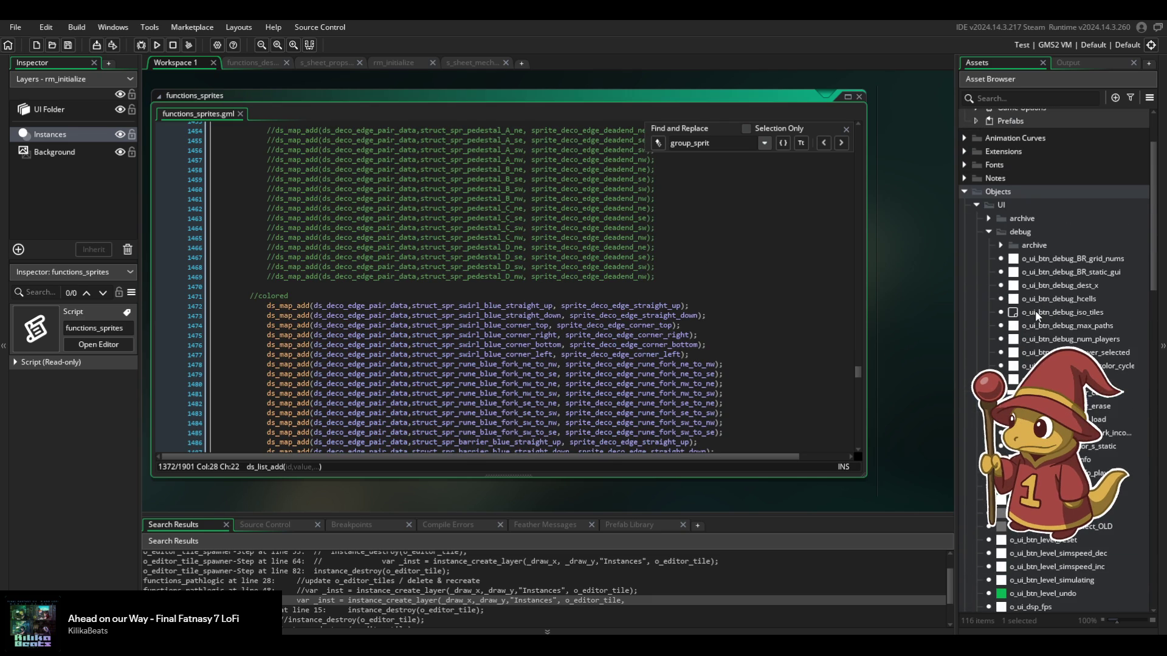
pyautogui.scroll(-3, 1014, 250)
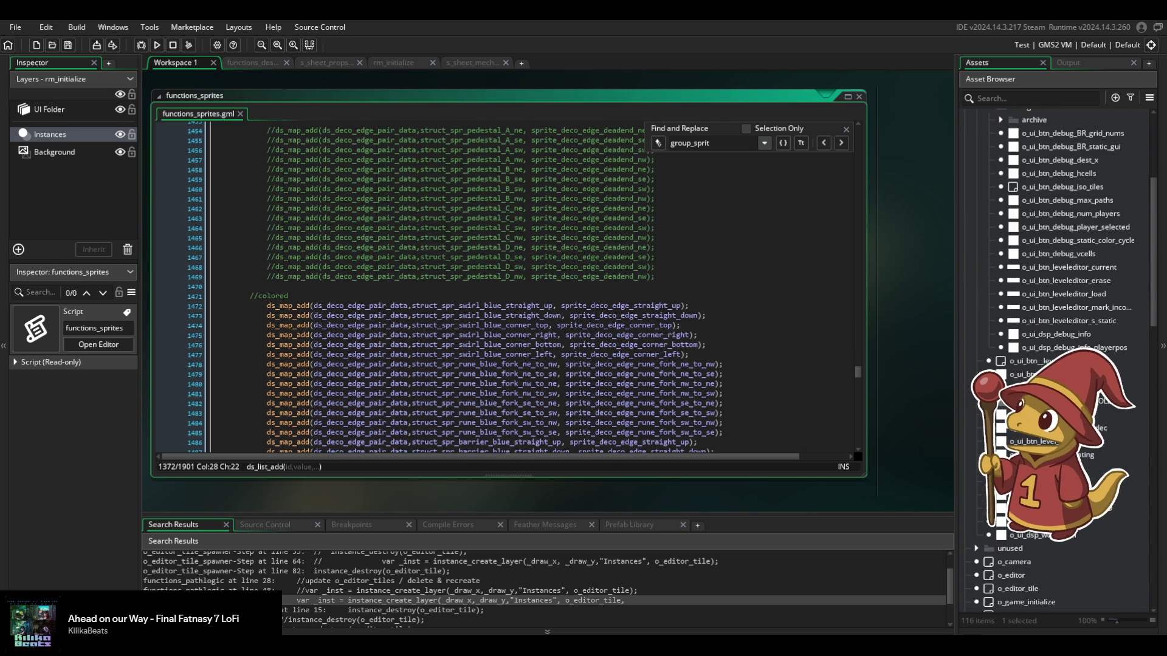
pyautogui.scroll(-12, 529, 324)
pyautogui.scroll(-20, 529, 323)
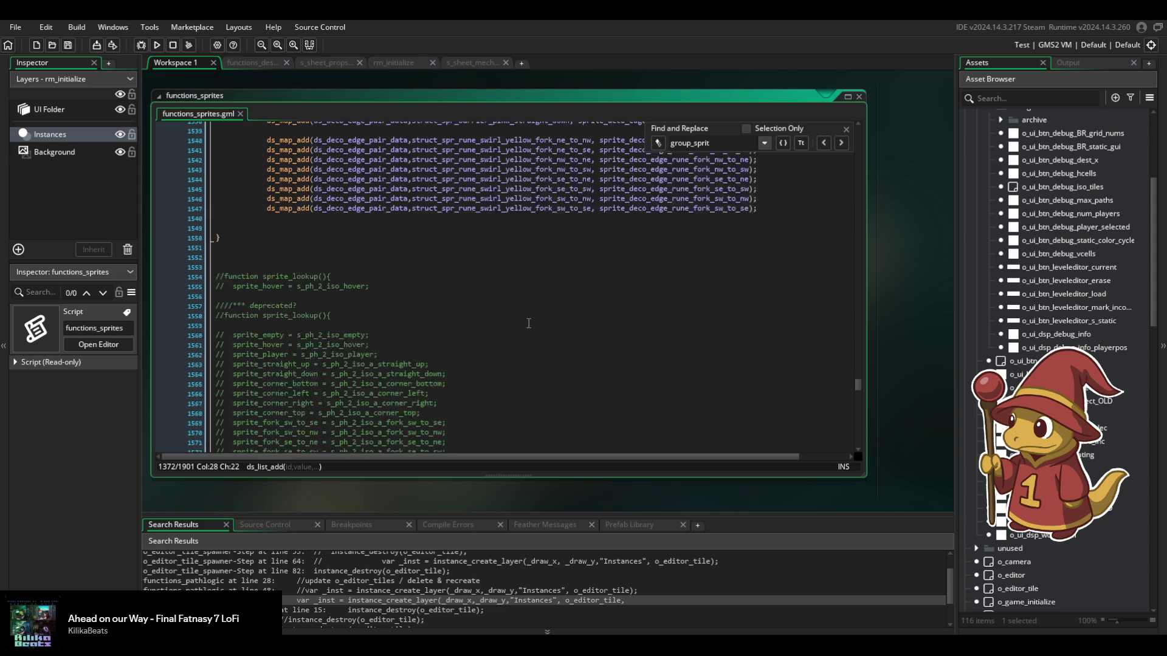
pyautogui.scroll(-20, 515, 325)
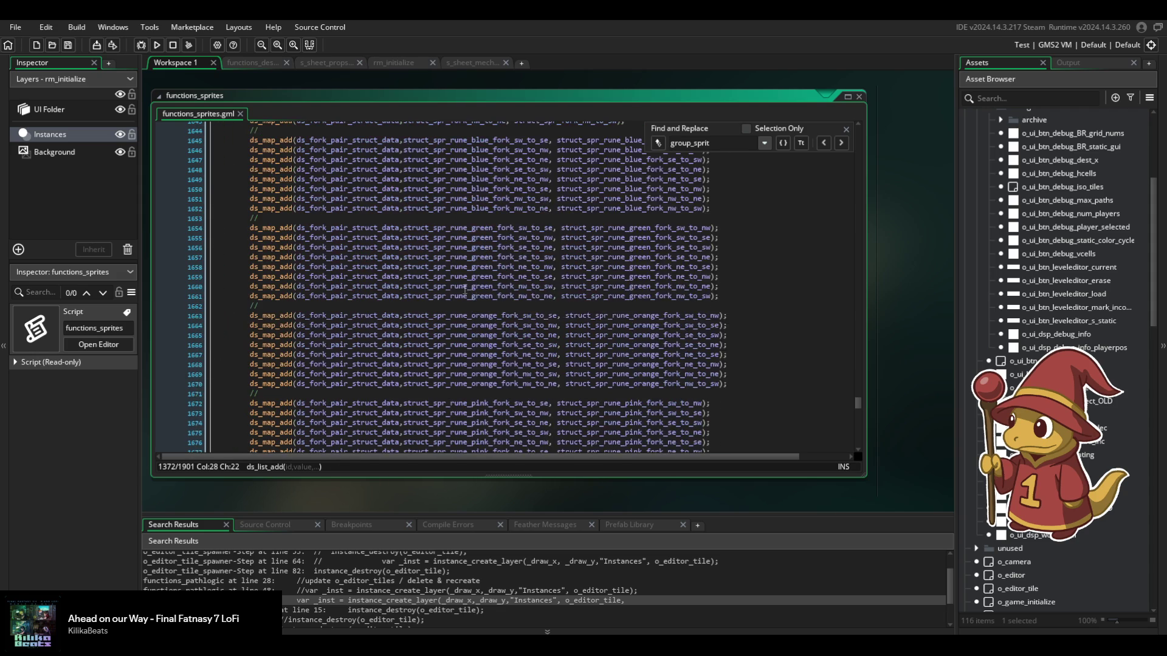
# Go back to line 311, select sprite_pedestal and start a project-wide search for it with Ctrl+Shift+F.
pyautogui.moveTo(858, 406); pyautogui.dragTo(857, 131)
pyautogui.scroll(-3, 502, 296)
pyautogui.scroll(-11, 502, 296)
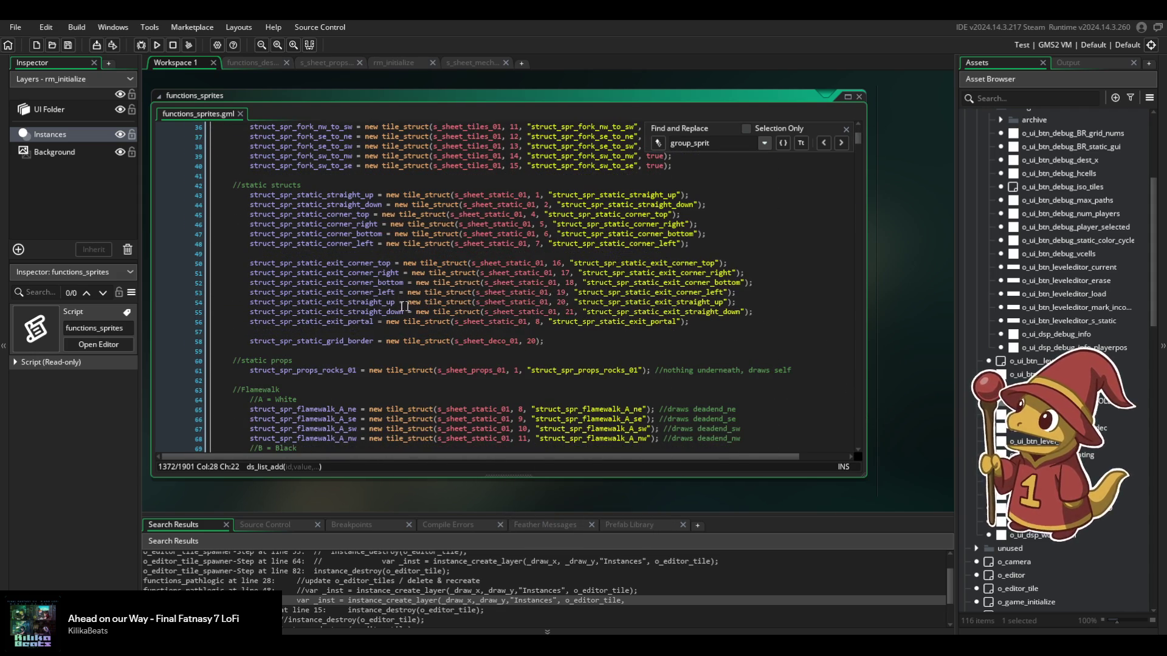
pyautogui.scroll(-20, 328, 363)
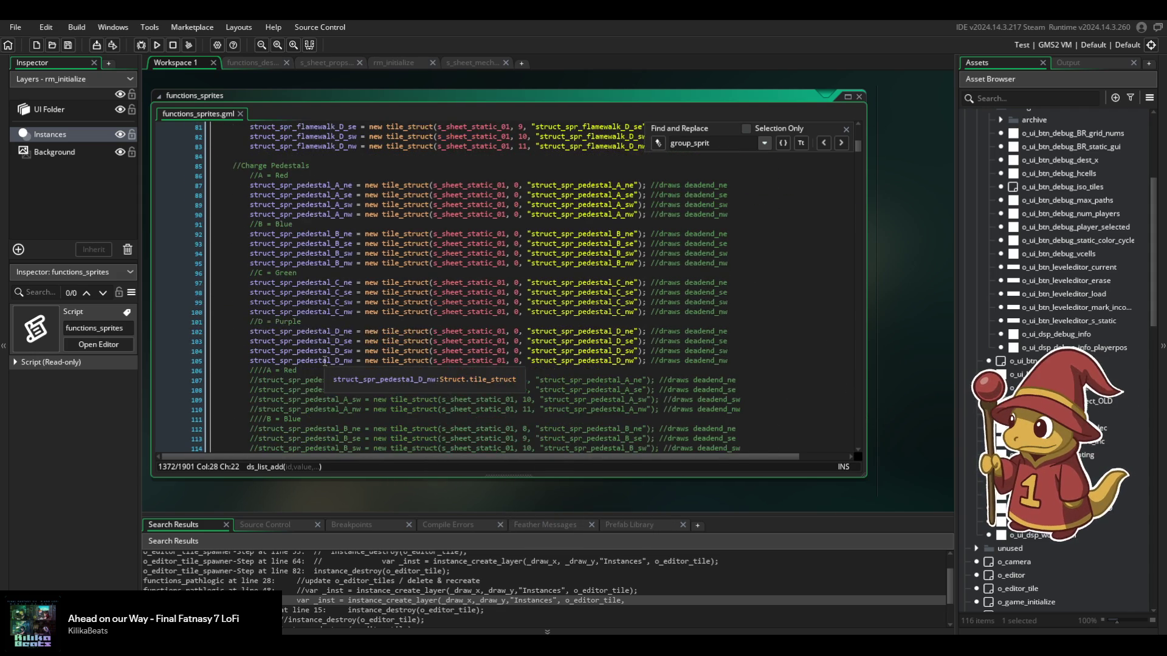
pyautogui.scroll(-20, 320, 348)
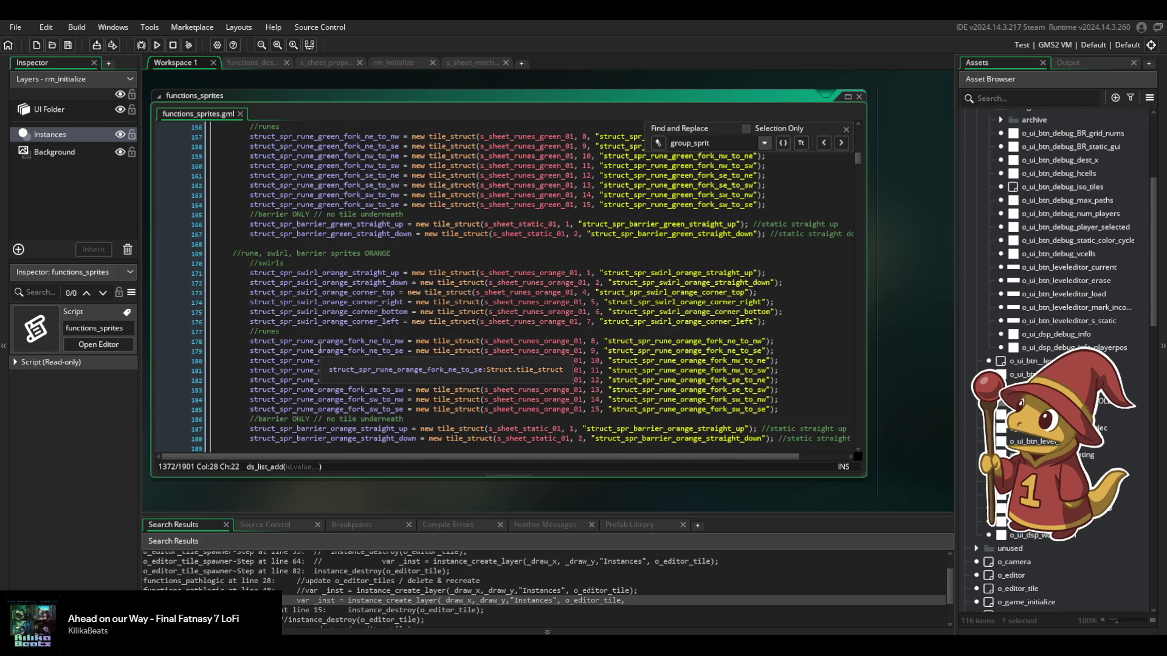
pyautogui.scroll(-10, 321, 348)
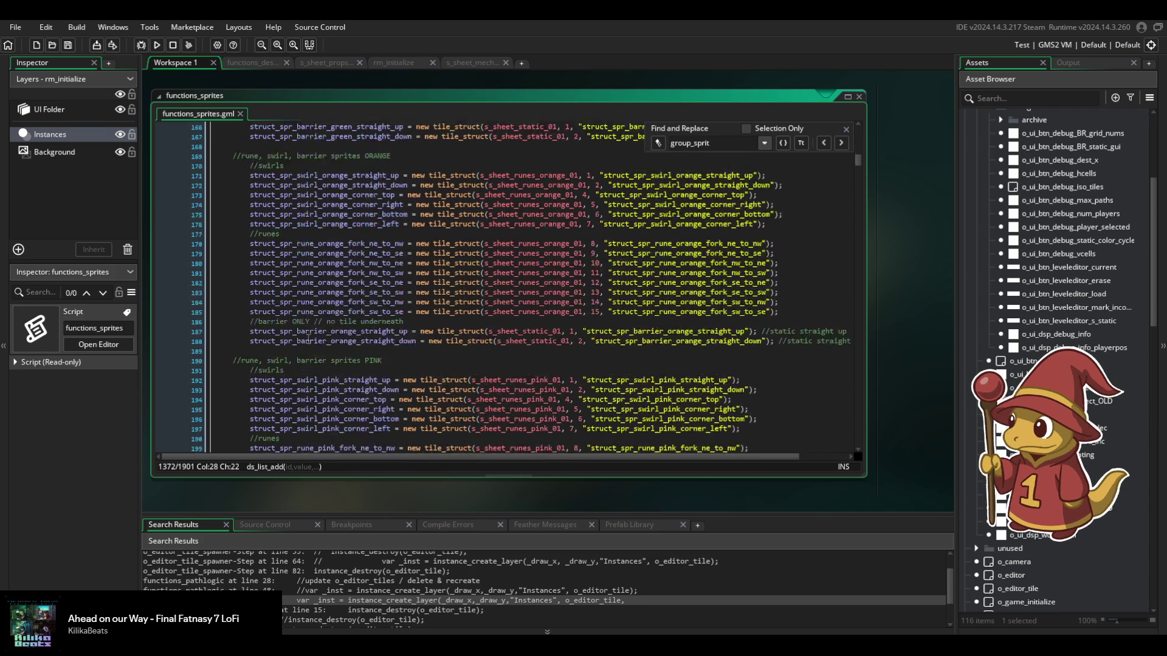
pyautogui.scroll(-20, 341, 296)
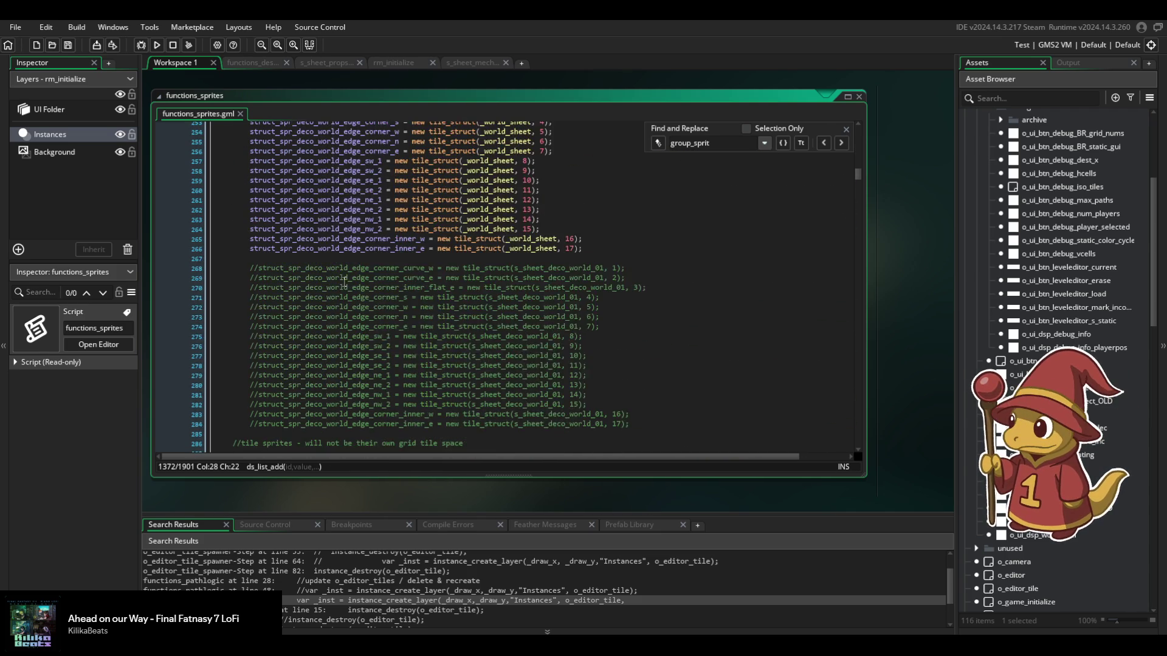
pyautogui.scroll(-3, 357, 297)
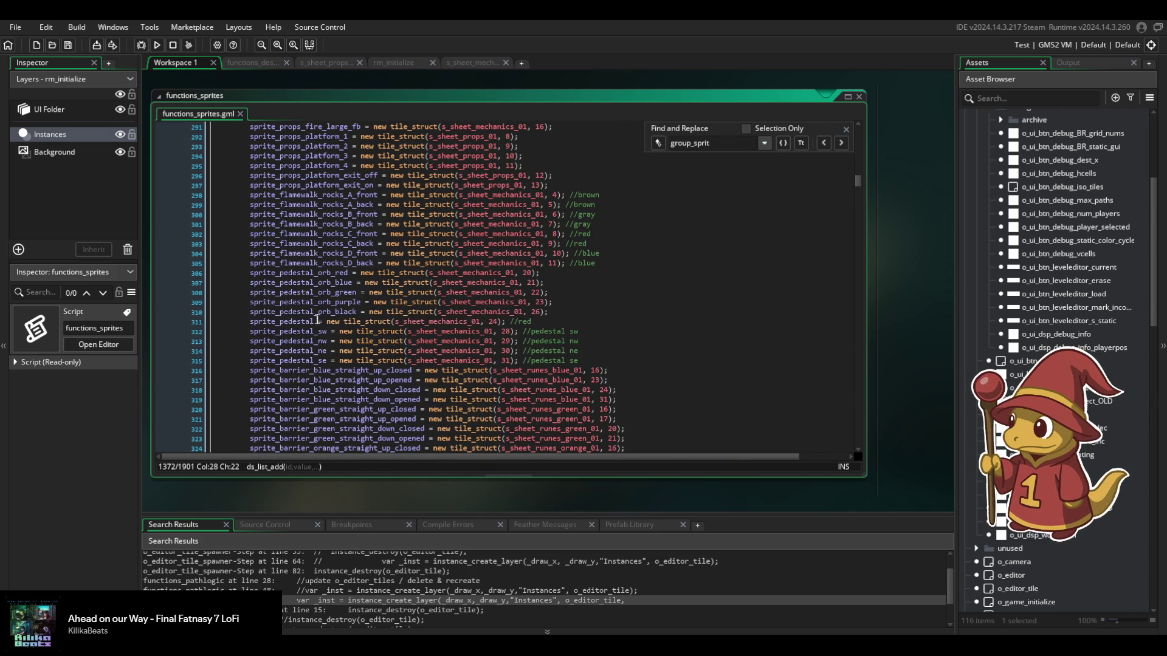
pyautogui.doubleClick(298, 322)
pyautogui.hotkey('ctrl', 'shift', 'f')
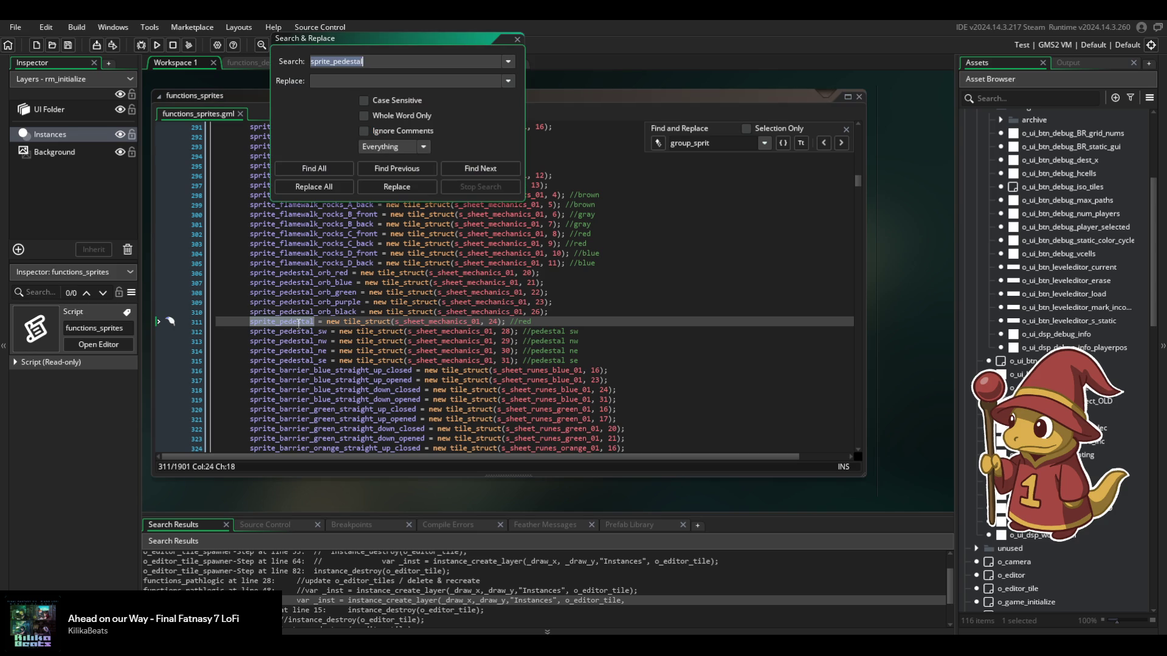
# Find all whole-word sprite_pedestal matches and open the o_editor_tile Create event result.
pyautogui.click(364, 116)
pyautogui.click(314, 168)
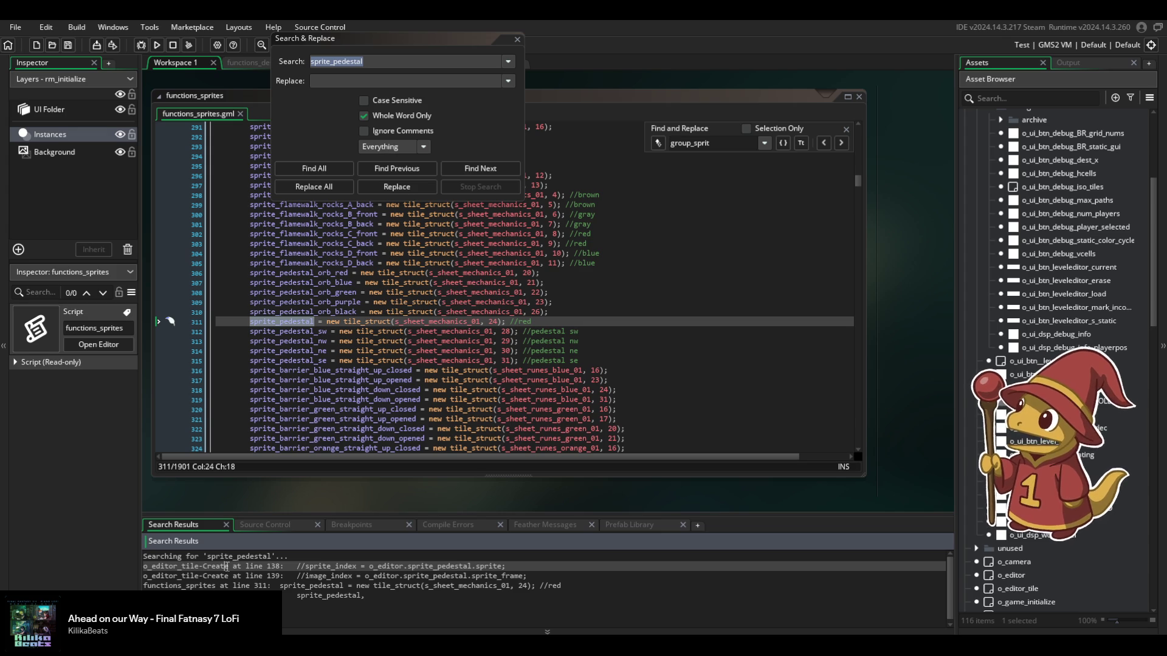
pyautogui.doubleClick(223, 566)
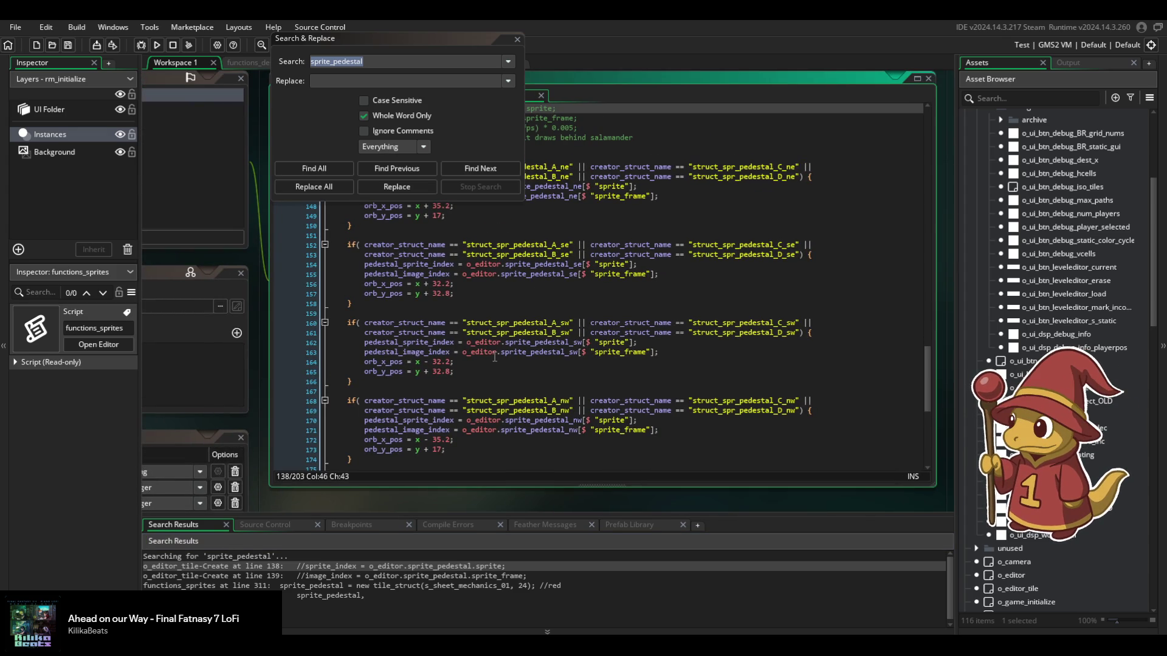
pyautogui.scroll(3, 582, 313)
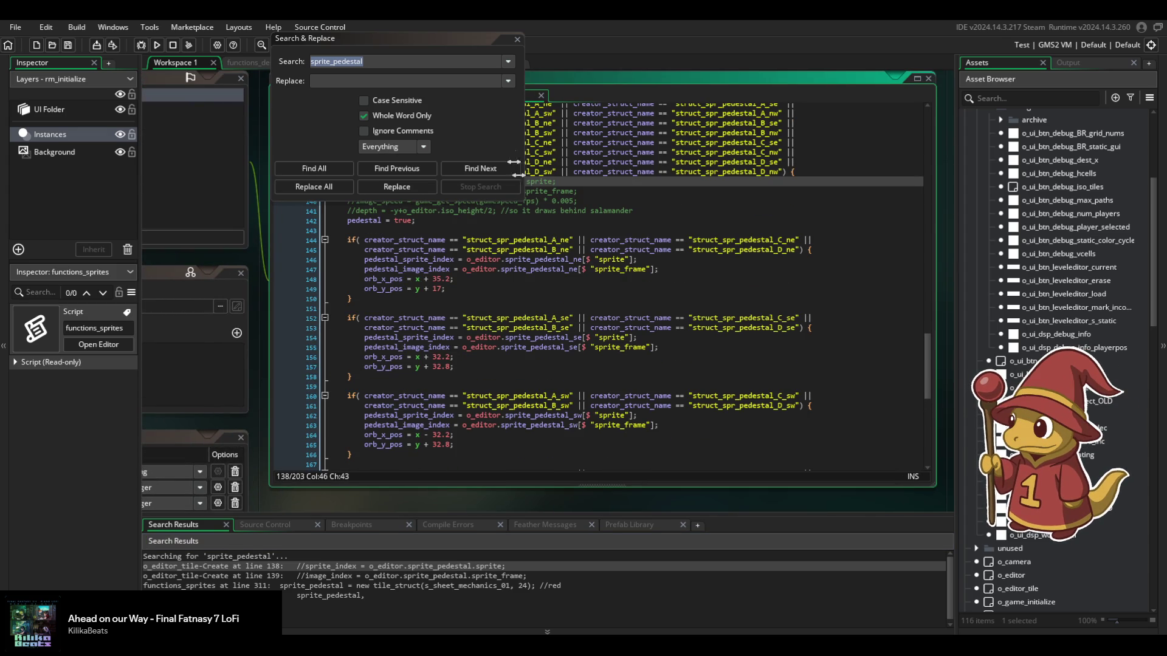
# Turn off Whole Word Only, find all partial sprite_pedestal matches and scroll through the results.
pyautogui.click(375, 116)
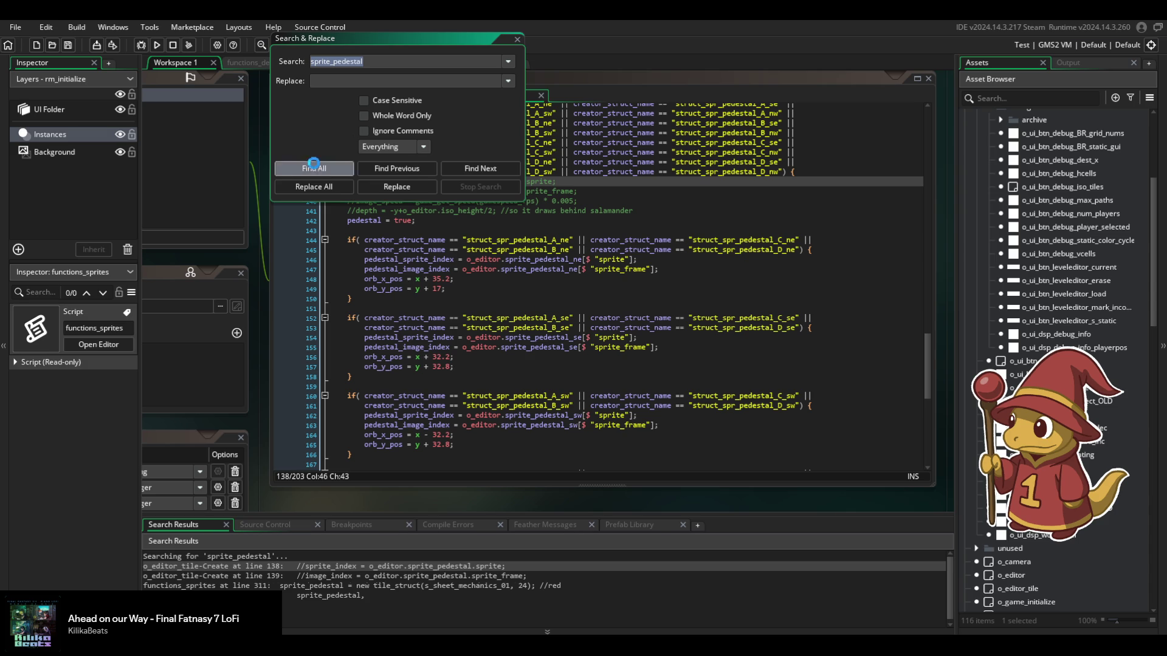
pyautogui.click(315, 168)
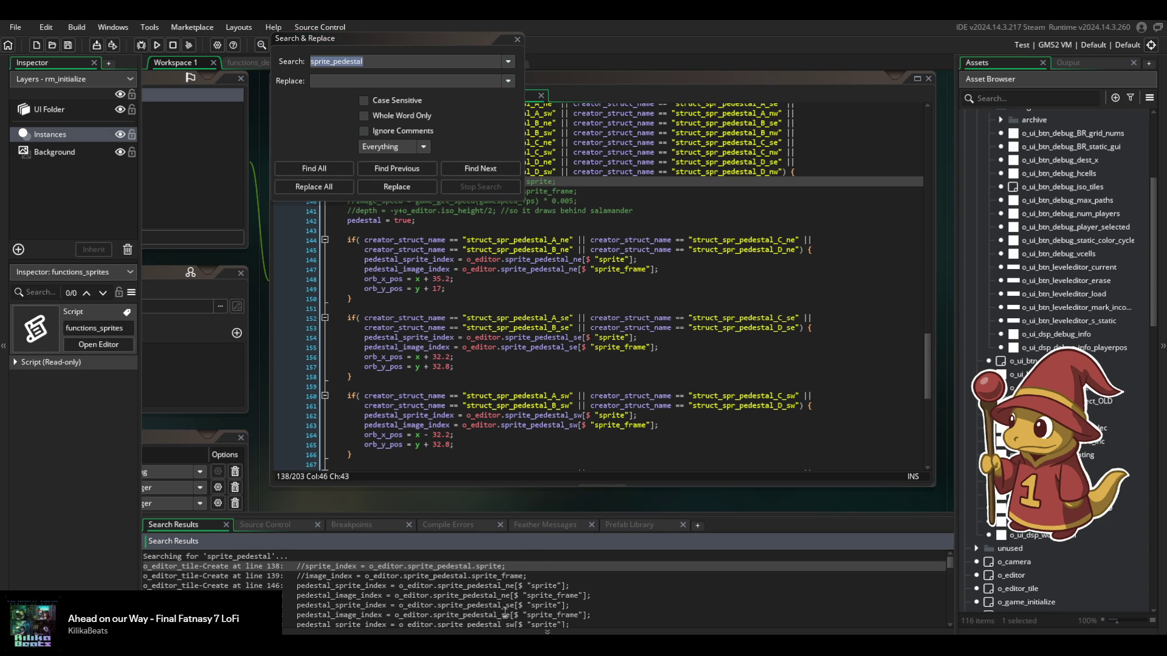
pyautogui.scroll(-3, 505, 608)
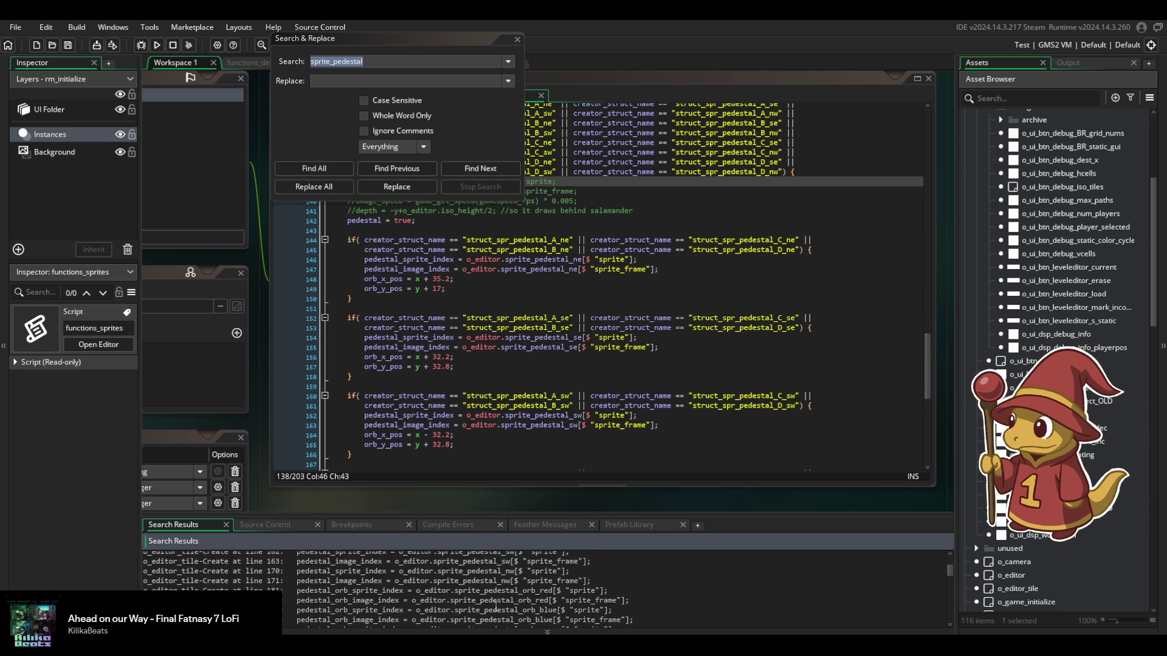
pyautogui.scroll(-2, 496, 606)
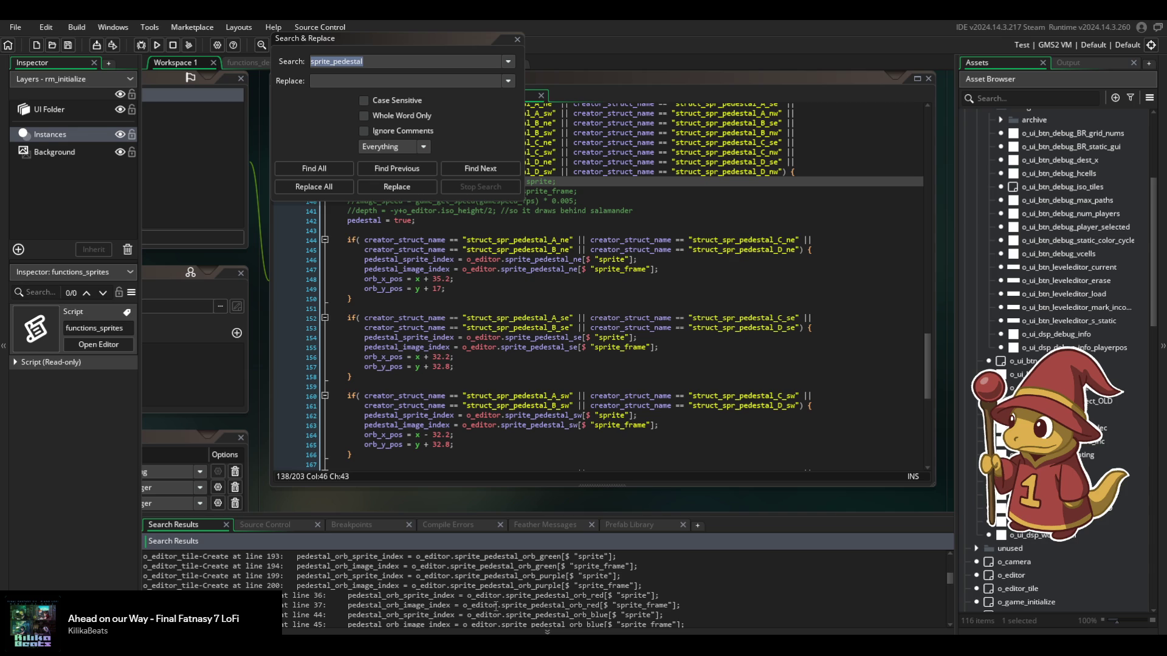
pyautogui.scroll(-3, 496, 607)
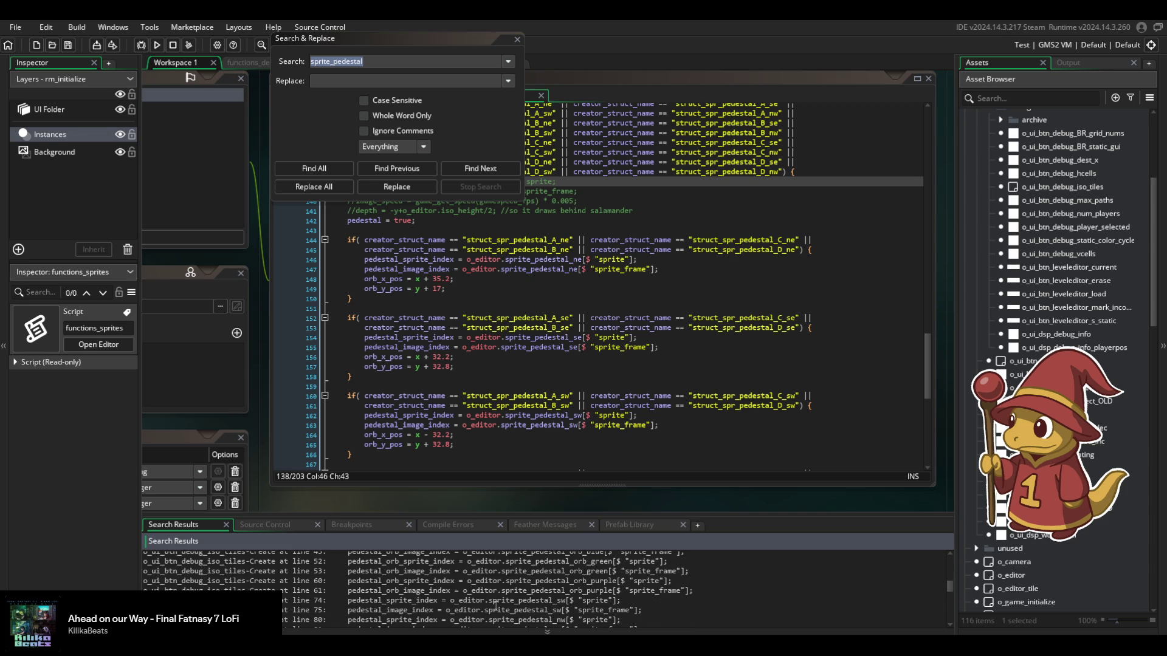
pyautogui.scroll(-4, 496, 607)
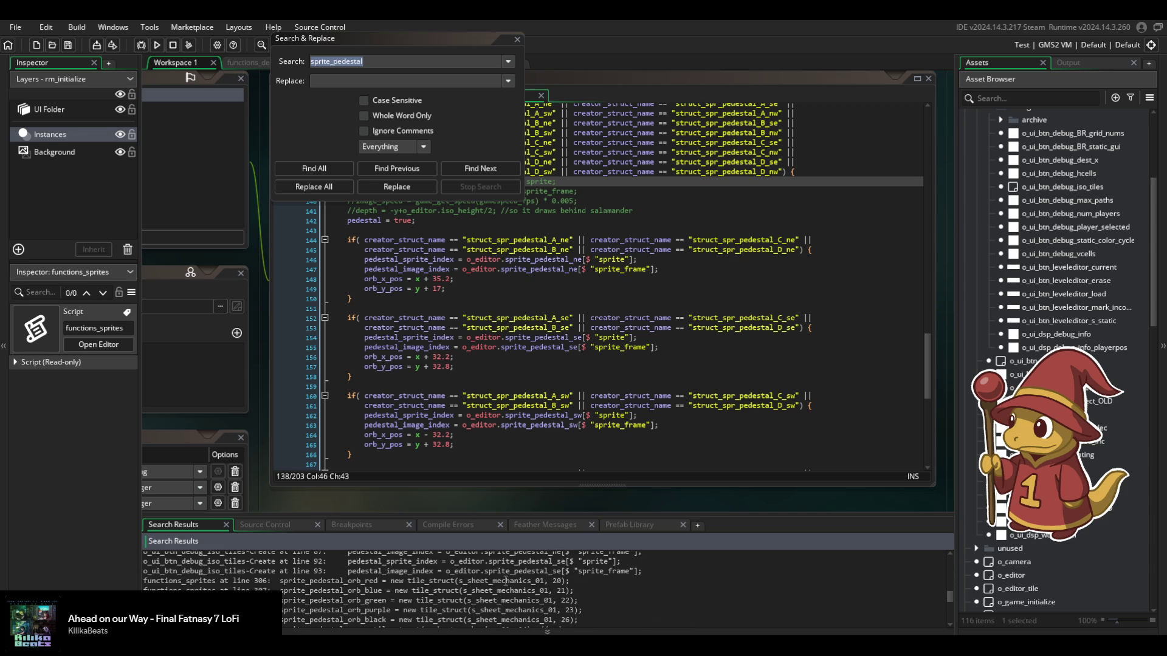
pyautogui.scroll(-1, 505, 580)
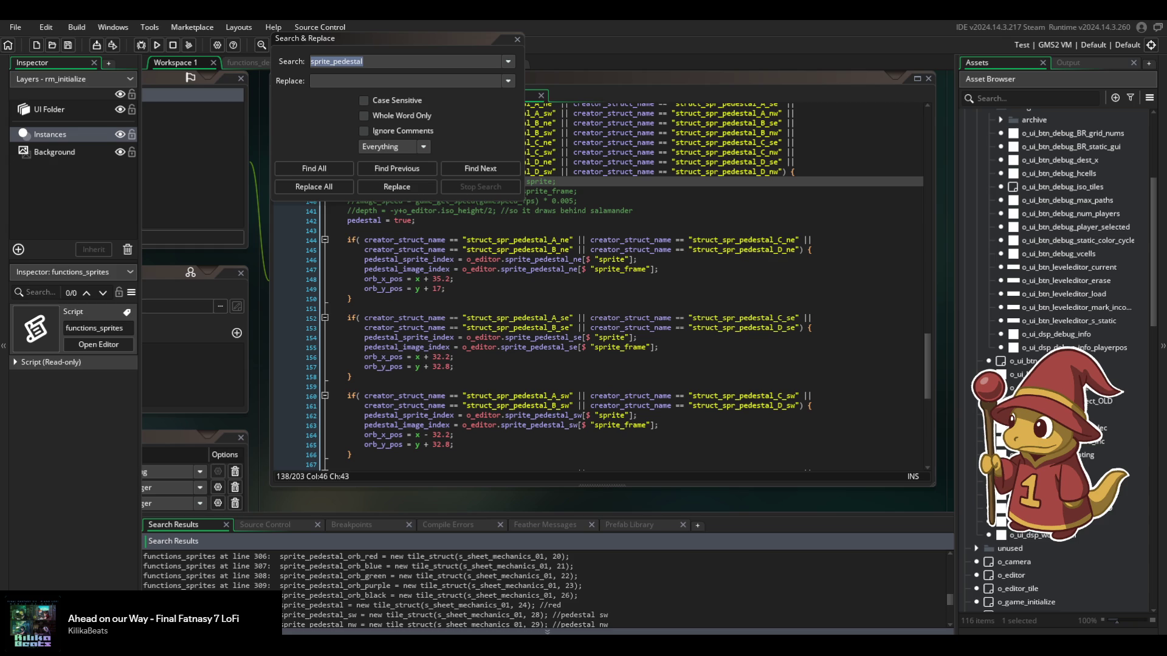
pyautogui.hotkey('alt', 'Tab')
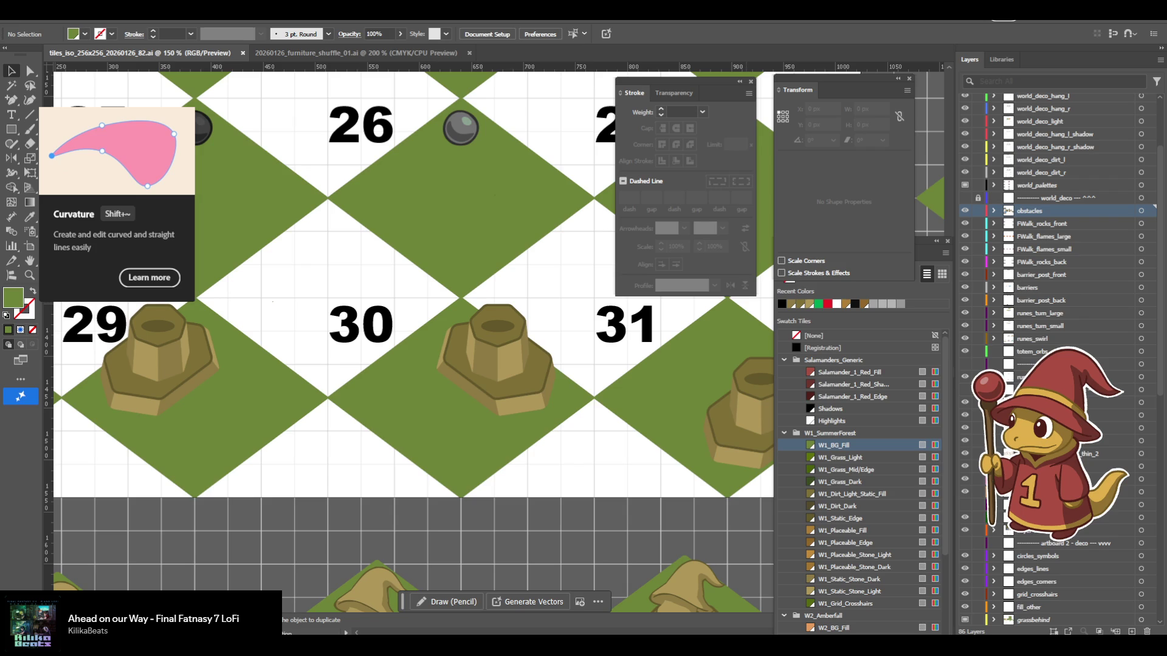
pyautogui.moveTo(279, 383)
pyautogui.mouseDown()
pyautogui.moveTo(450, 546)
pyautogui.moveTo(602, 595)
pyautogui.moveTo(666, 546)
pyautogui.mouseUp()
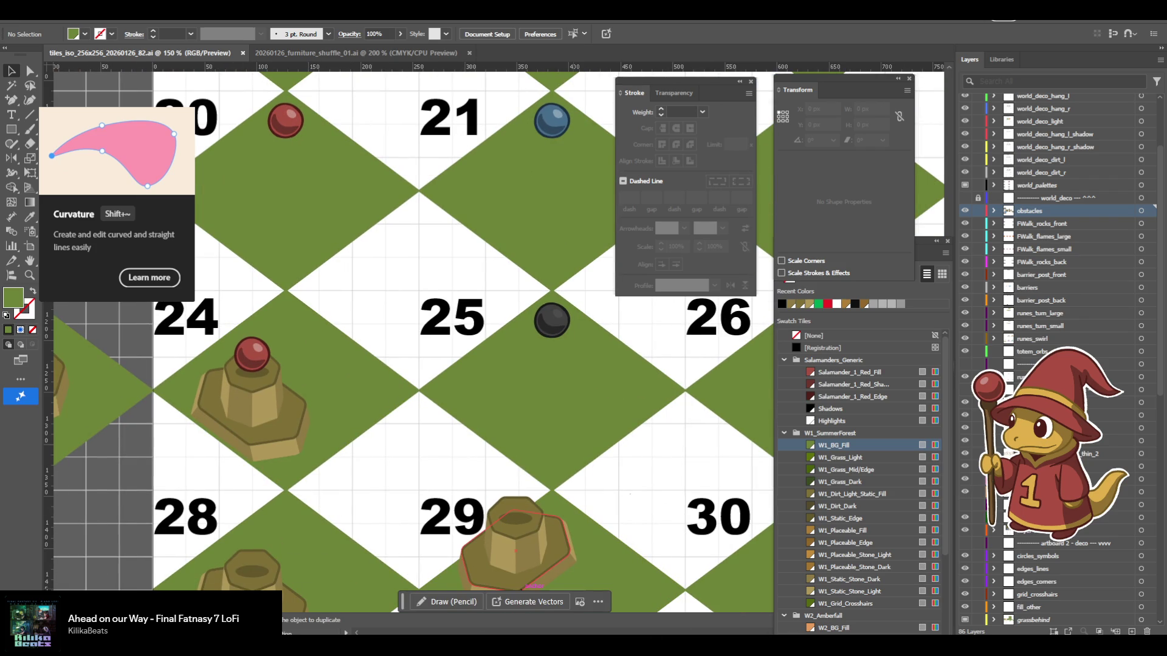
pyautogui.hotkey('alt', 'Tab')
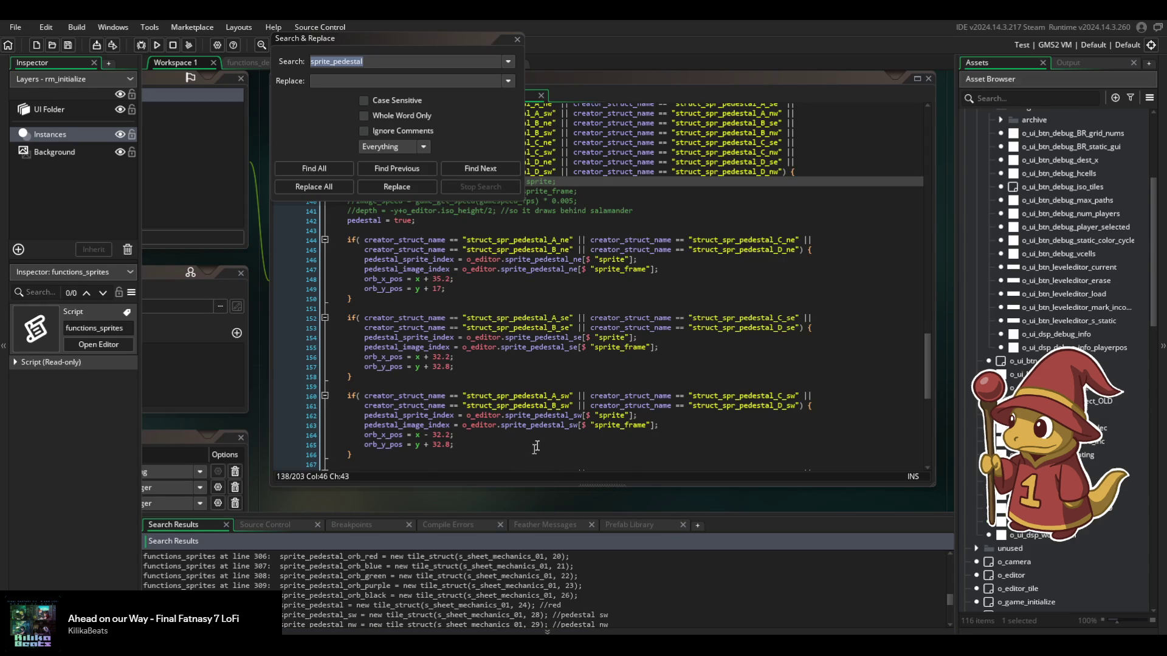
# Scroll through the search results and check lines 155 and 149 of the Create event.
pyautogui.scroll(-1, 541, 410)
pyautogui.scroll(-2, 553, 624)
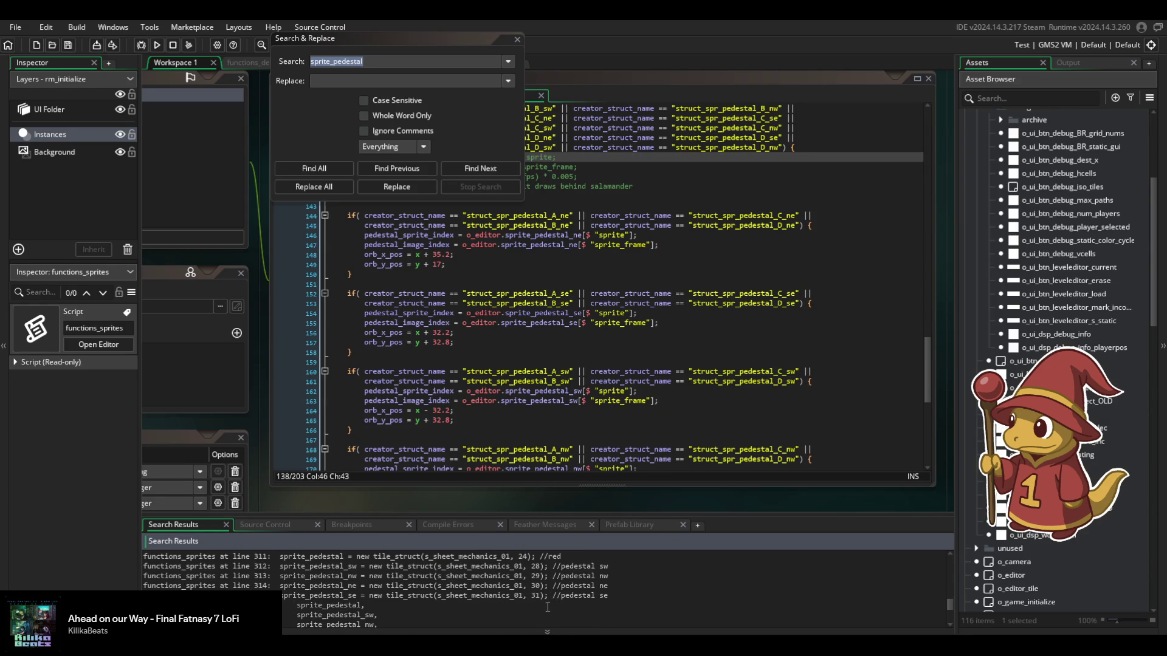
pyautogui.scroll(-5, 545, 589)
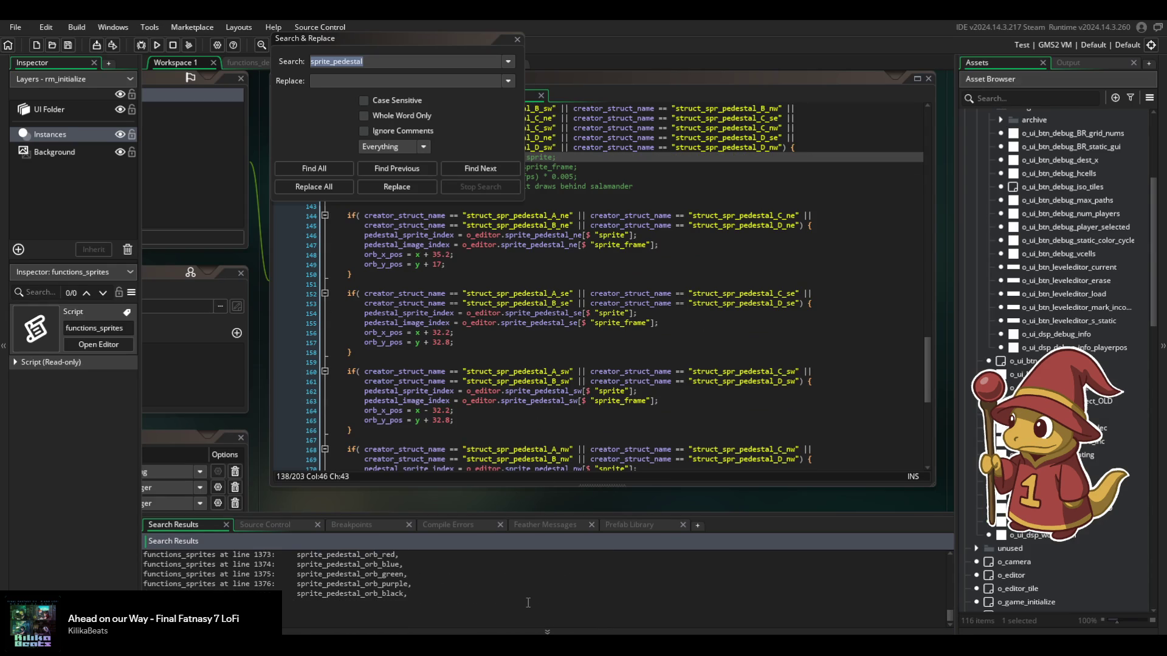
pyautogui.scroll(5, 528, 603)
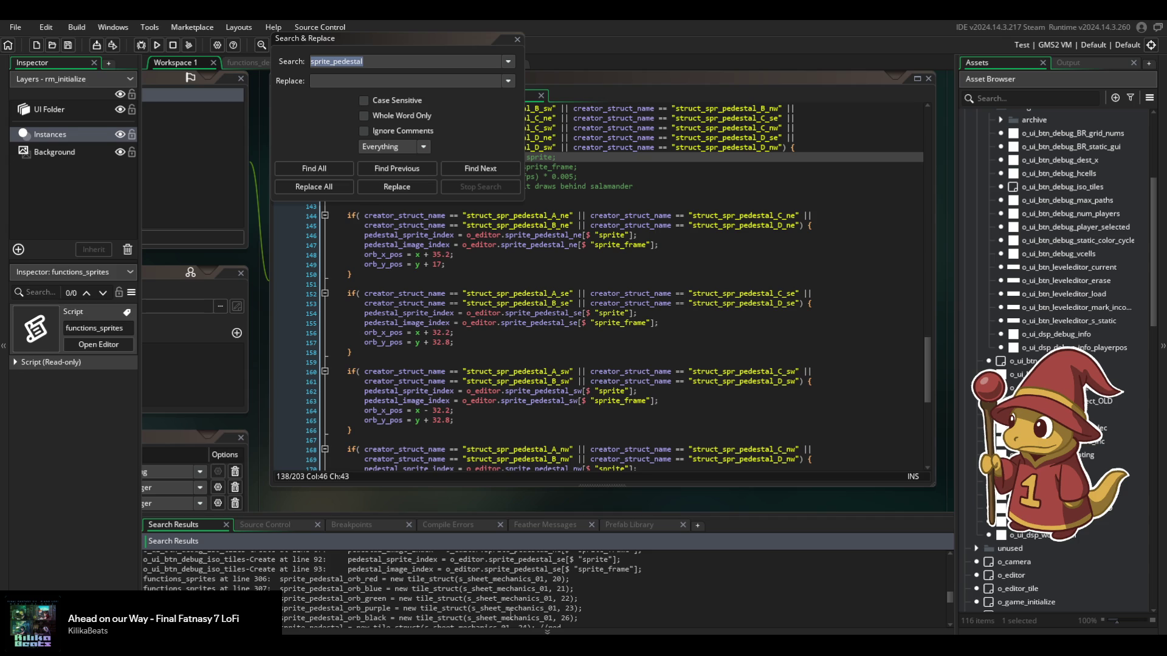
pyautogui.scroll(1, 512, 589)
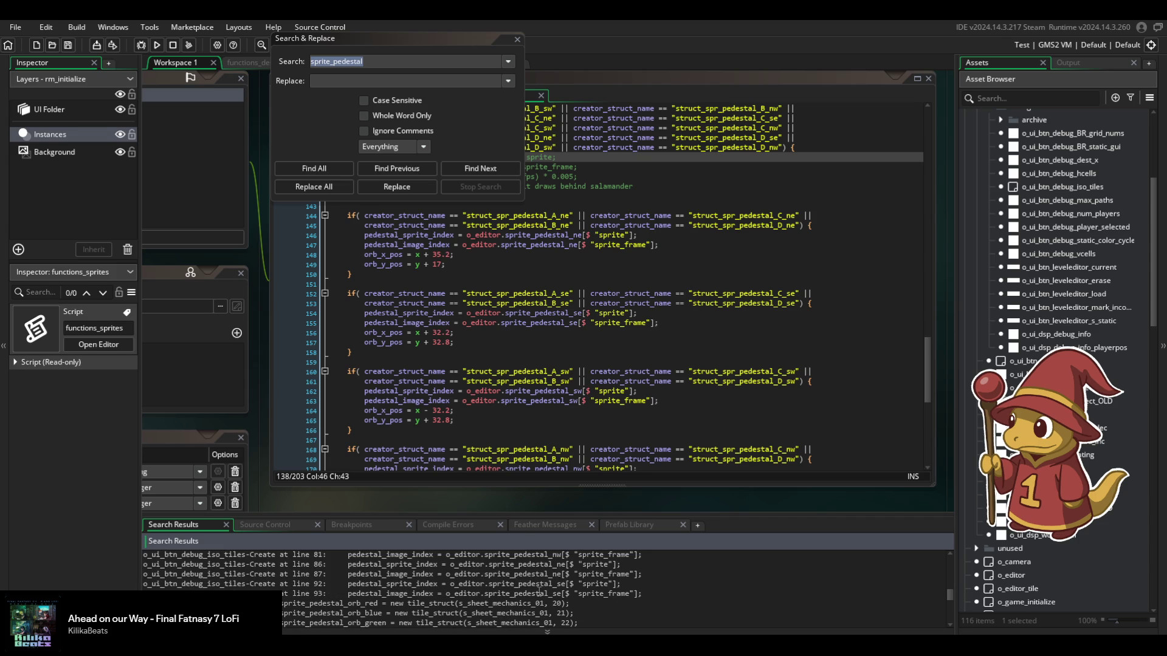
pyautogui.scroll(1, 538, 592)
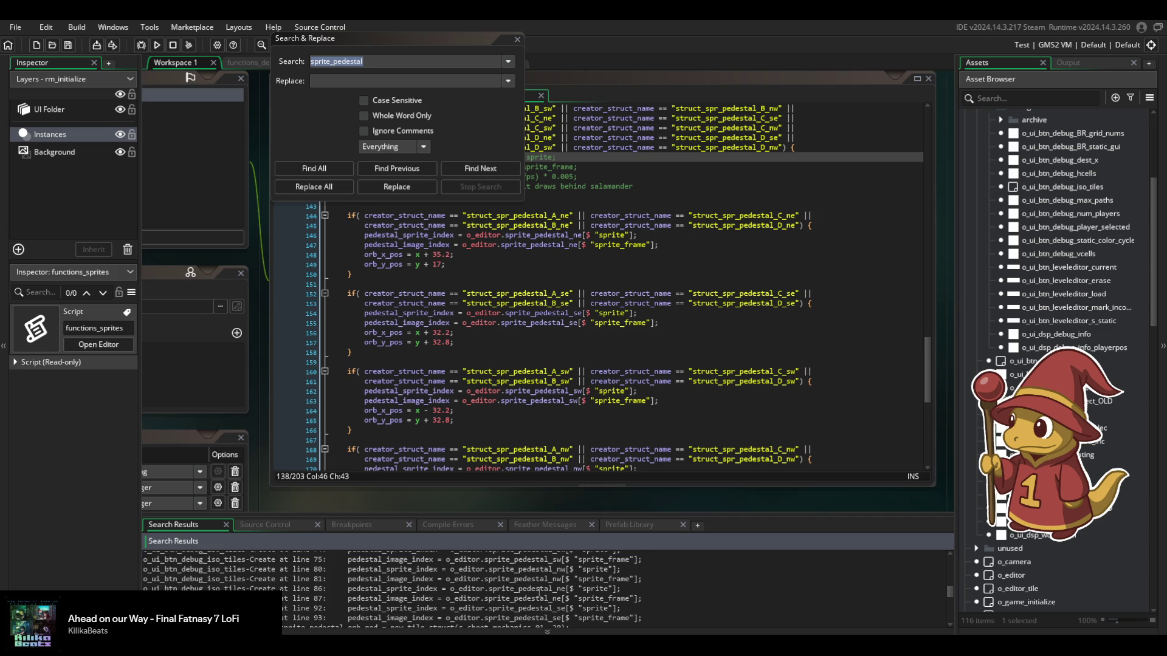
pyautogui.scroll(5, 538, 592)
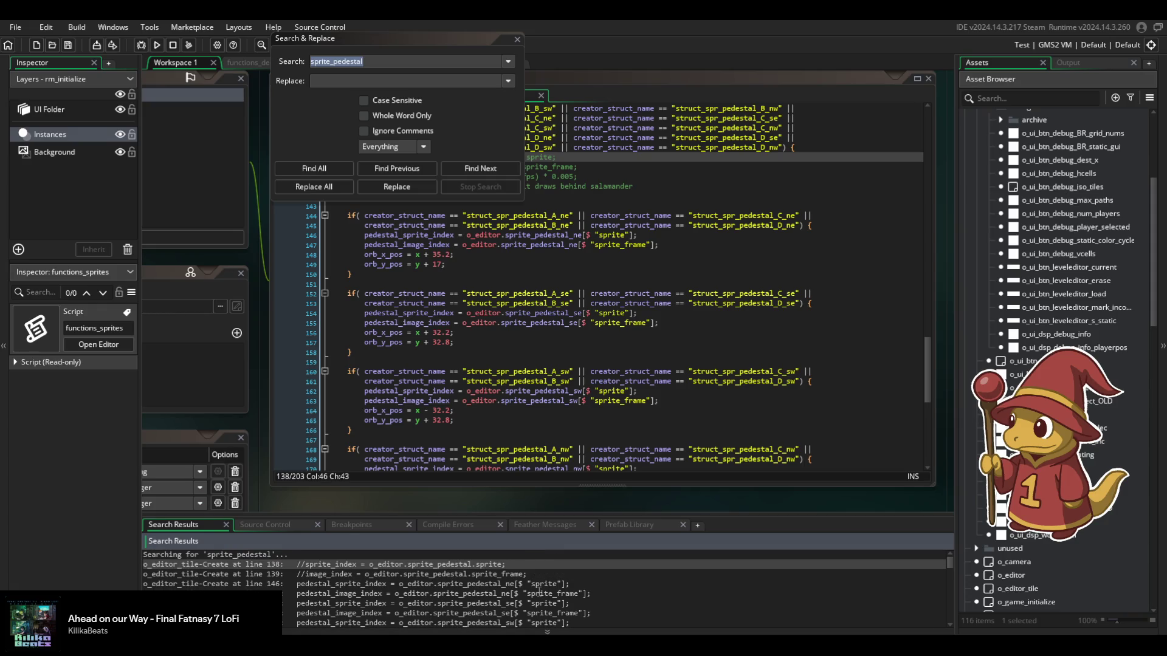
pyautogui.scroll(-1, 538, 589)
pyautogui.click(640, 322)
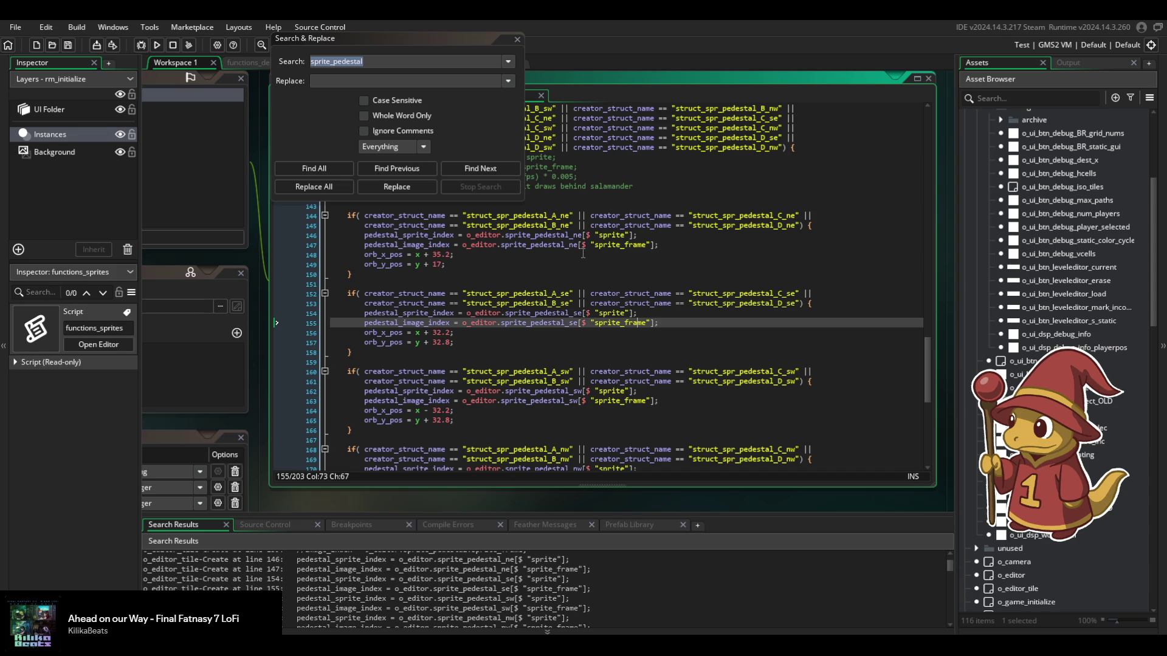
pyautogui.click(520, 262)
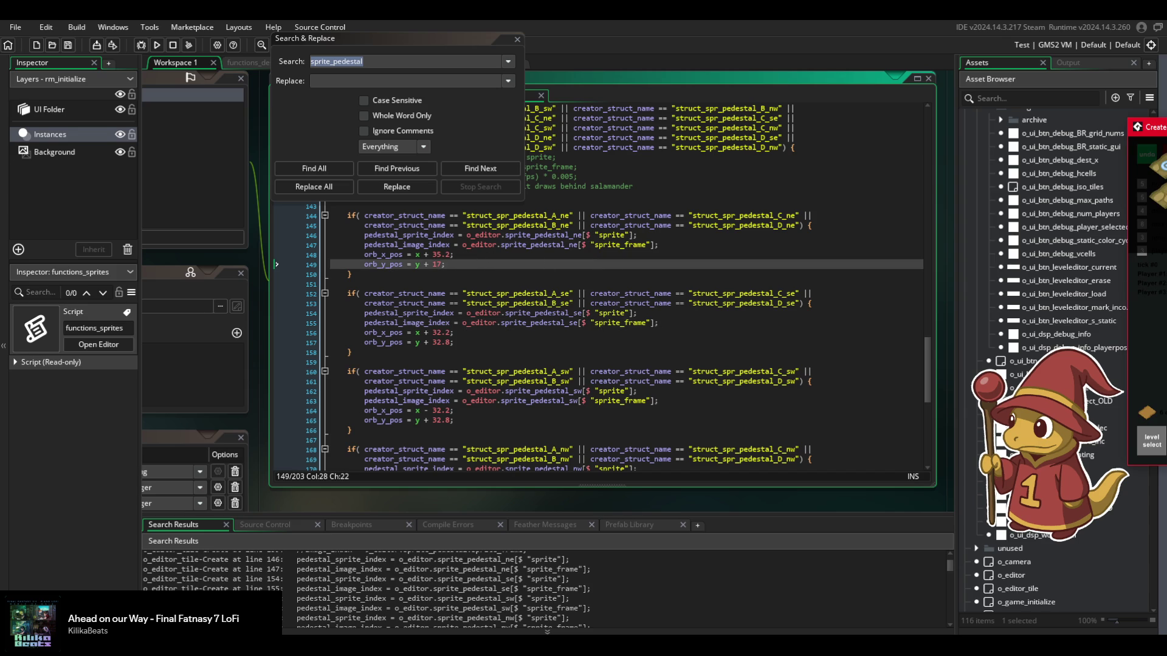
# Close the Search & Replace window and go to the commented image_speed line 140.
pyautogui.click(516, 40)
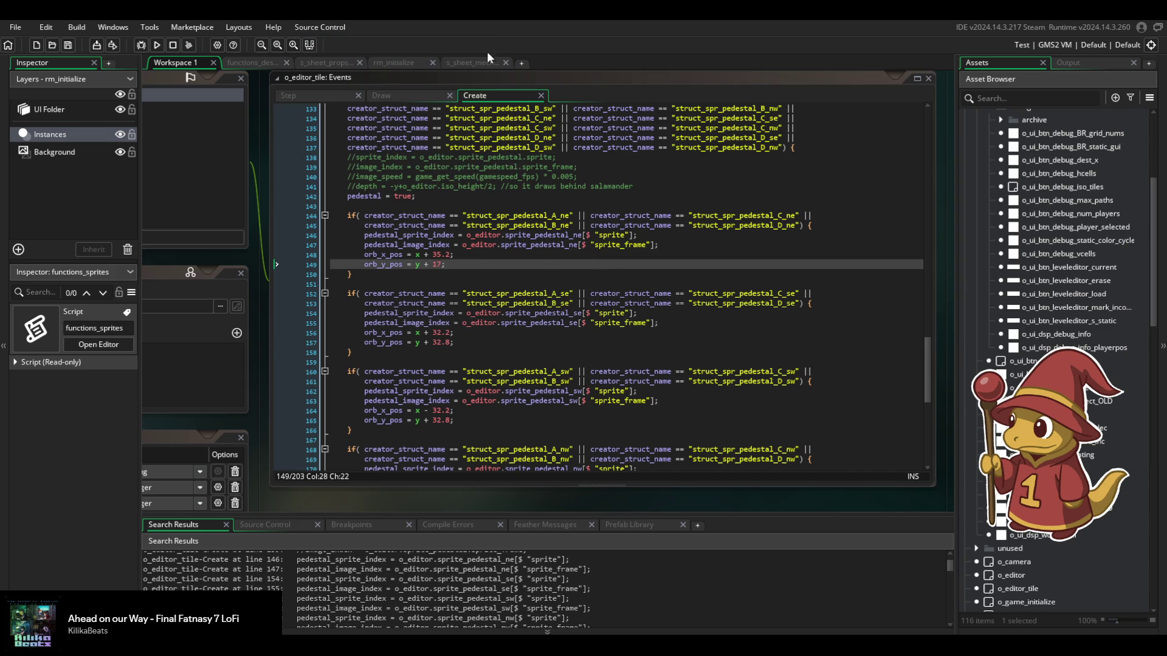
pyautogui.click(391, 177)
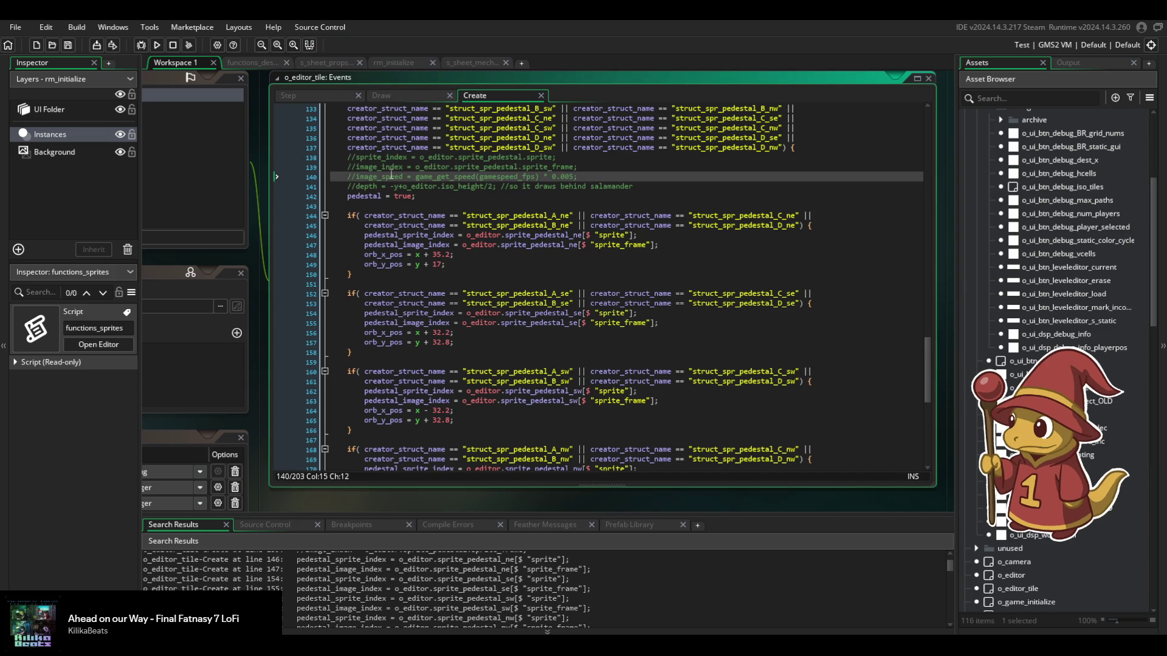
pyautogui.click(170, 57)
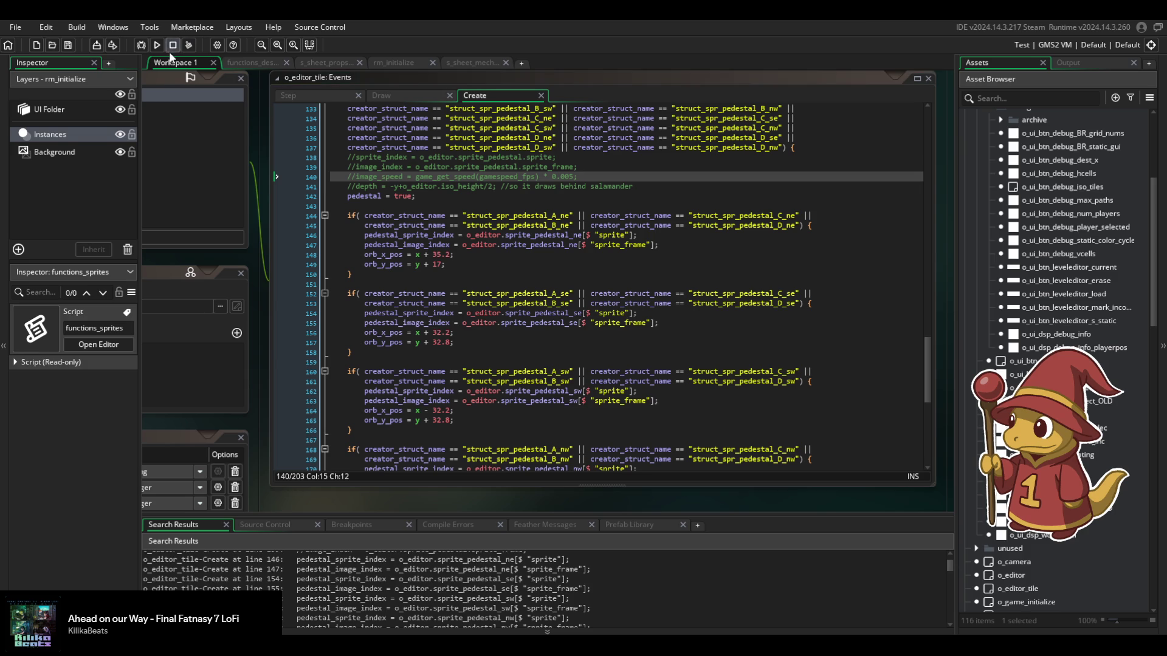
# Run the game, load level 1-3 and open the debug static tile palette.
pyautogui.click(156, 46)
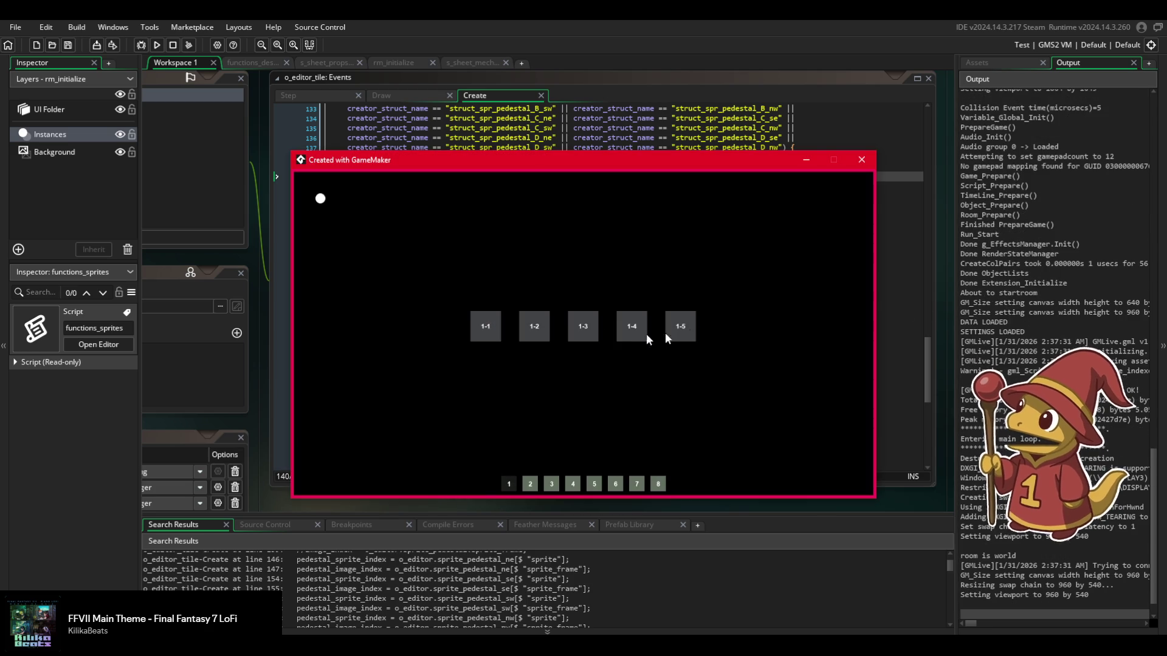
pyautogui.click(578, 327)
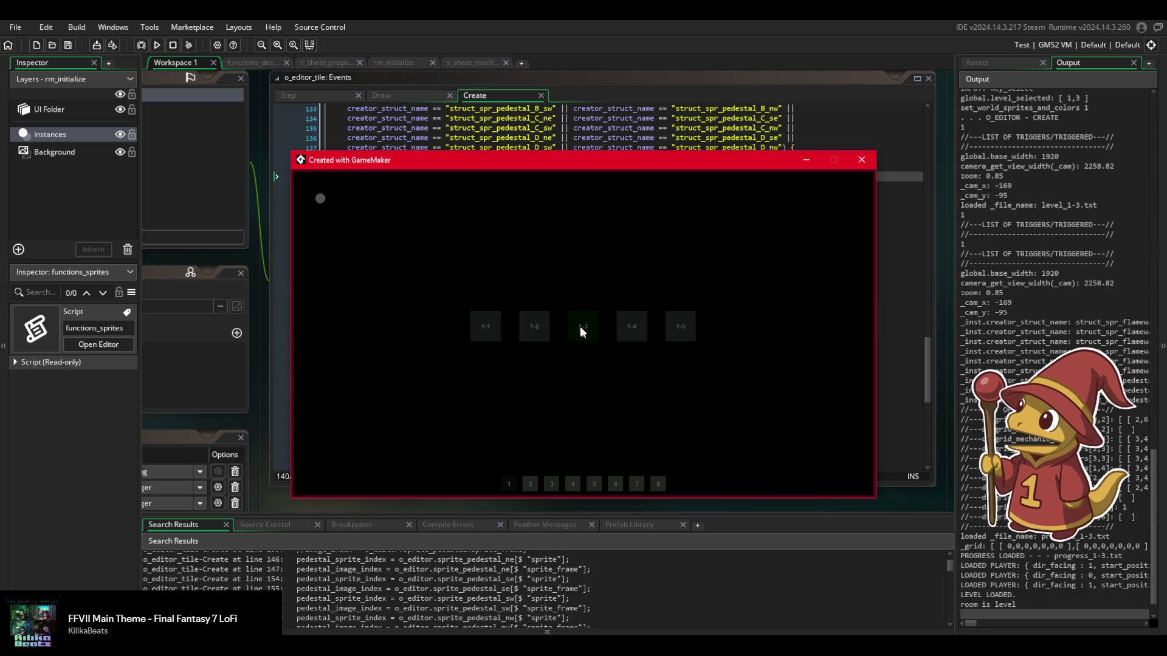
pyautogui.click(648, 368)
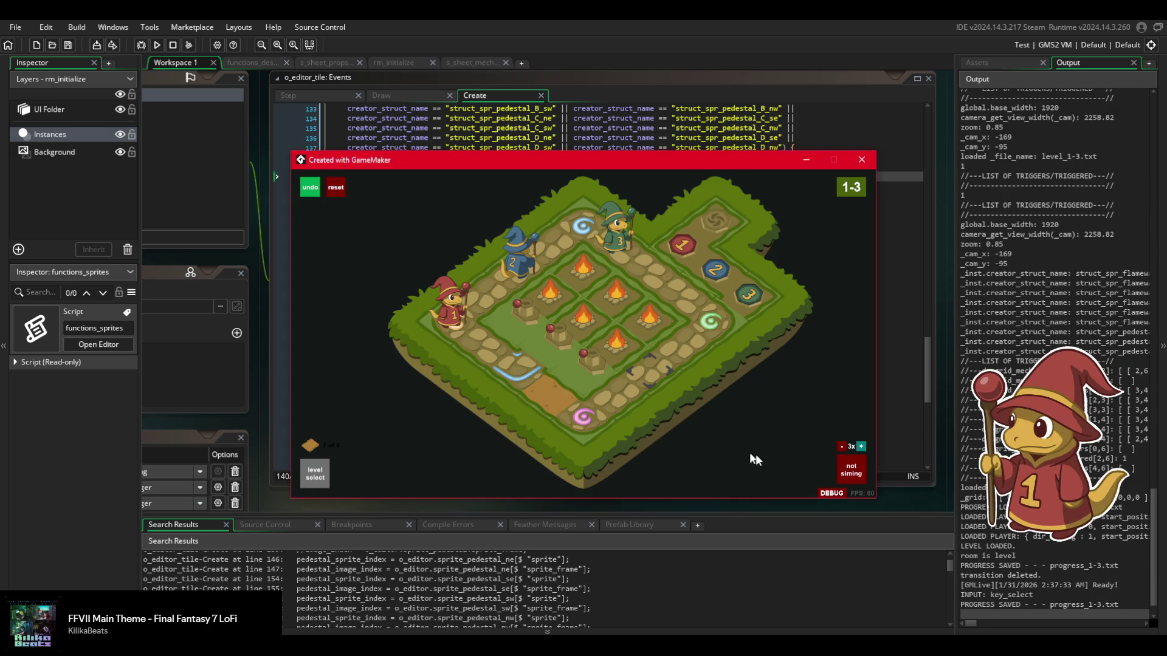
pyautogui.click(832, 492)
pyautogui.click(817, 470)
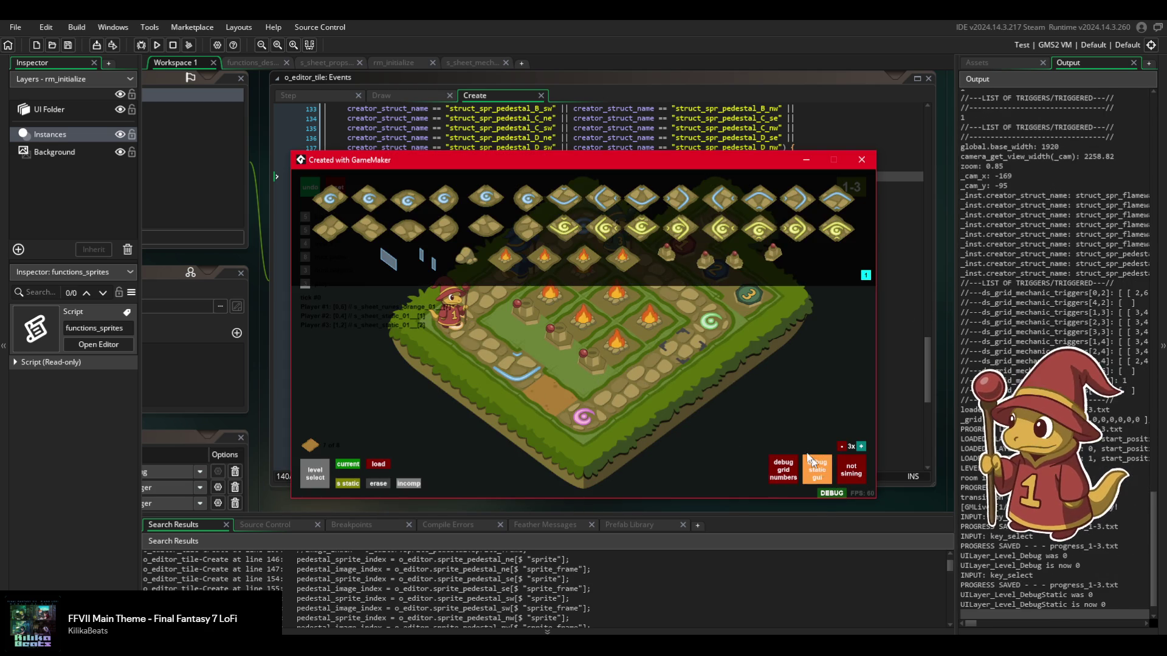
# Place pedestal tiles on several cells near the centre of the level 1-3 board.
pyautogui.click(705, 261)
pyautogui.click(578, 378)
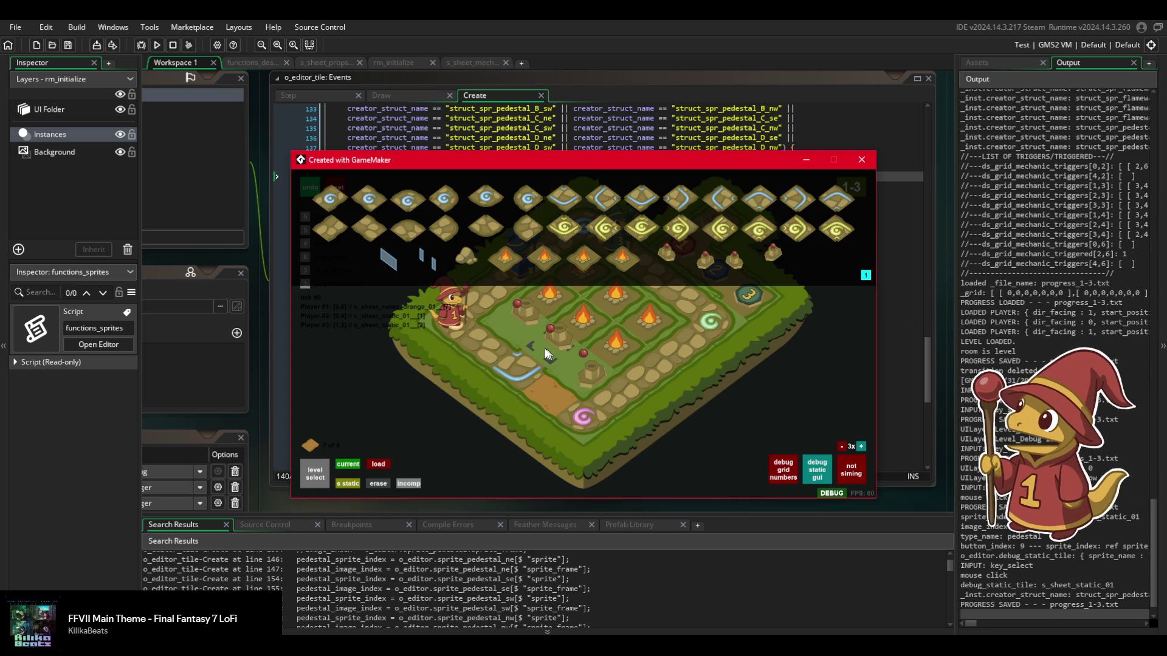
pyautogui.click(587, 339)
pyautogui.click(538, 344)
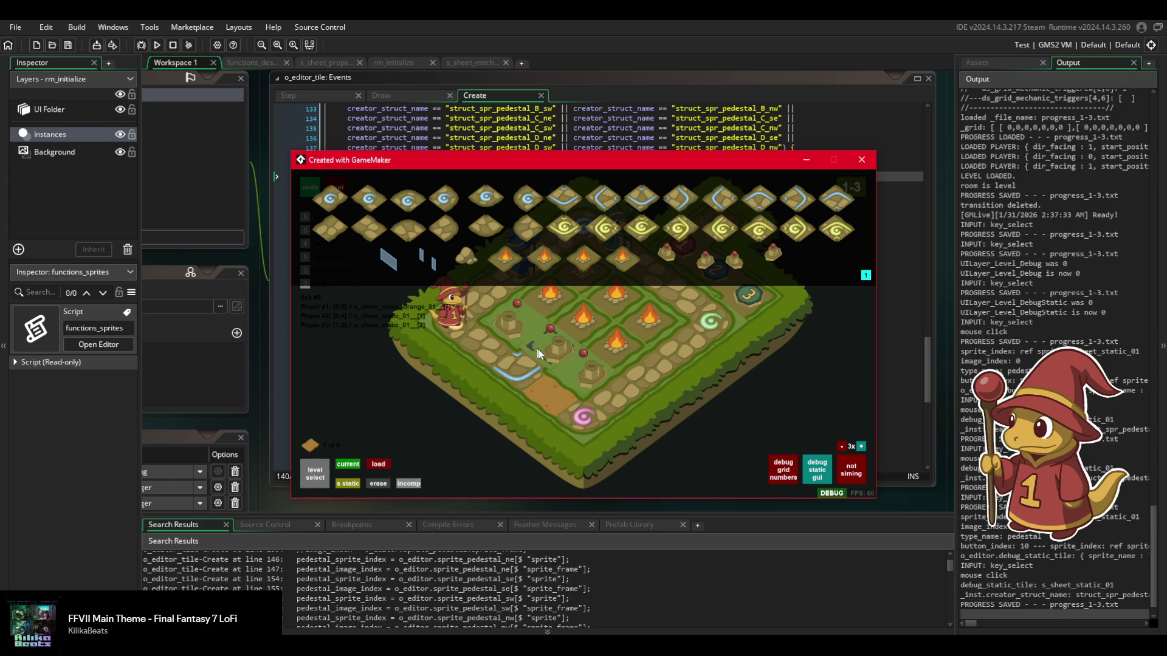
pyautogui.click(586, 365)
pyautogui.click(543, 340)
pyautogui.click(510, 316)
pyautogui.click(584, 349)
pyautogui.click(565, 344)
pyautogui.click(581, 363)
# Place a different pedestal piece on the board, then return to the Create event code.
pyautogui.click(707, 265)
pyautogui.click(522, 328)
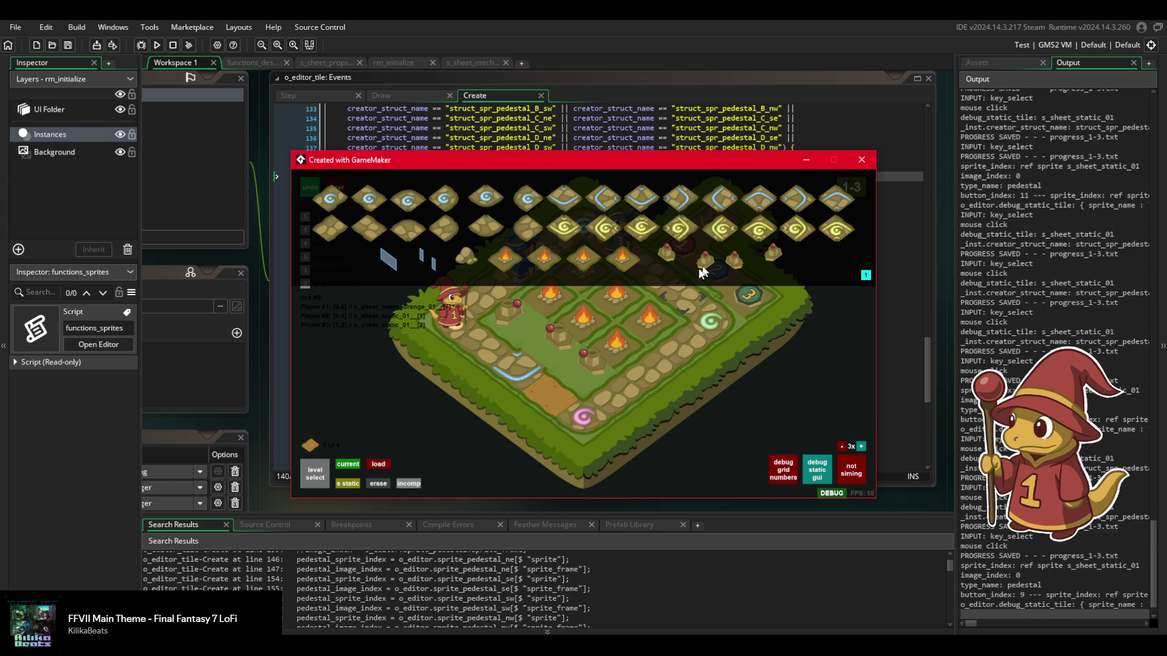
pyautogui.click(581, 372)
pyautogui.click(581, 372)
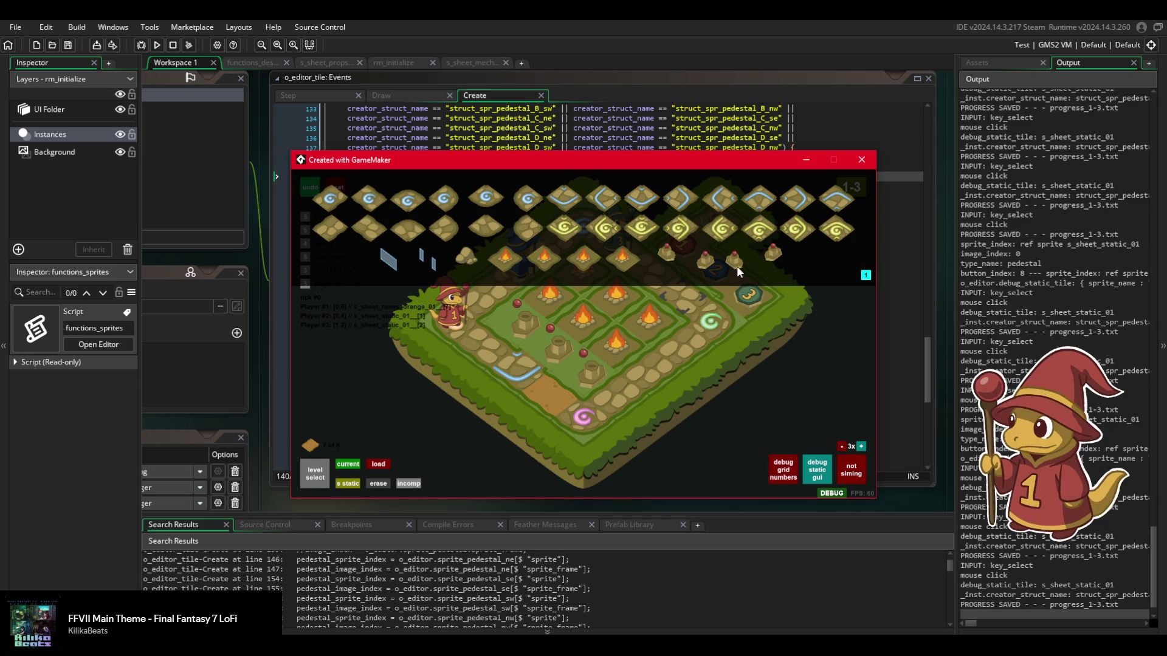
pyautogui.click(574, 368)
pyautogui.click(575, 368)
pyautogui.click(541, 346)
pyautogui.click(530, 330)
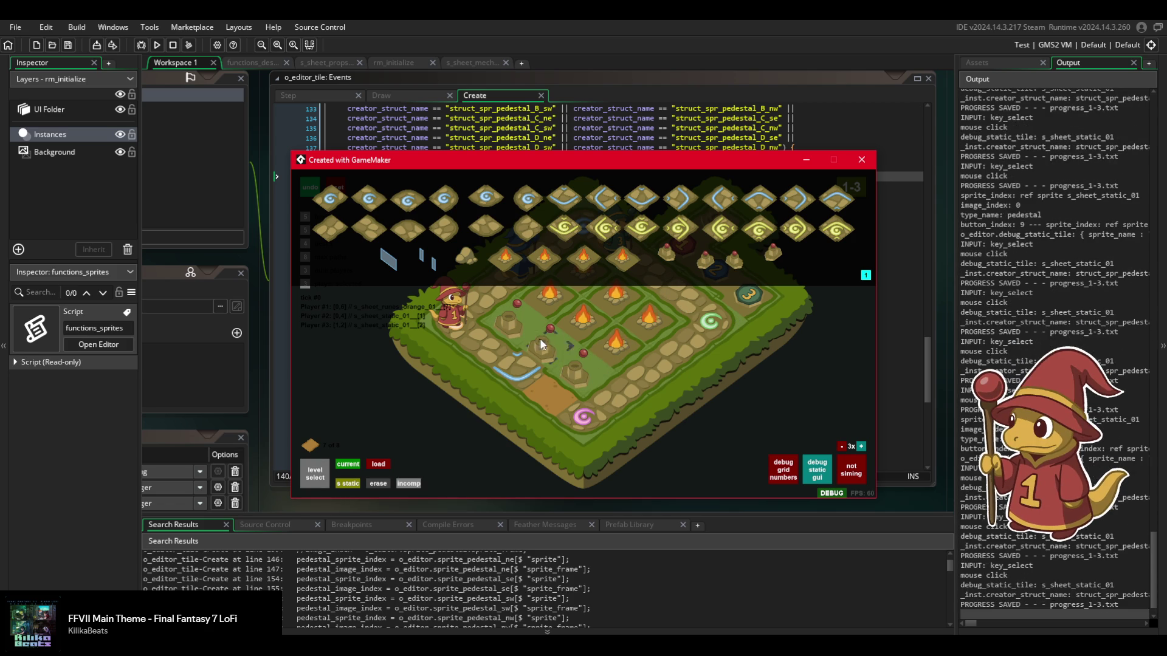
pyautogui.click(635, 132)
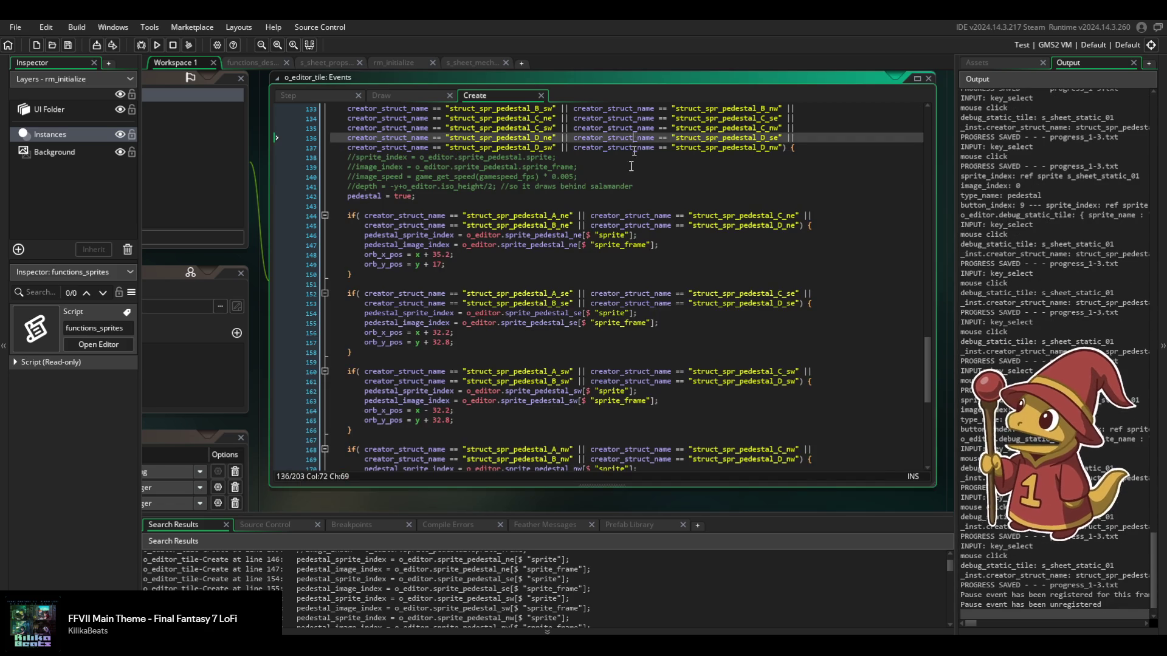
# Change line 34 of the Draw event to draw the orb at orb_x_pos, orb_y_pos, and save.
pyautogui.scroll(-2, 453, 360)
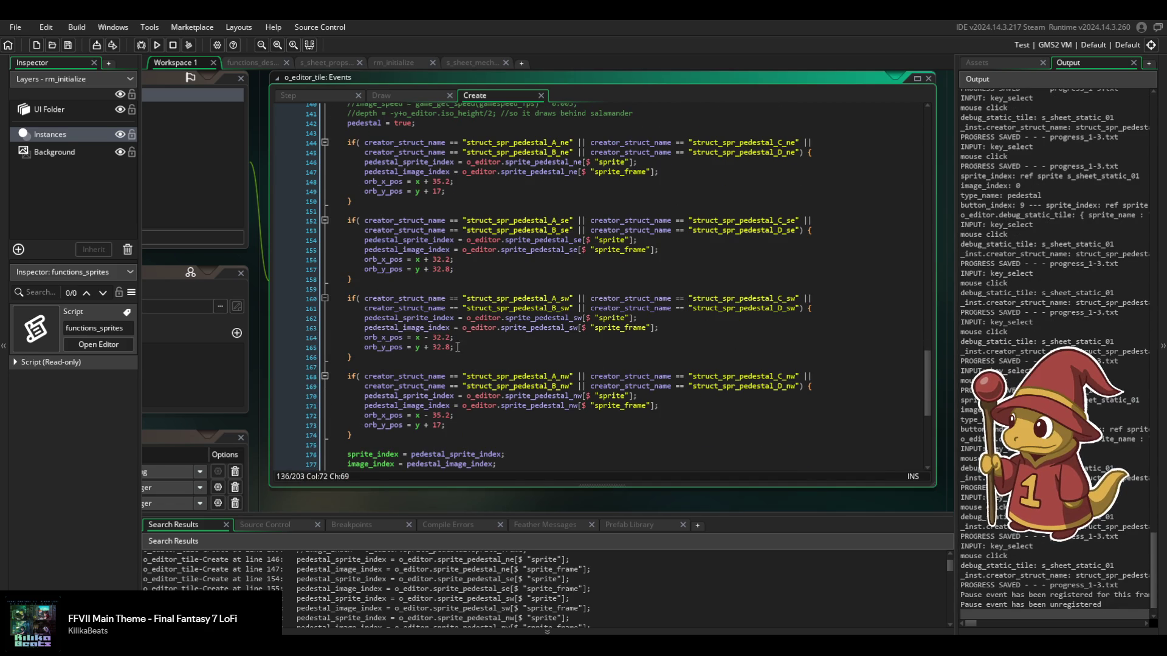
pyautogui.scroll(-10, 453, 360)
pyautogui.click(421, 100)
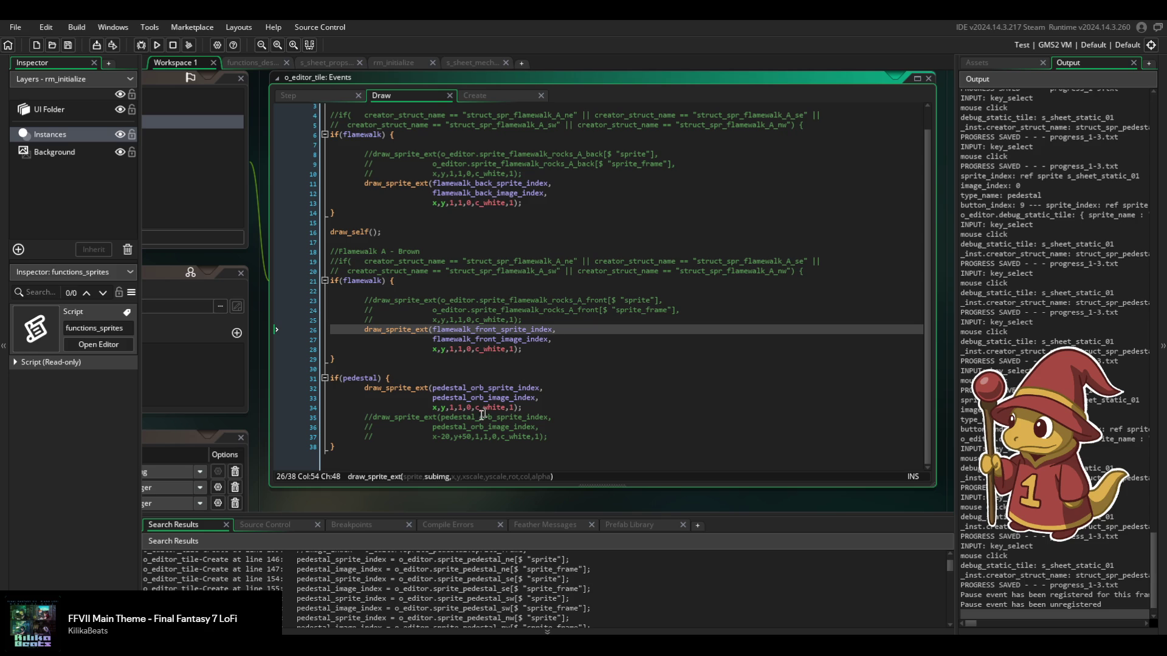
pyautogui.click(434, 407)
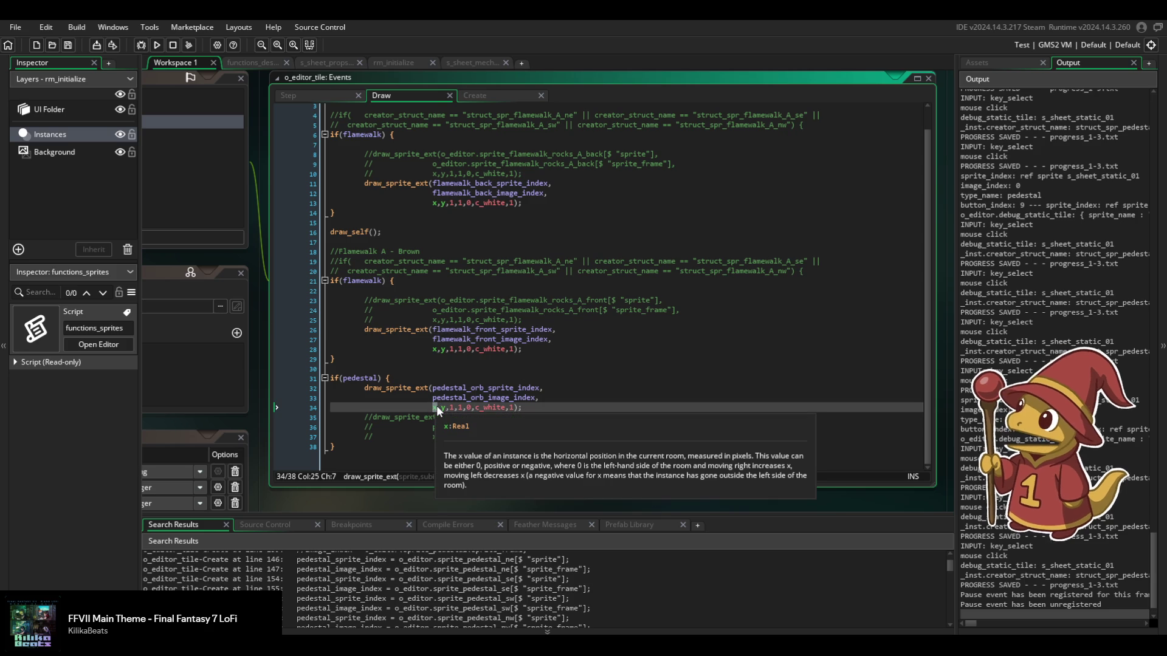
pyautogui.write('orb_x')
pyautogui.press('Delete')
pyautogui.press('Return')
pyautogui.press('Right')
pyautogui.press('Delete')
pyautogui.write('or')
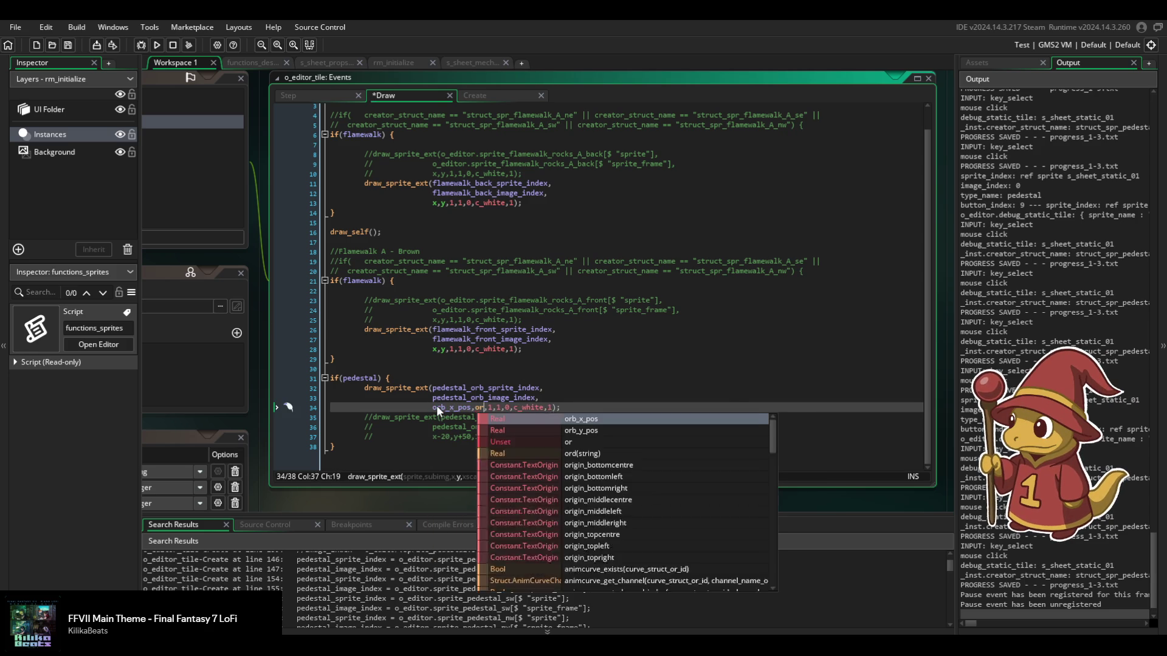
pyautogui.write('b_y_')
pyautogui.press('Return')
pyautogui.hotkey('ctrl', 's')
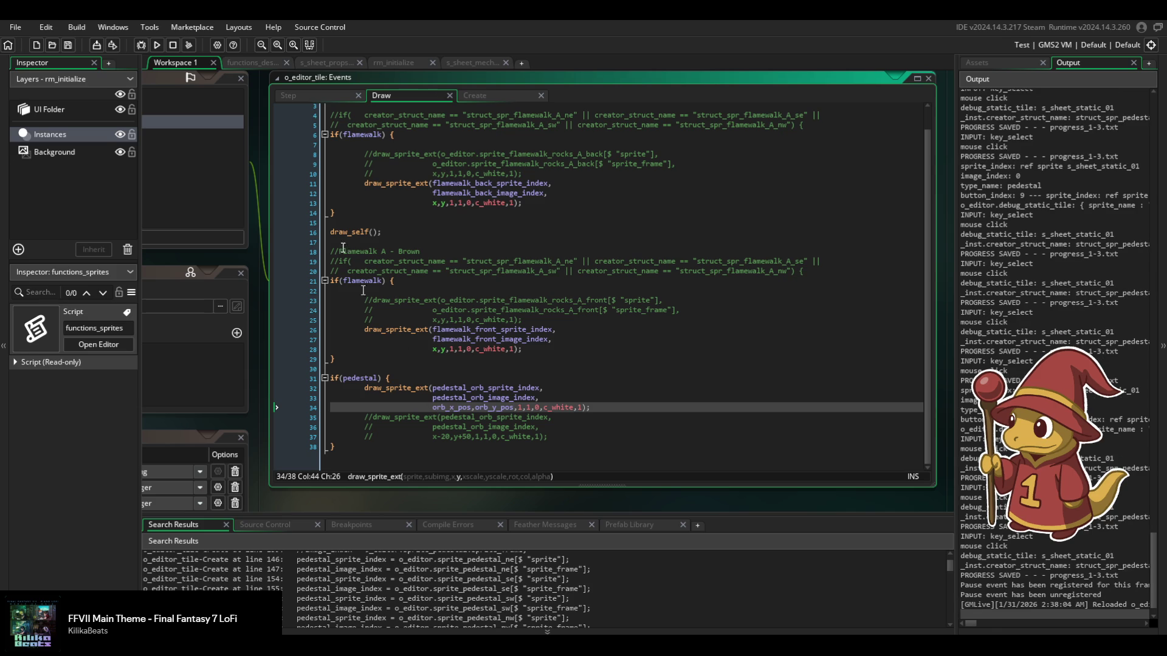
pyautogui.hotkey('alt', 'Tab')
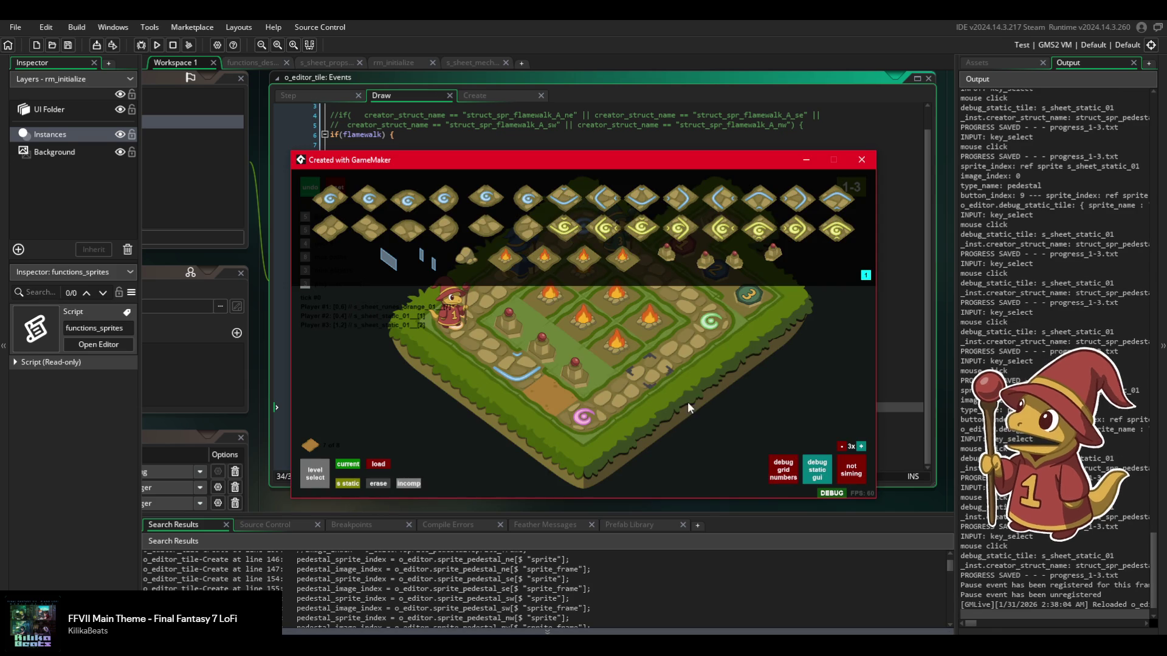
# Shift a pedestal one cell right and convert the surrounding flame tiles into pedestal pieces.
pyautogui.click(705, 260)
pyautogui.click(586, 382)
pyautogui.click(603, 360)
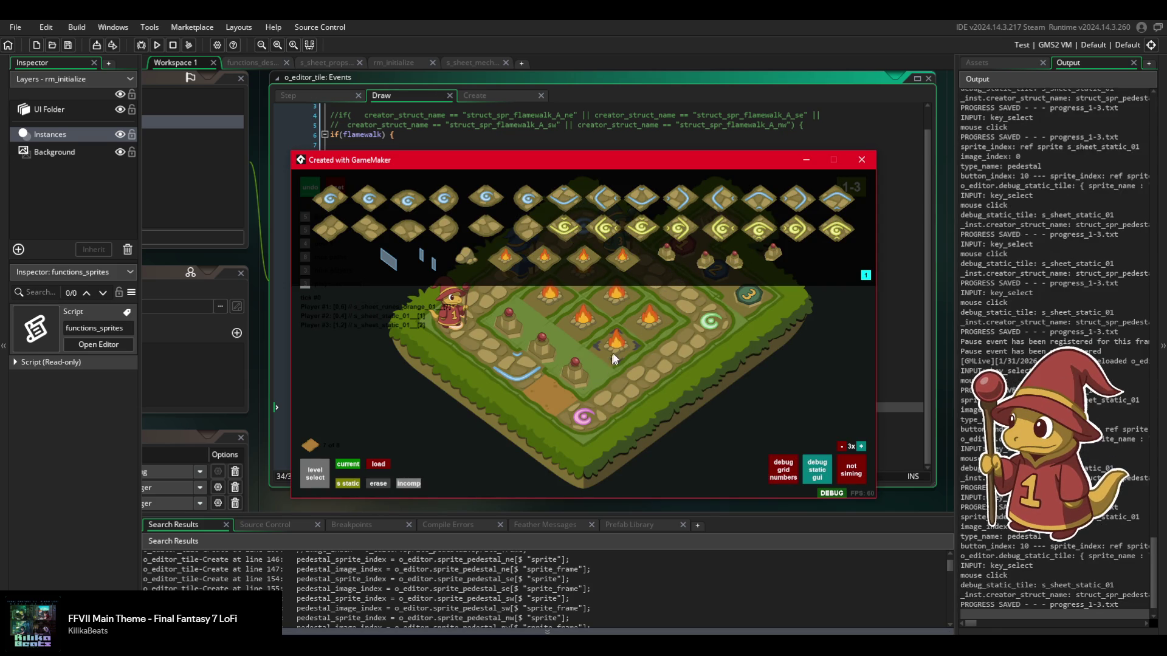
pyautogui.click(629, 351)
pyautogui.click(770, 255)
pyautogui.click(647, 317)
pyautogui.click(702, 266)
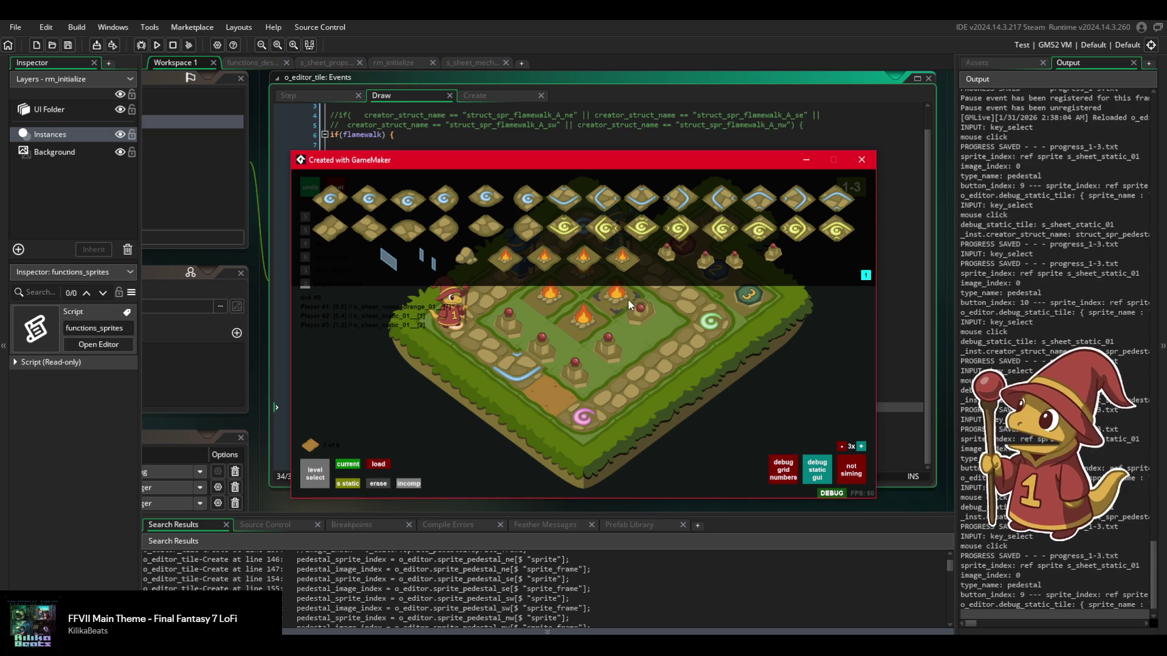
pyautogui.click(619, 298)
pyautogui.click(582, 331)
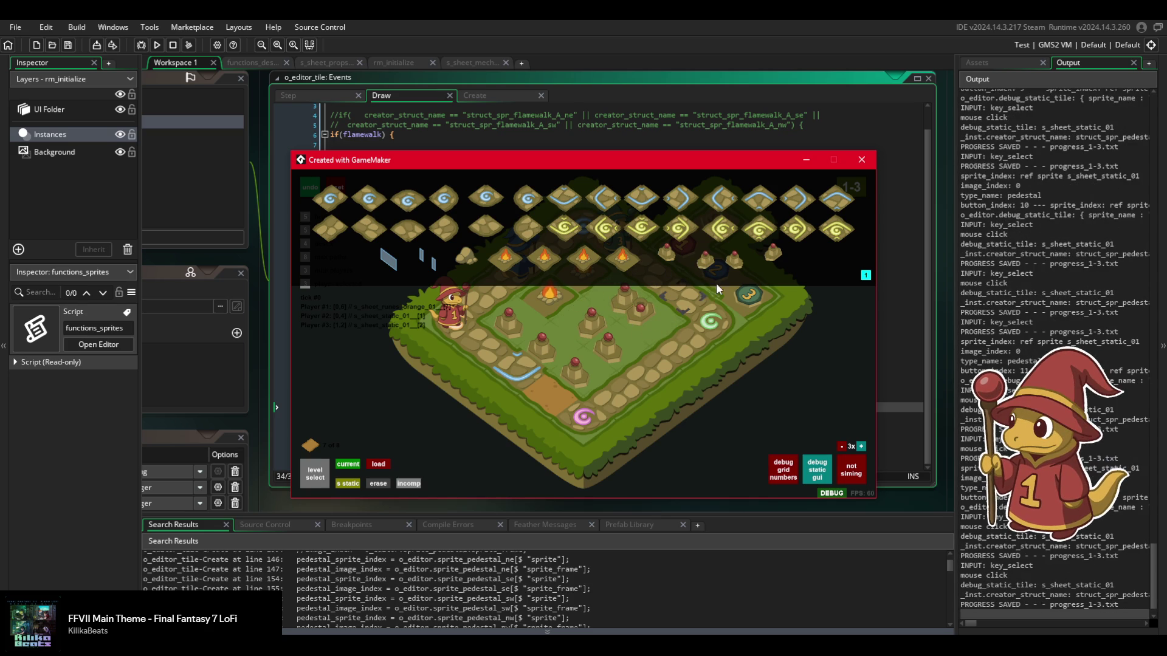
pyautogui.click(773, 261)
pyautogui.click(645, 320)
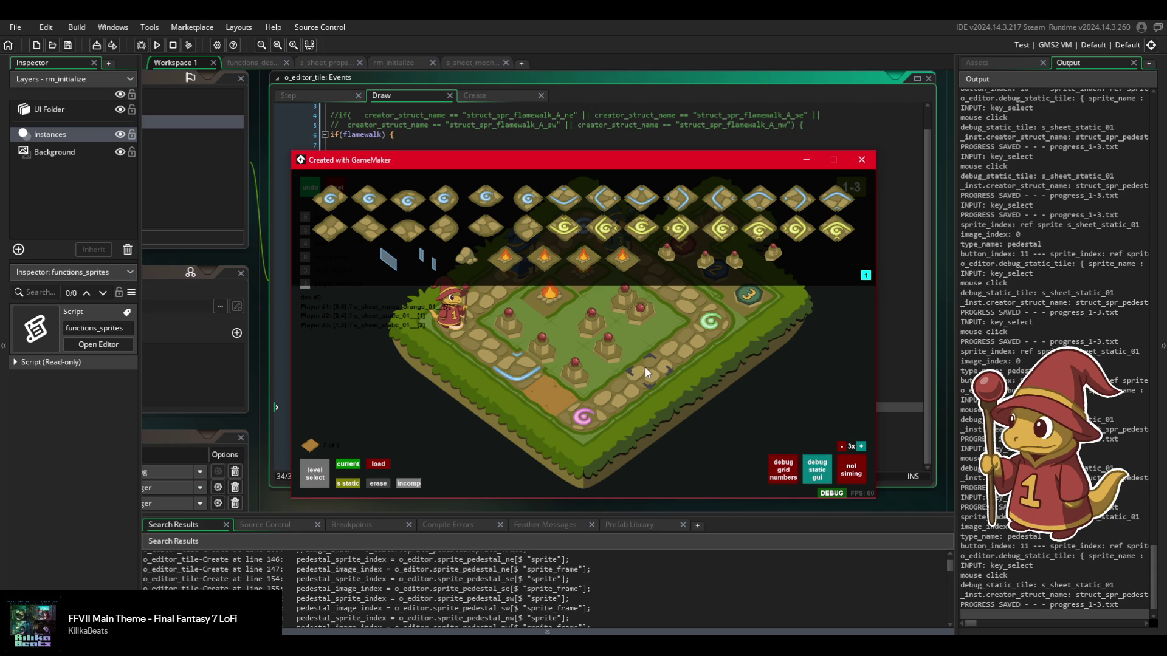
pyautogui.click(760, 632)
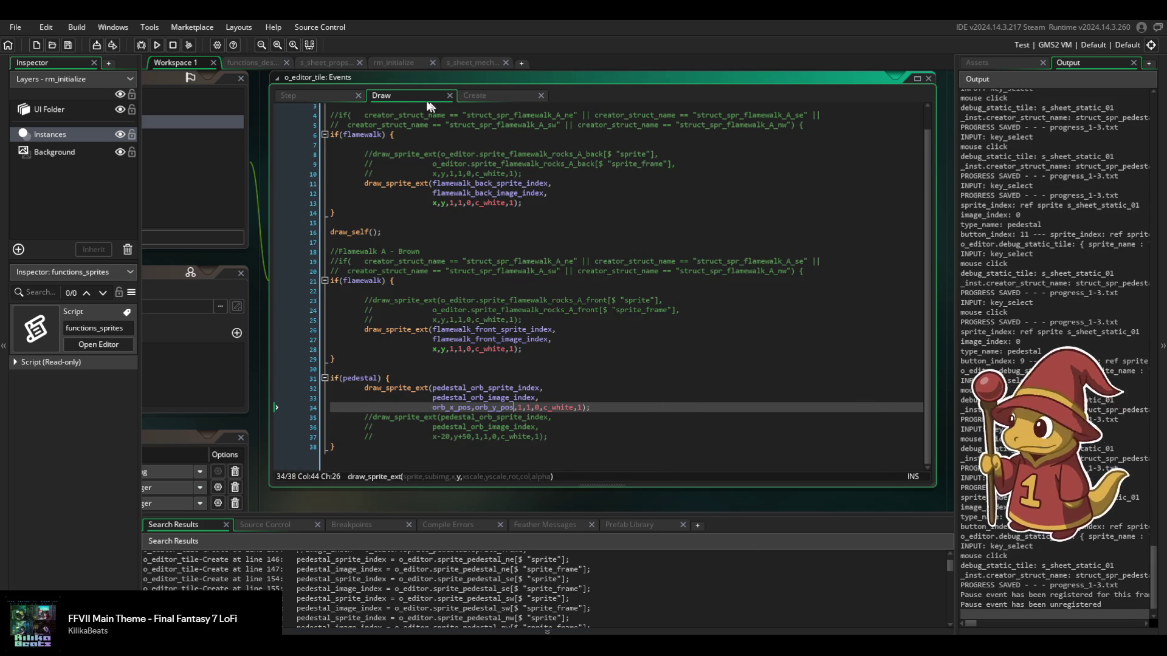
# Review the Step and Create event code, then pause the game to read its output log.
pyautogui.click(312, 96)
pyautogui.click(487, 95)
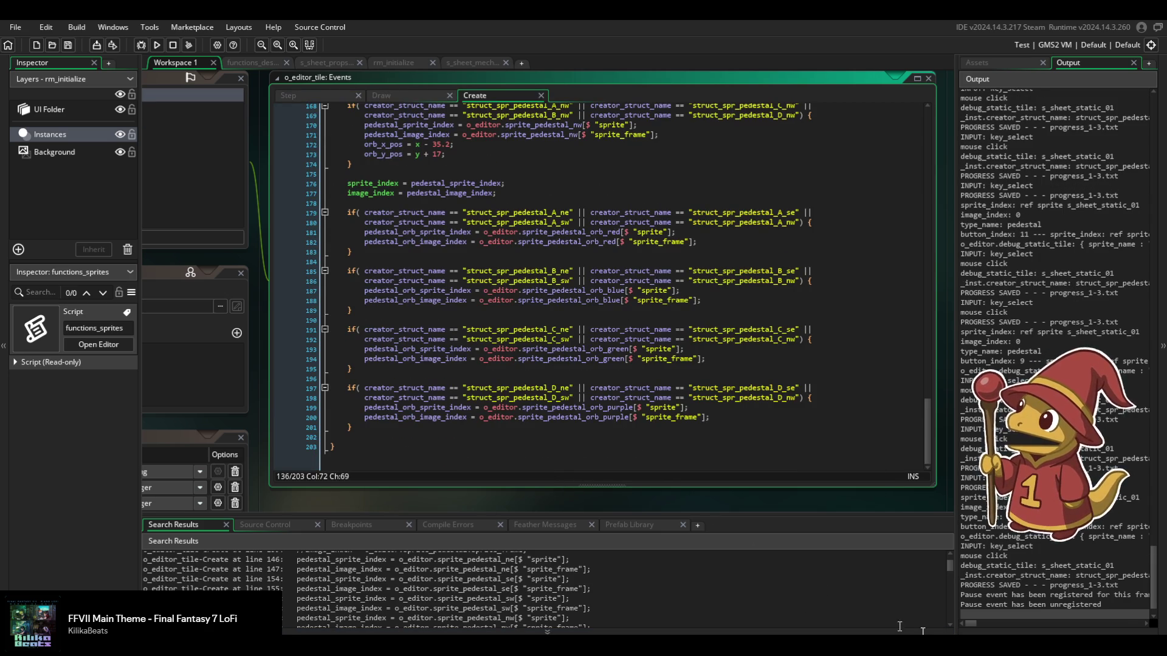
pyautogui.hotkey('alt', 'Tab')
pyautogui.click(790, 633)
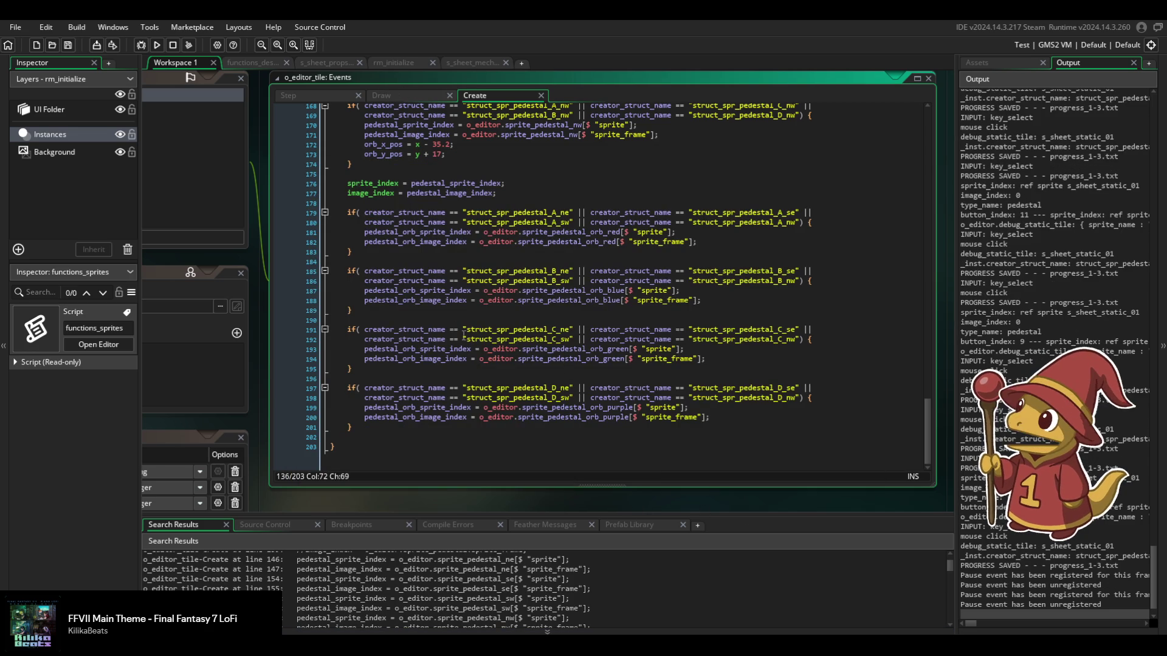
pyautogui.scroll(7, 452, 402)
pyautogui.hotkey('alt', 'Tab')
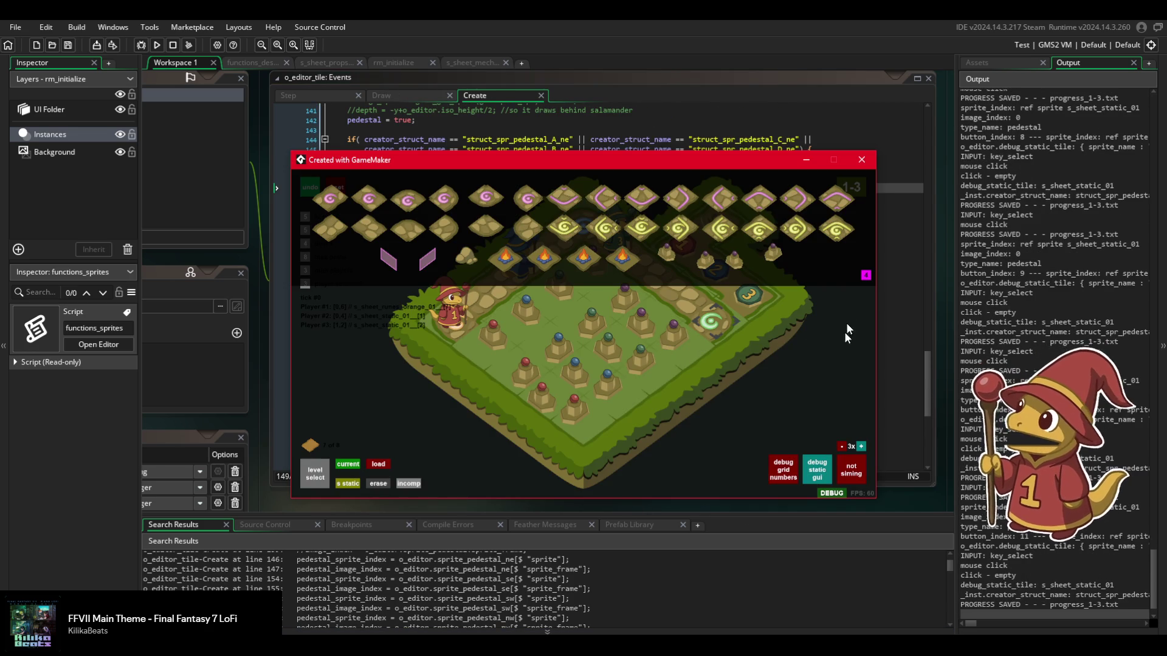
pyautogui.click(830, 493)
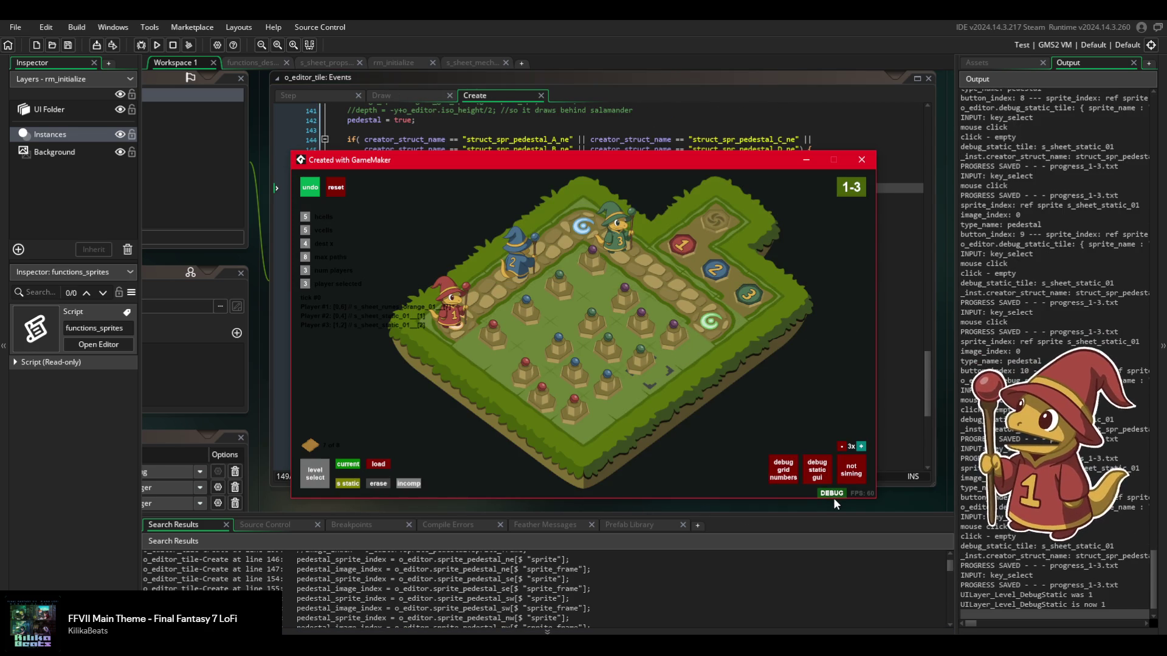
pyautogui.press('Up')
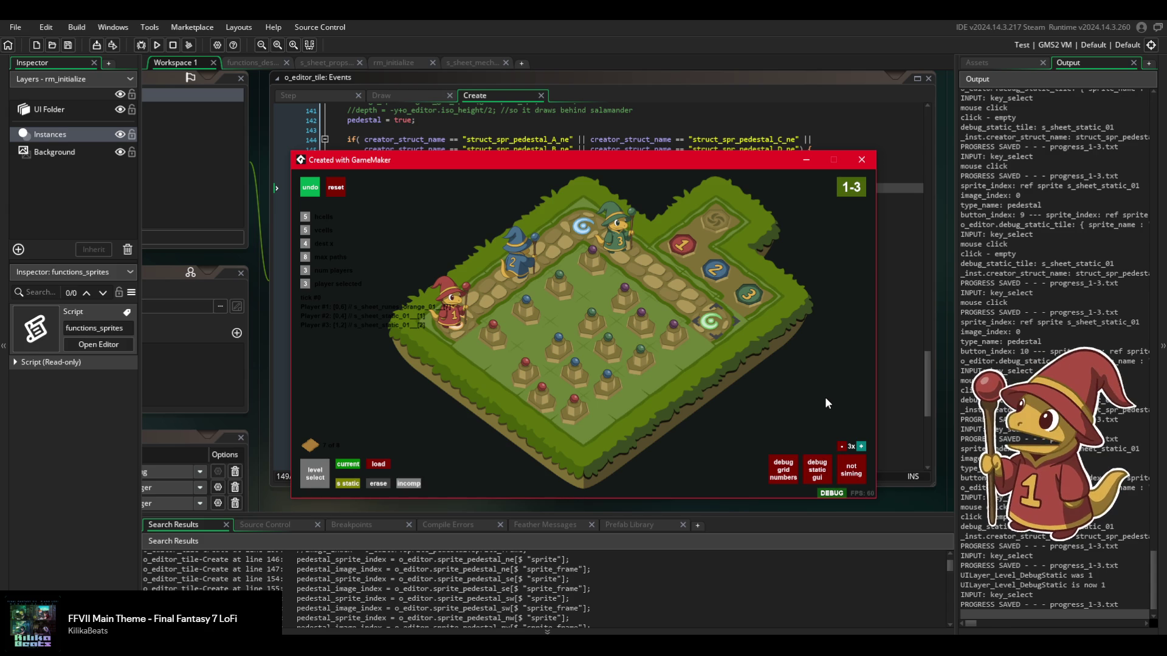
pyautogui.click(1125, 410)
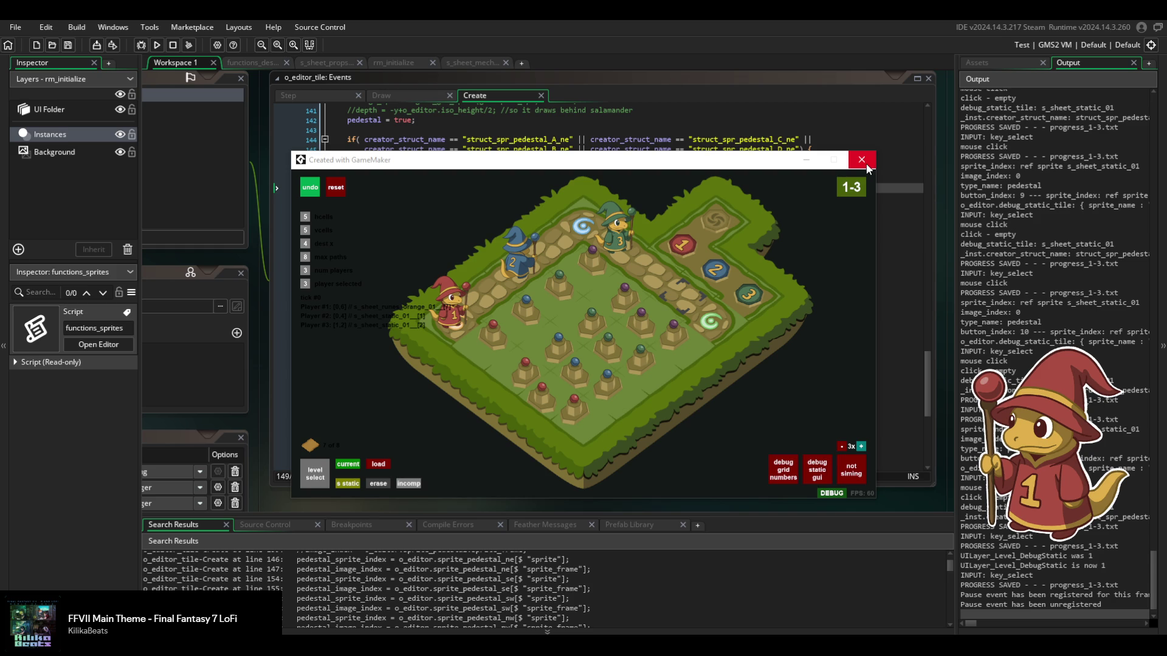
# Save level 1-3 via Current, open 1-2, reload 1-3, then close the game.
pyautogui.click(349, 473)
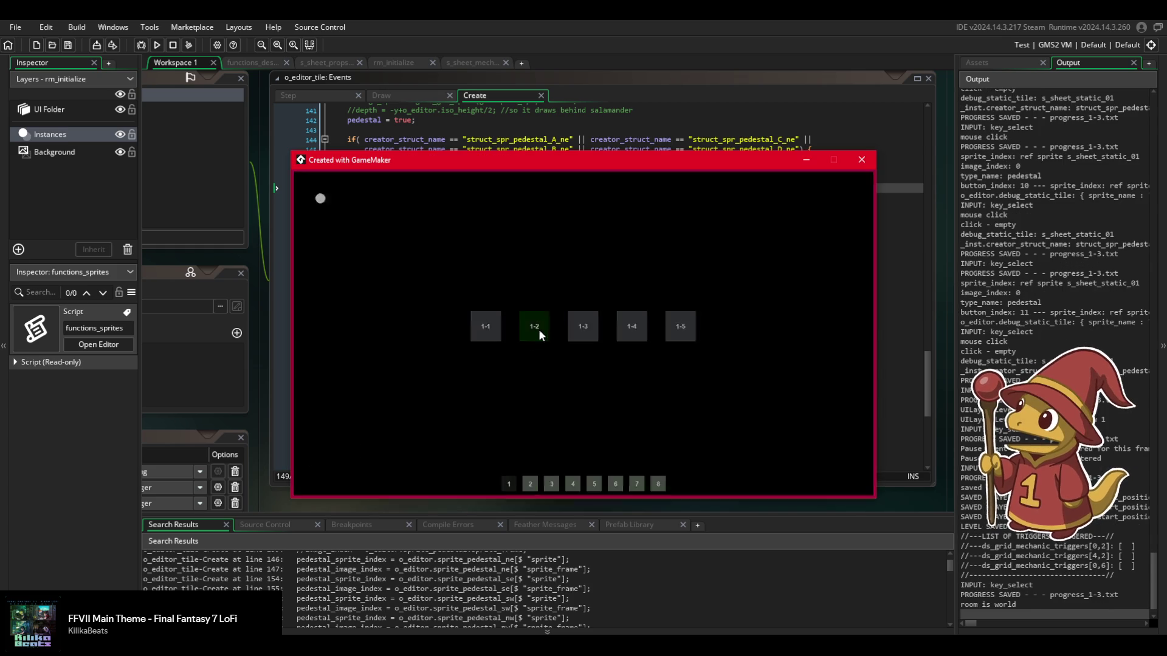
pyautogui.click(539, 335)
pyautogui.click(318, 482)
pyautogui.click(573, 337)
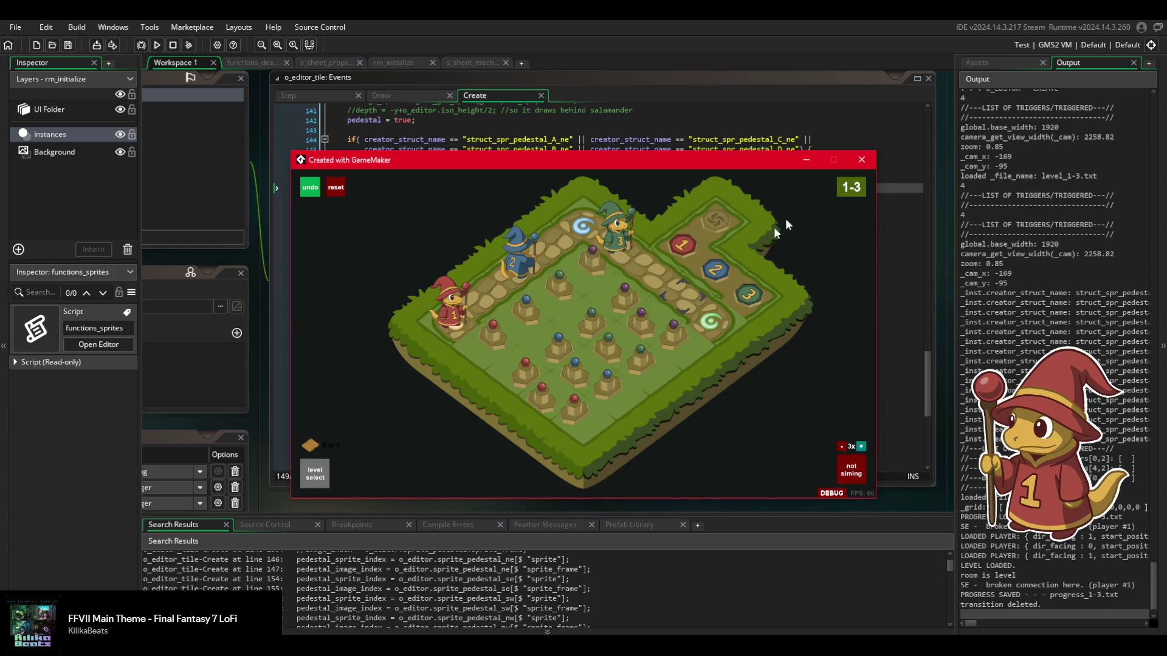
pyautogui.click(862, 154)
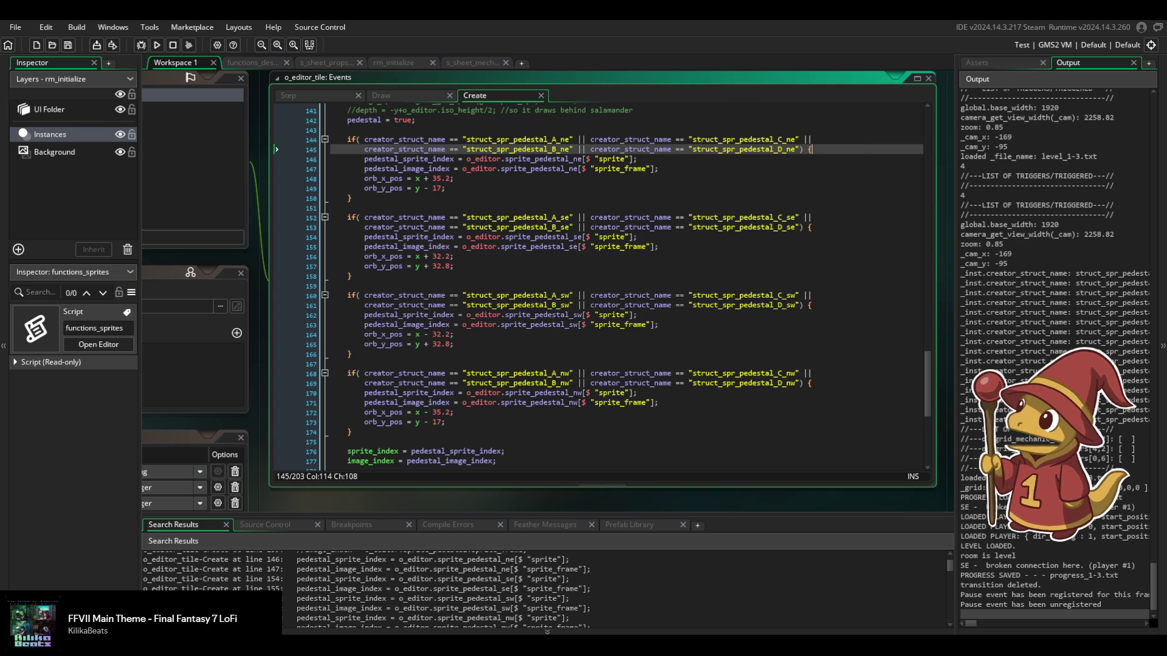
# Switch from GameMaker to the isometric tile sheet in Adobe Illustrator.
pyautogui.hotkey('alt', 'Tab')
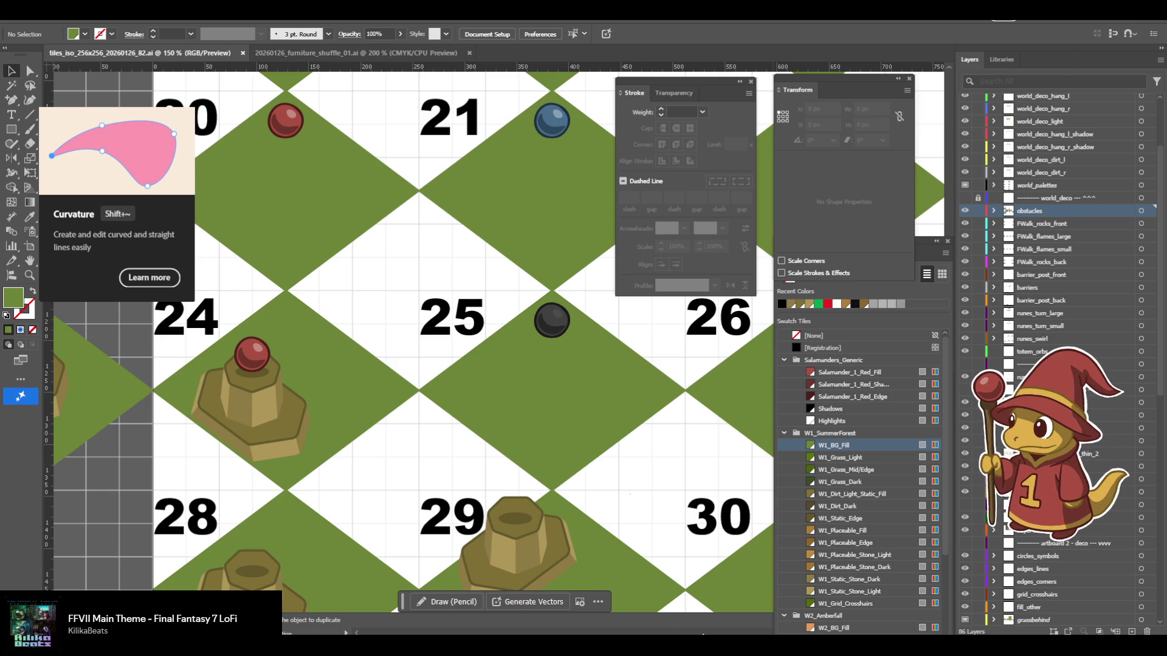
# Tick the 'connect to' and 'grab the orb' pedestal subtasks in the _Tasks note.
pyautogui.hotkey('alt', 'Tab')
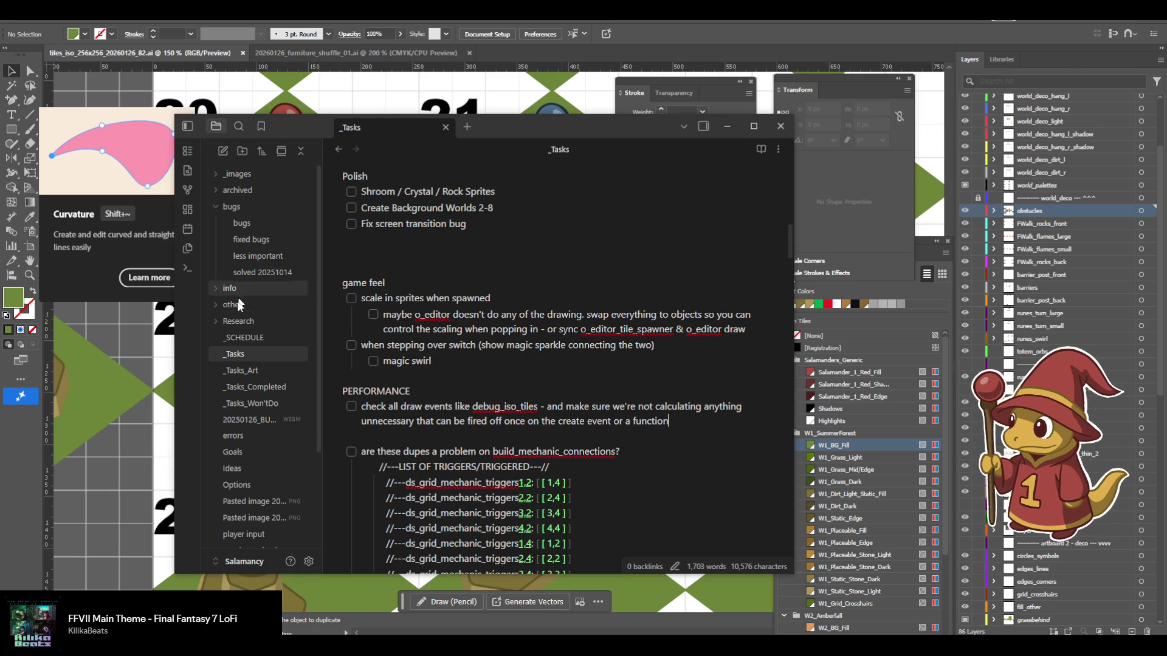
pyautogui.scroll(10, 438, 373)
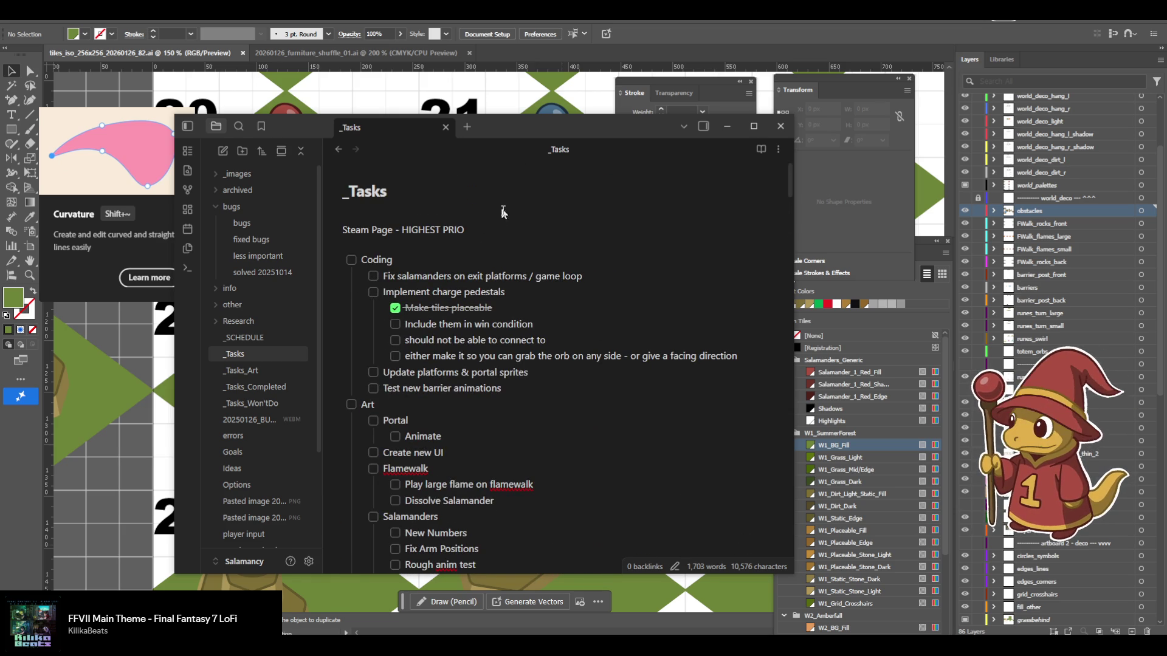
pyautogui.moveTo(592, 284)
pyautogui.mouseDown()
pyautogui.moveTo(388, 277)
pyautogui.moveTo(583, 276)
pyautogui.mouseUp()
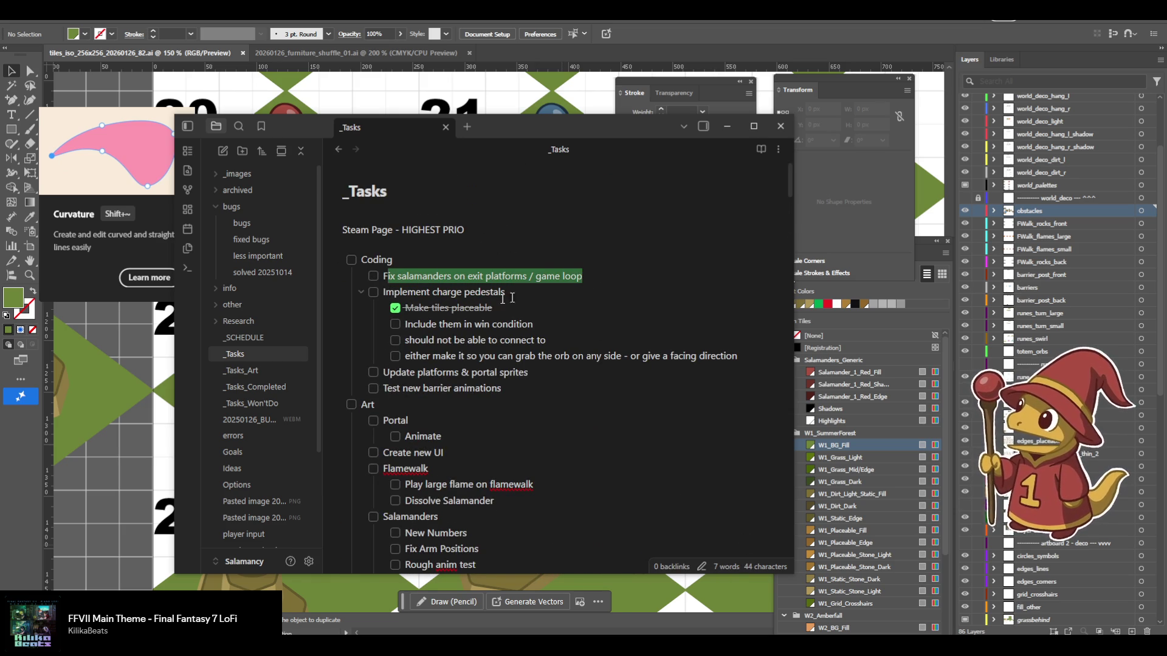
pyautogui.moveTo(406, 324)
pyautogui.mouseDown()
pyautogui.moveTo(537, 325)
pyautogui.moveTo(422, 309)
pyautogui.moveTo(411, 324)
pyautogui.mouseUp()
pyautogui.click(538, 325)
pyautogui.click(405, 317)
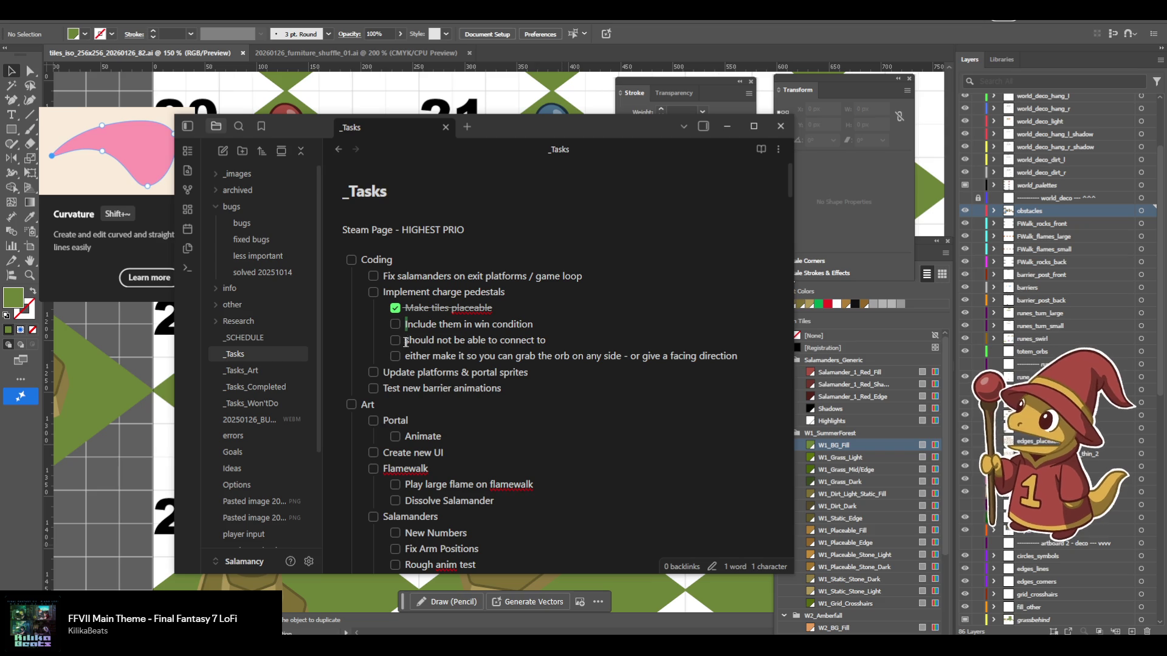
pyautogui.click(395, 341)
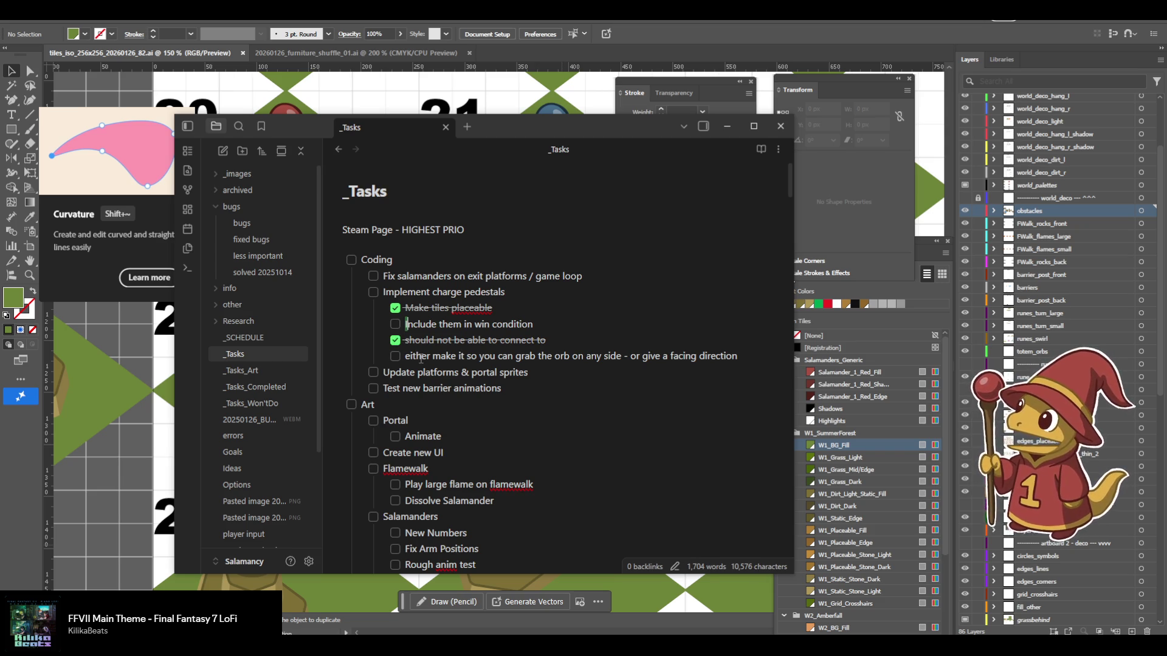
pyautogui.click(395, 356)
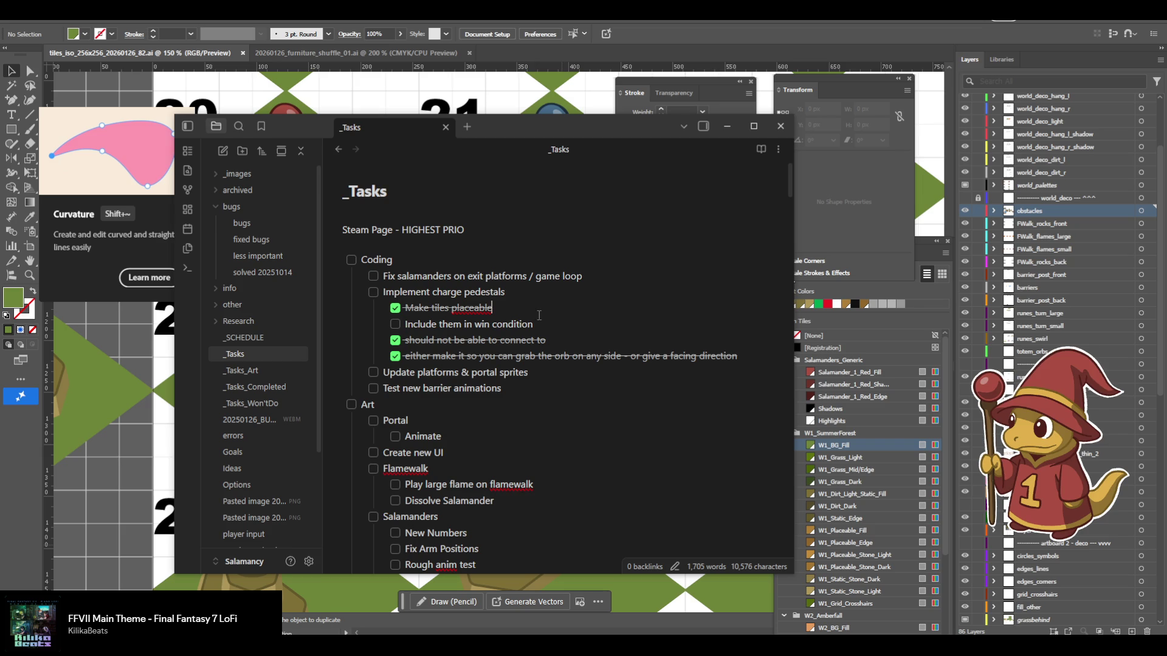
pyautogui.moveTo(533, 324); pyautogui.dragTo(405, 324)
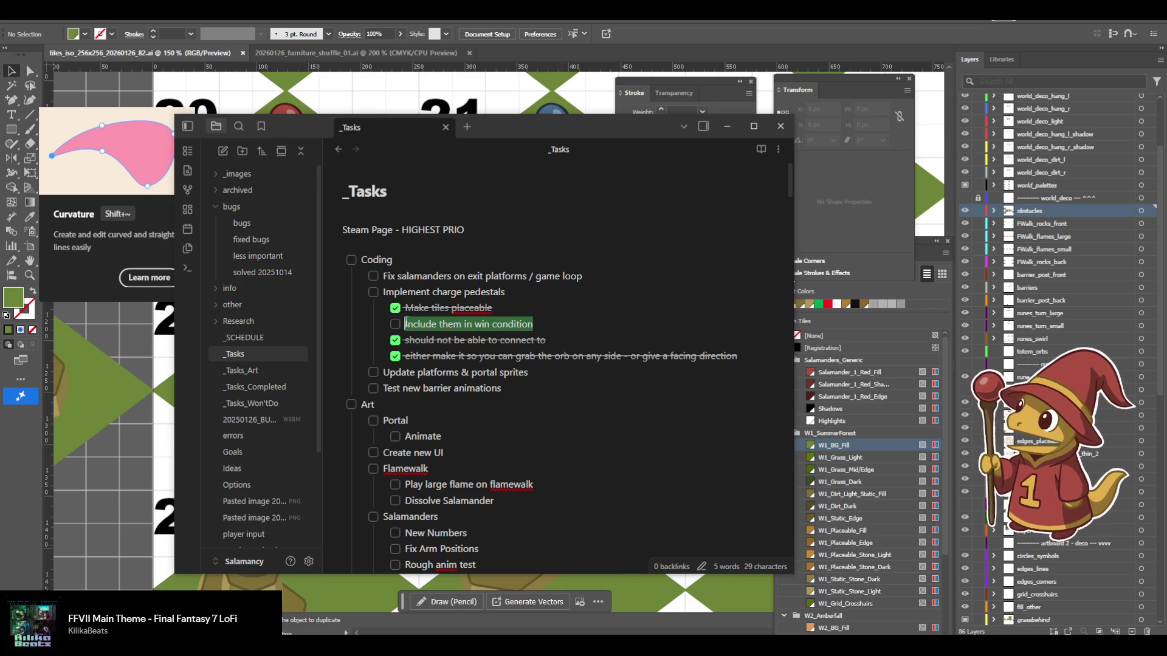
pyautogui.click(405, 324)
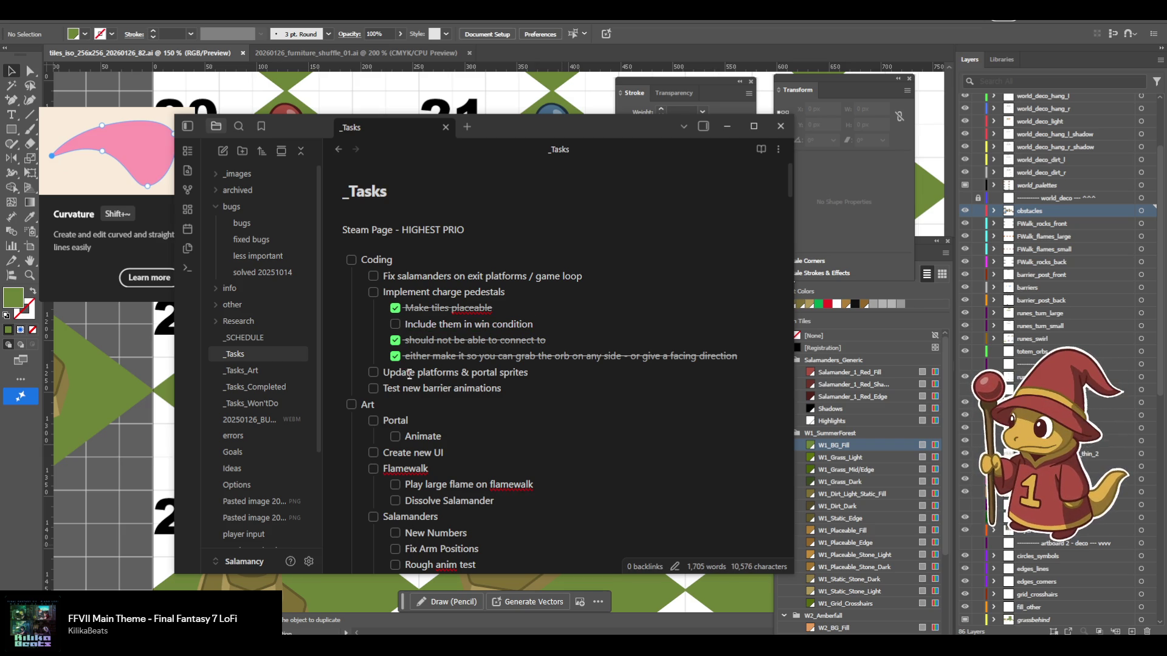
# Tick 'Update platforms & portal sprites', then add and delete a 'Portal animation' item.
pyautogui.click(373, 372)
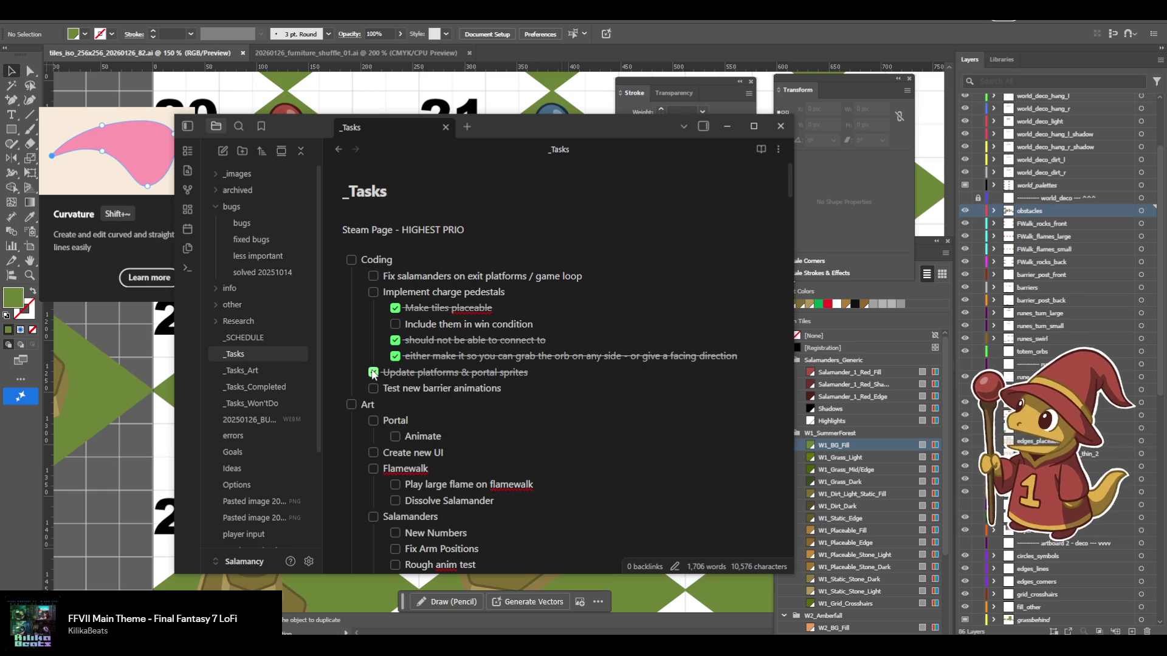
pyautogui.click(556, 375)
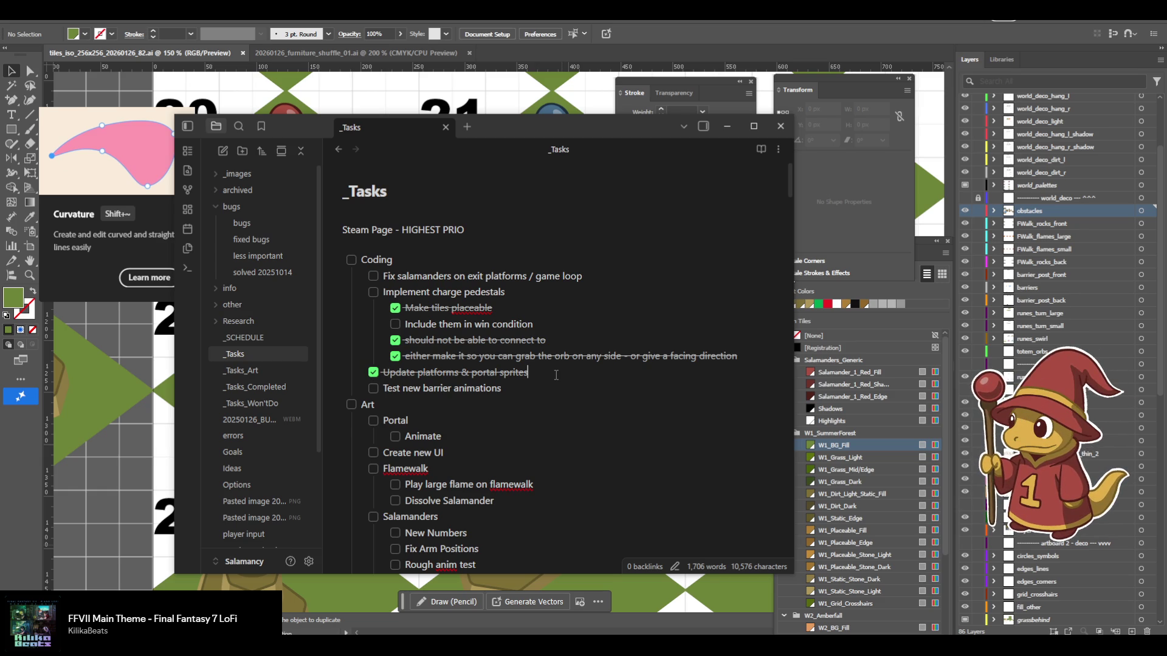
pyautogui.press('Return')
pyautogui.write('Portal animation')
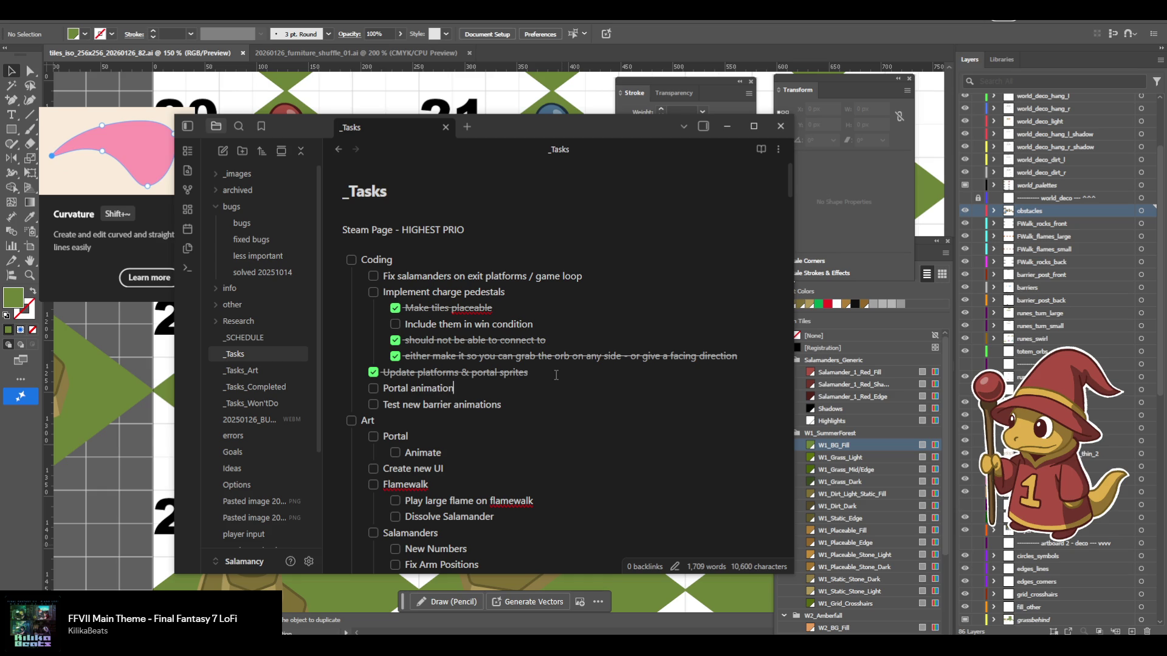
pyautogui.scroll(-1, 583, 383)
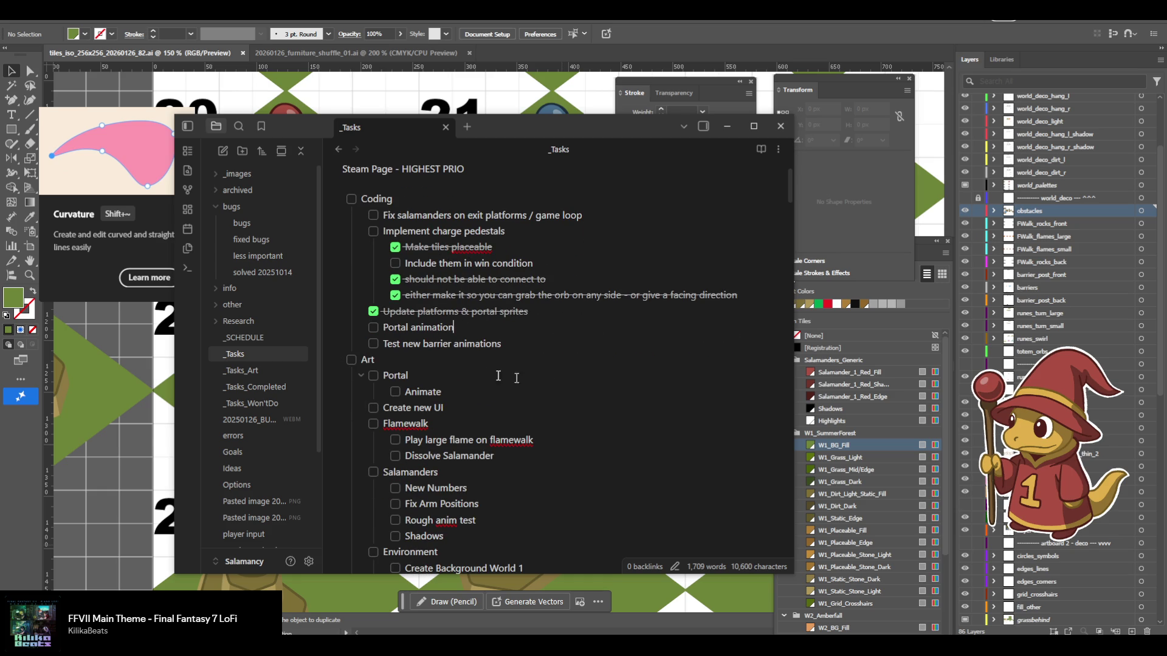
pyautogui.moveTo(500, 329); pyautogui.dragTo(565, 312)
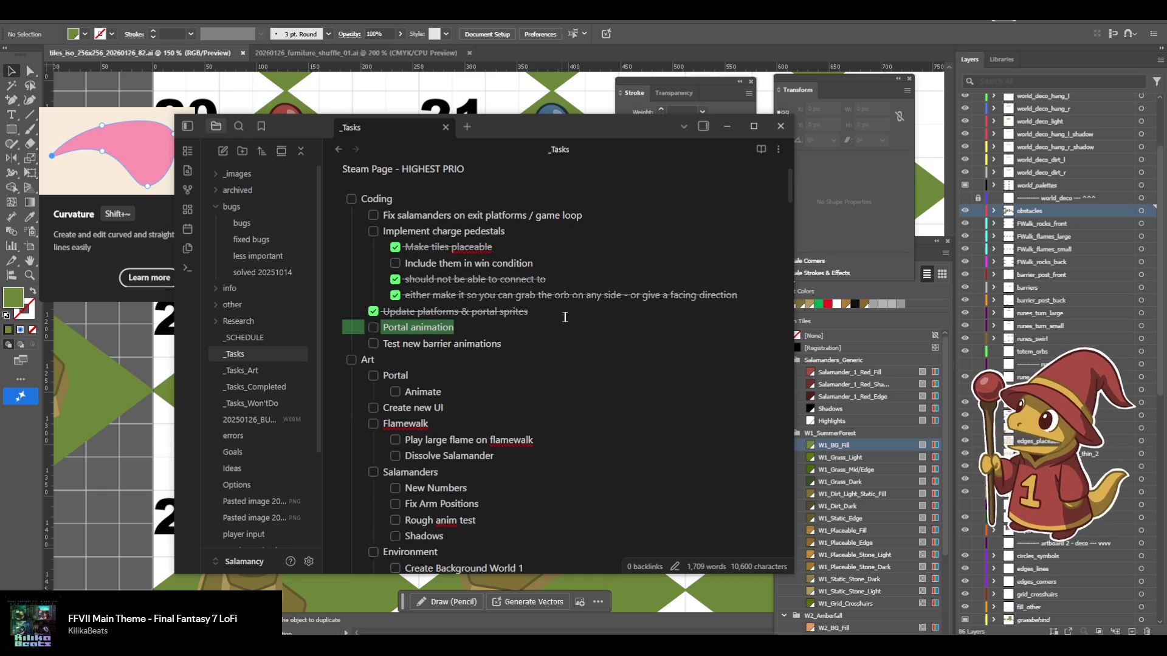
pyautogui.press('BackSpace')
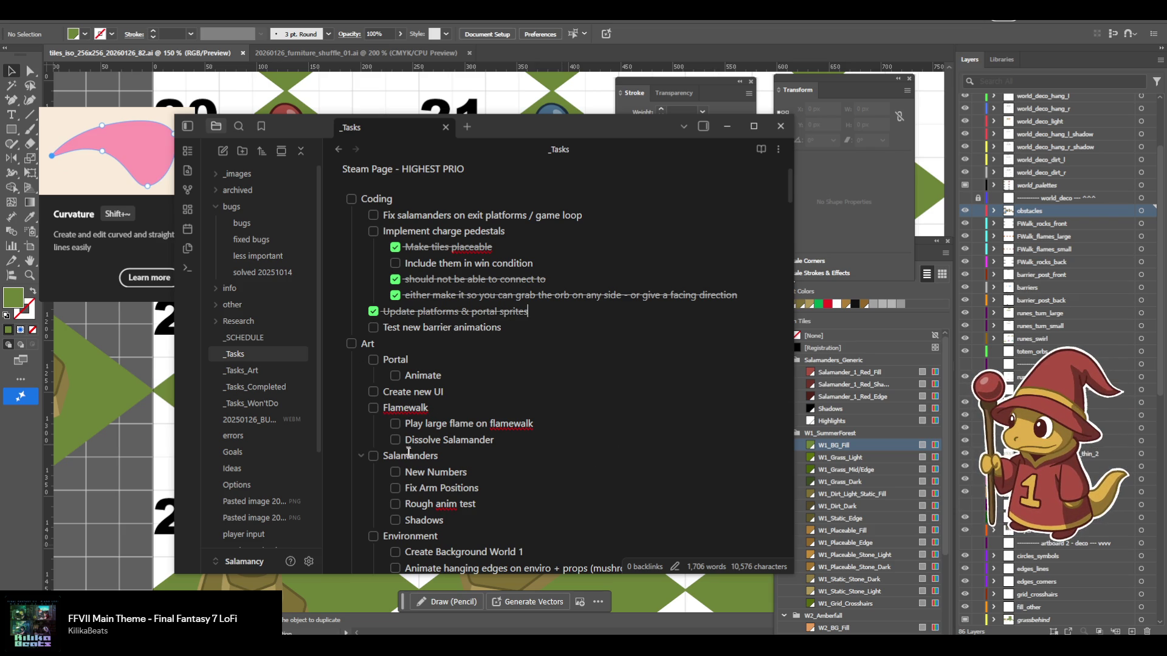
# Look over the Salamanders and Environment subtasks before returning to Illustrator.
pyautogui.moveTo(407, 453); pyautogui.dragTo(443, 523)
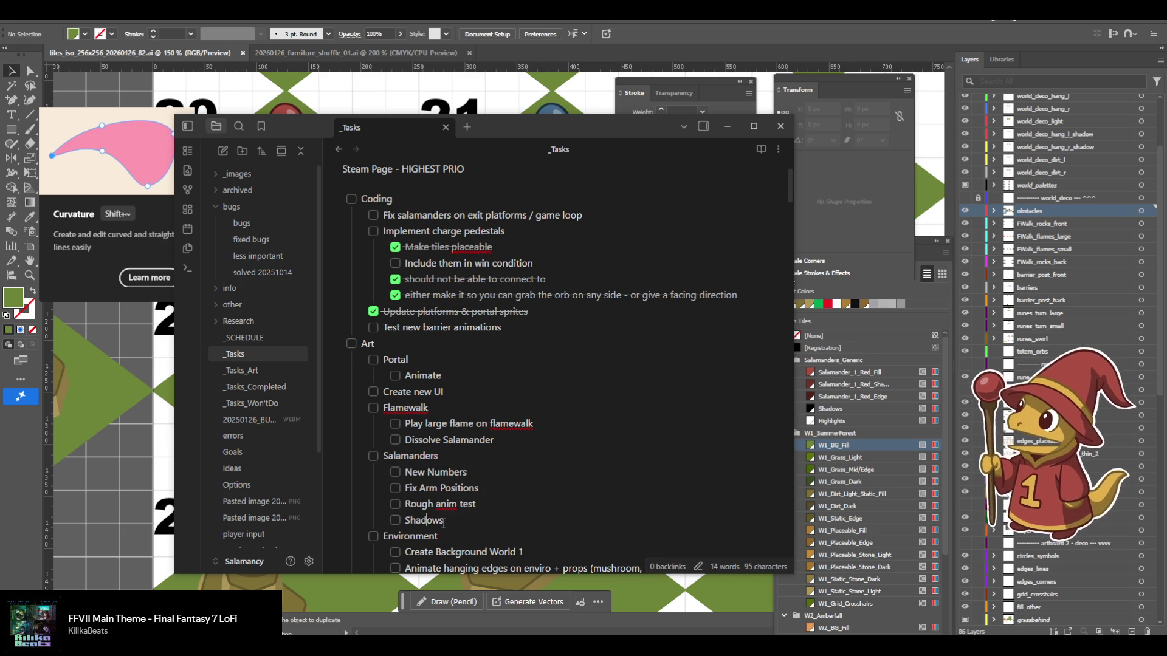
pyautogui.click(443, 523)
pyautogui.scroll(-2, 443, 523)
pyautogui.moveTo(424, 416)
pyautogui.mouseDown()
pyautogui.moveTo(523, 448)
pyautogui.moveTo(455, 448)
pyautogui.mouseUp()
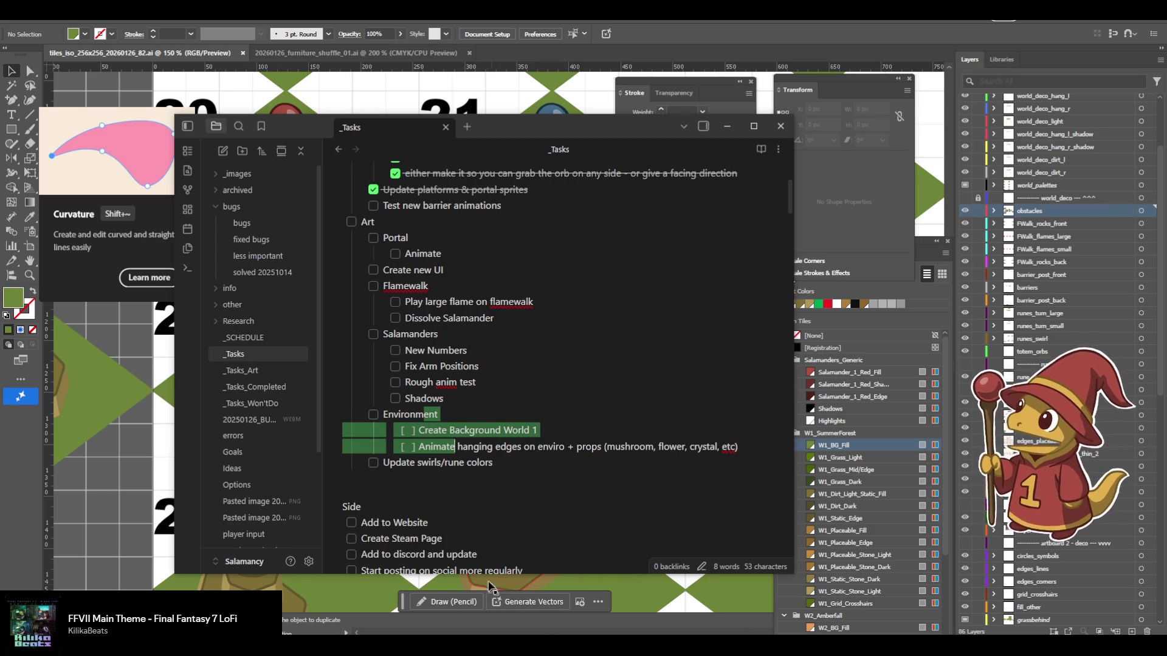
pyautogui.hotkey('alt', 'Tab')
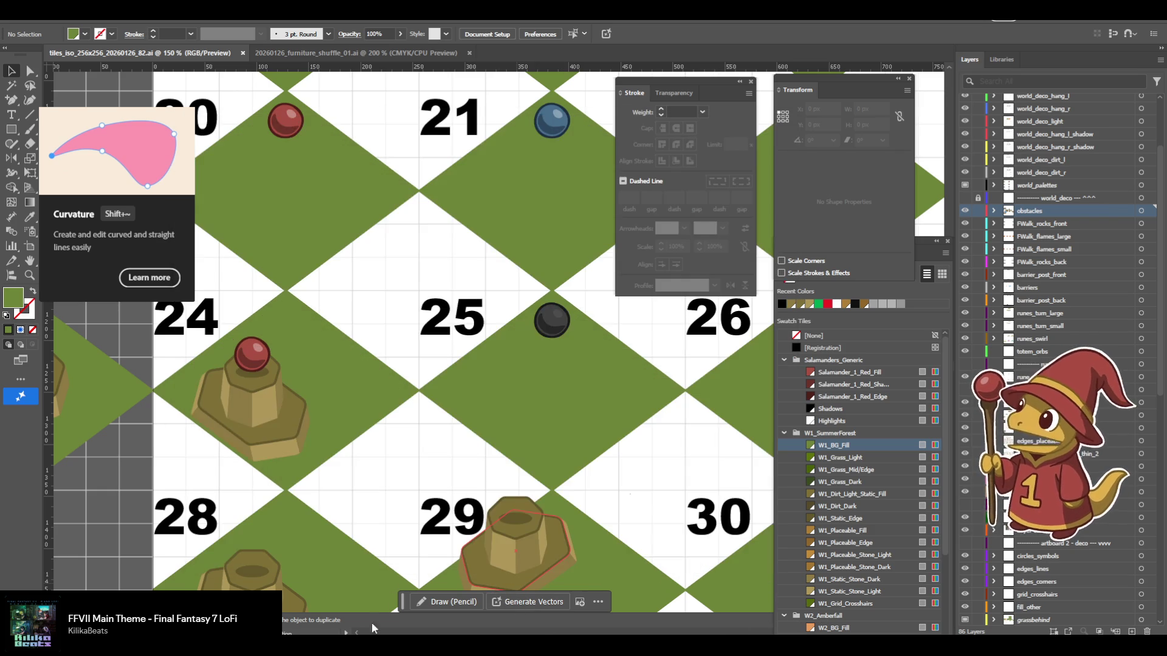
# Zoom the Illustrator document out to 16.67% and pan across the level screenshot artboards.
pyautogui.moveTo(135, 314); pyautogui.dragTo(491, 375)
pyautogui.hotkey('ctrl', '-')
pyautogui.hotkey('ctrl', '-')
pyautogui.hotkey('ctrl', '-')
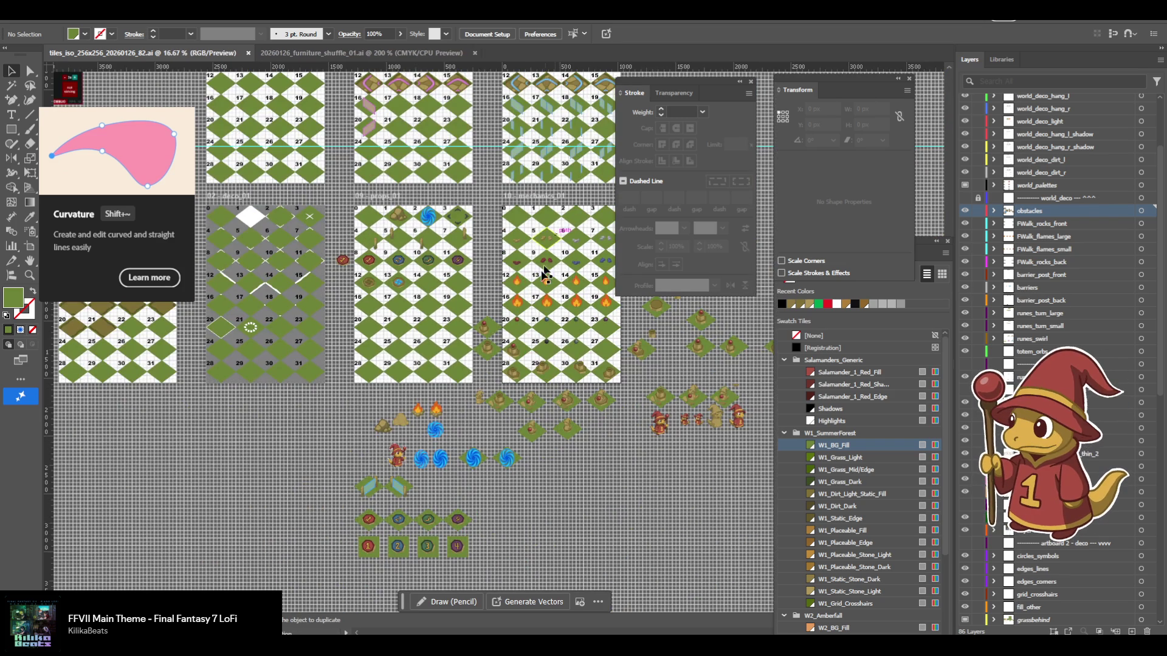
pyautogui.moveTo(545, 271); pyautogui.dragTo(678, 543)
pyautogui.hscroll(-5, 418, 440)
pyautogui.scroll(2, 418, 441)
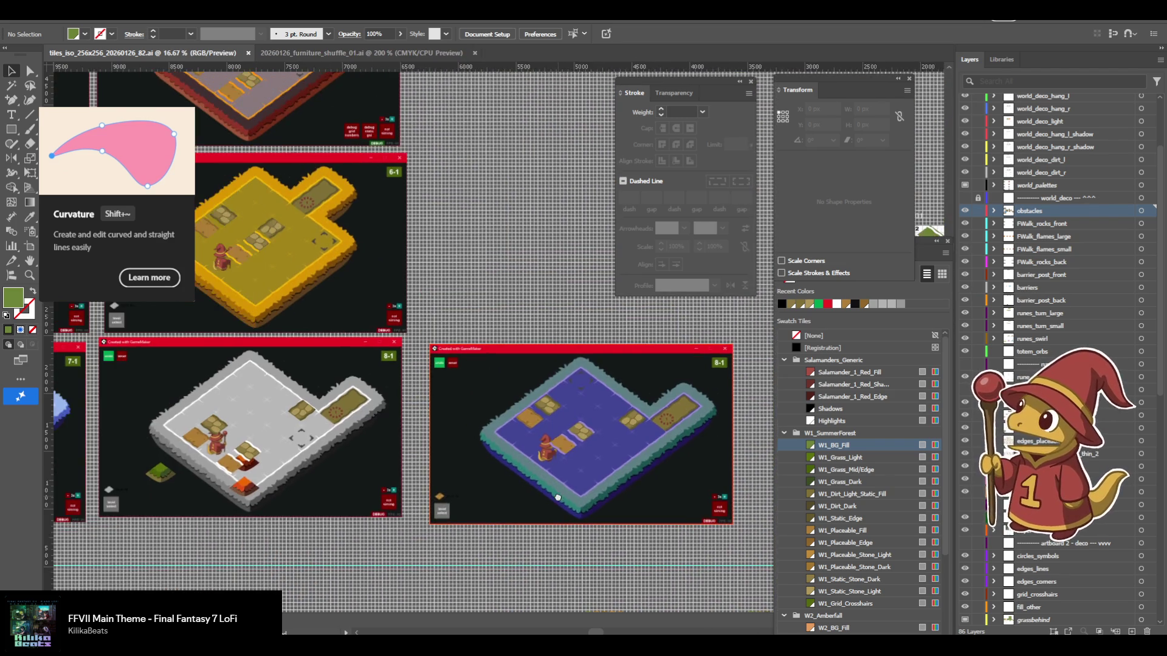
pyautogui.moveTo(433, 442); pyautogui.dragTo(582, 432)
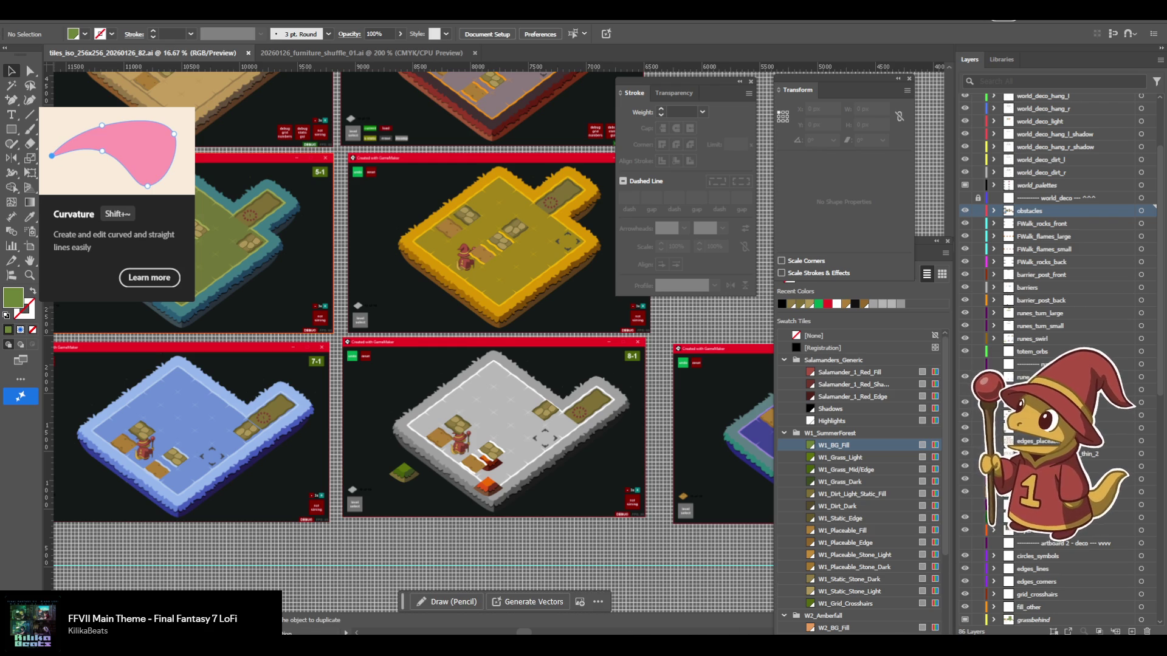
# Back in the _Tasks note, put the caret on the Add to Website line.
pyautogui.hotkey('alt', 'Tab')
pyautogui.scroll(1, 518, 455)
pyautogui.click(529, 475)
pyautogui.press('Down')
pyautogui.press('Down')
pyautogui.press('Down')
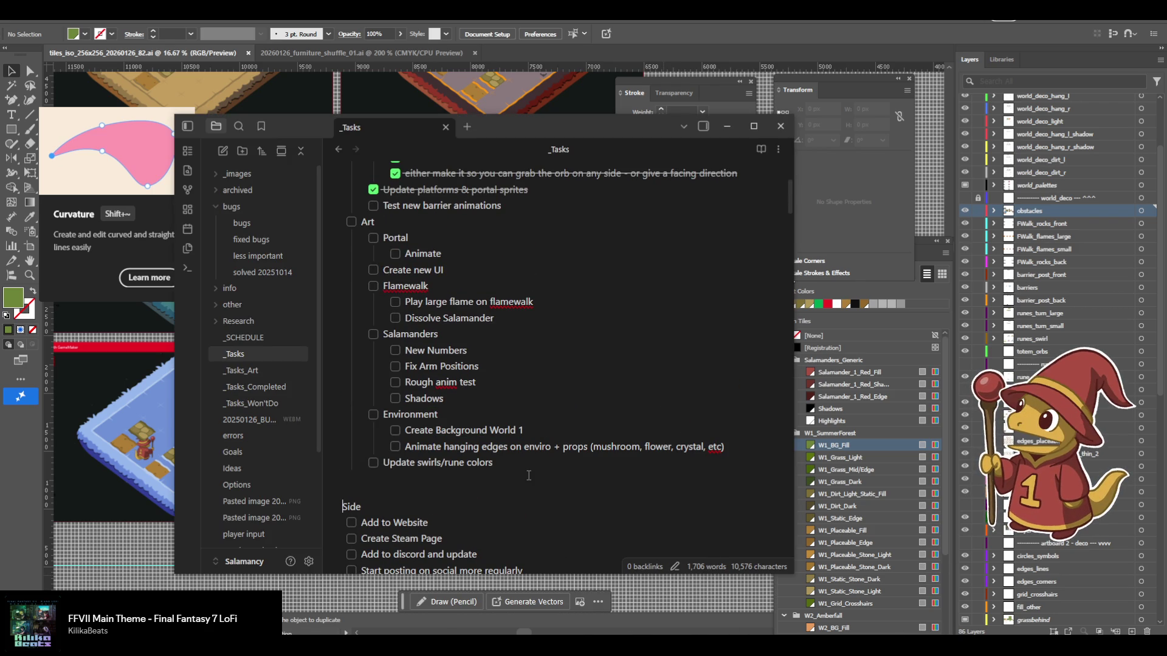
# Add 'Create Logo' and 'AUDIO' items around Add to Website in the Side list, then minimise Obsidian.
pyautogui.press('Return')
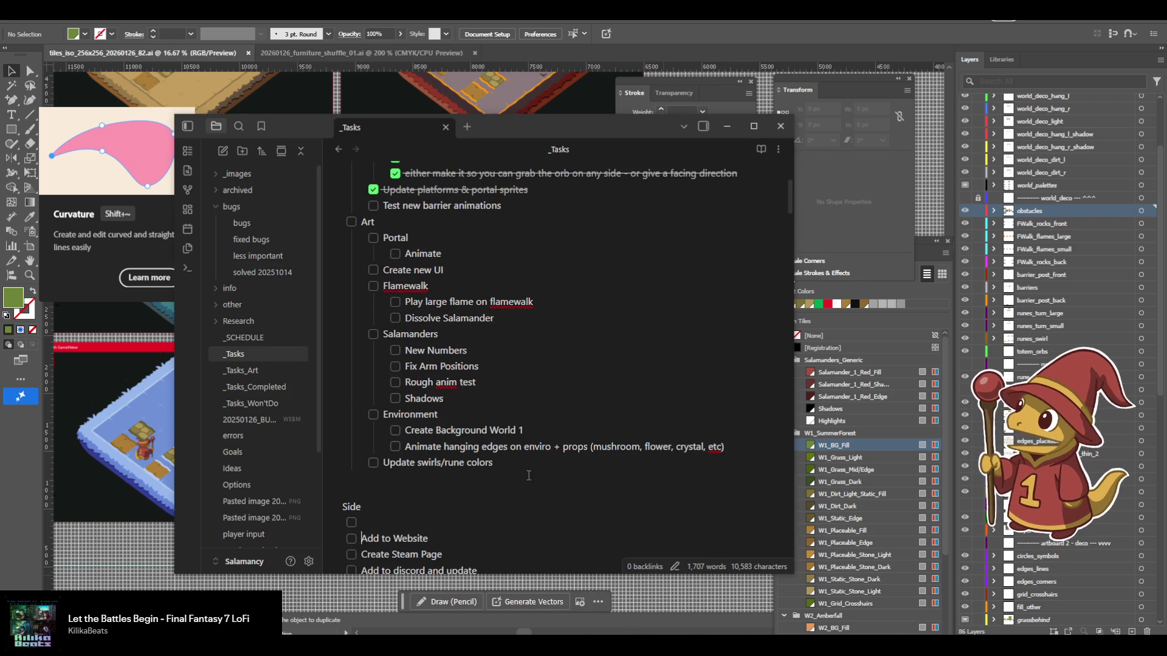
pyautogui.write('Ceate Logo')
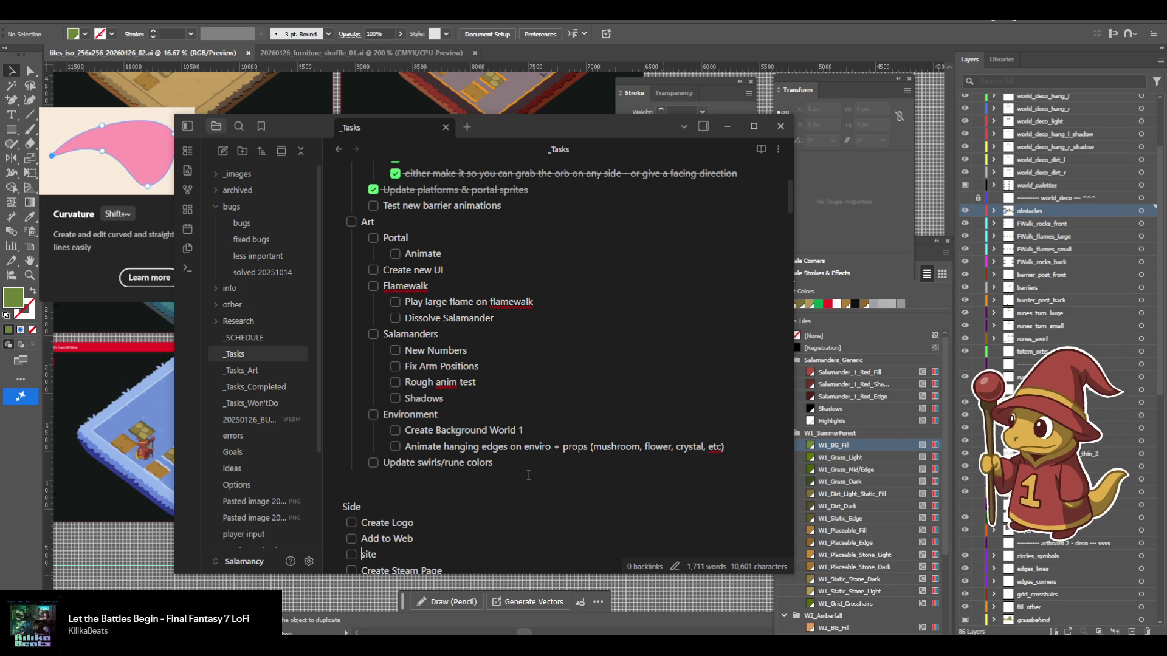
pyautogui.press('BackSpace')
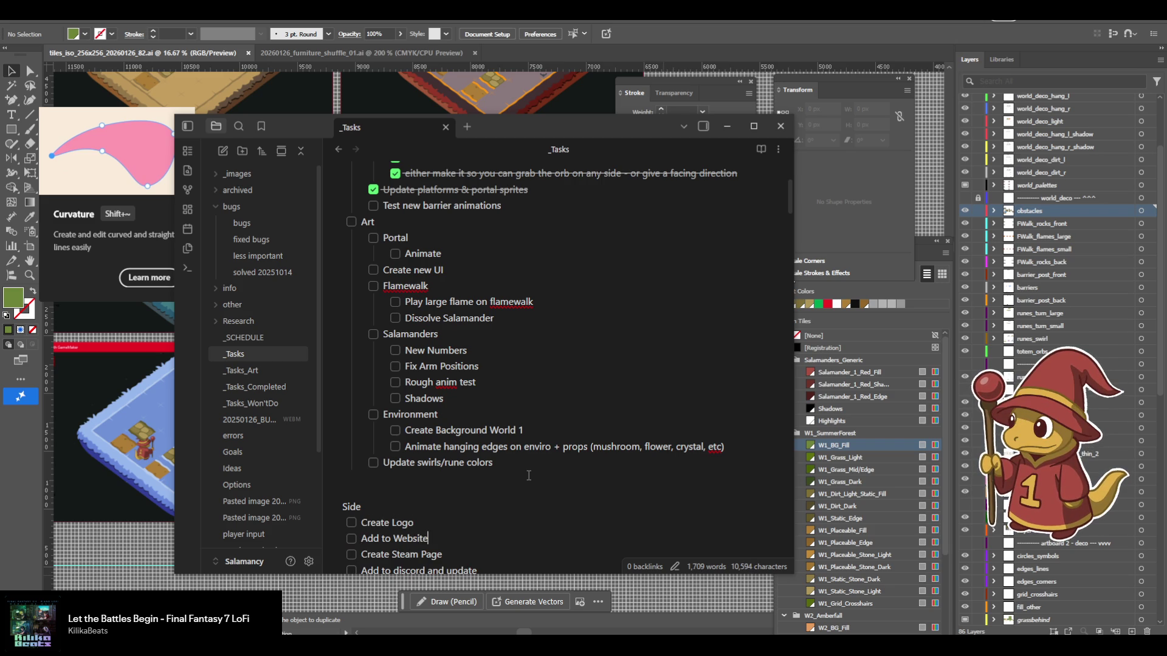
pyautogui.write('AUT')
pyautogui.press('BackSpace')
pyautogui.write('DIO')
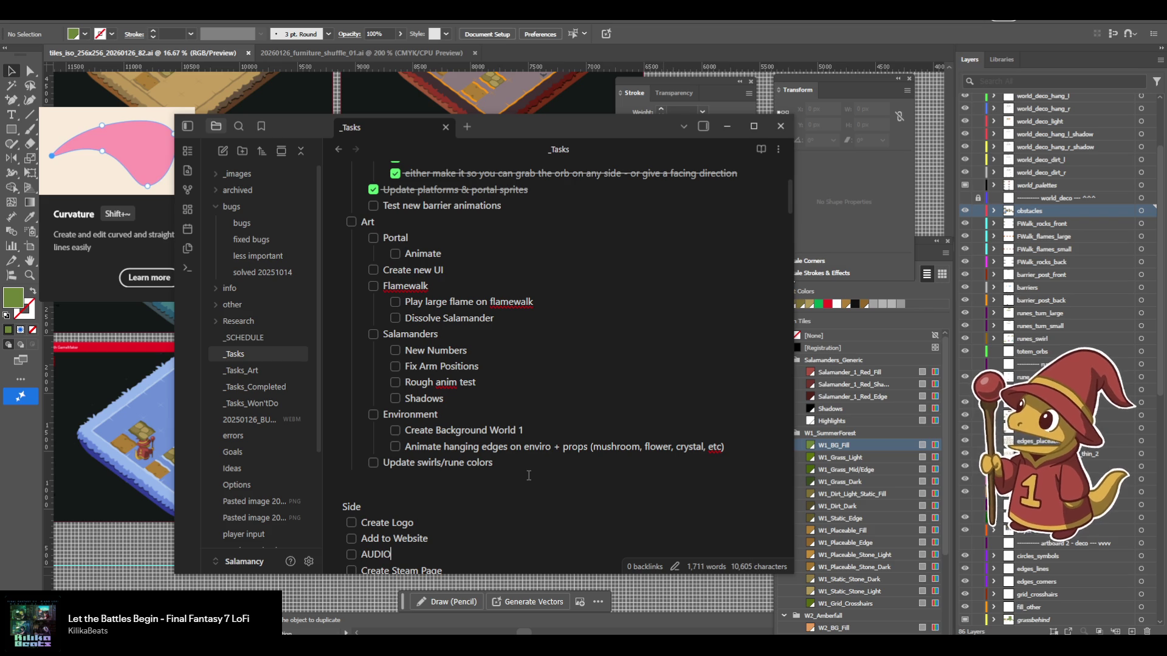
pyautogui.click(217, 72)
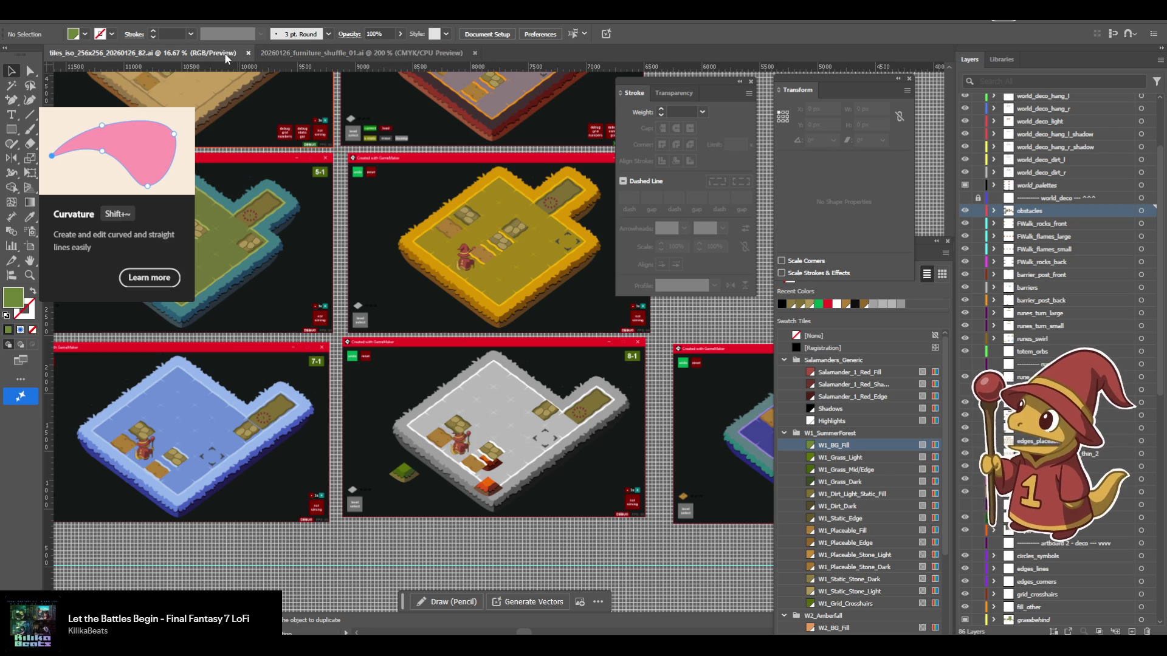
# Glance at the furniture_shuffle document, return to tiles_iso, then switch to SourceTree.
pyautogui.click(295, 55)
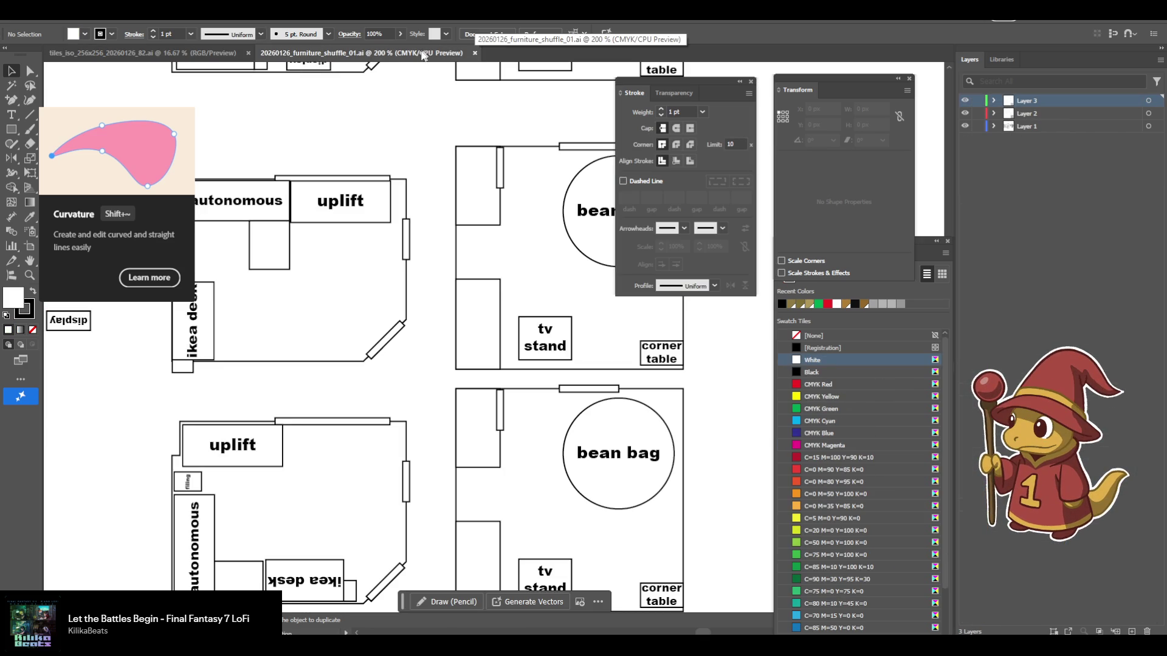
pyautogui.click(195, 53)
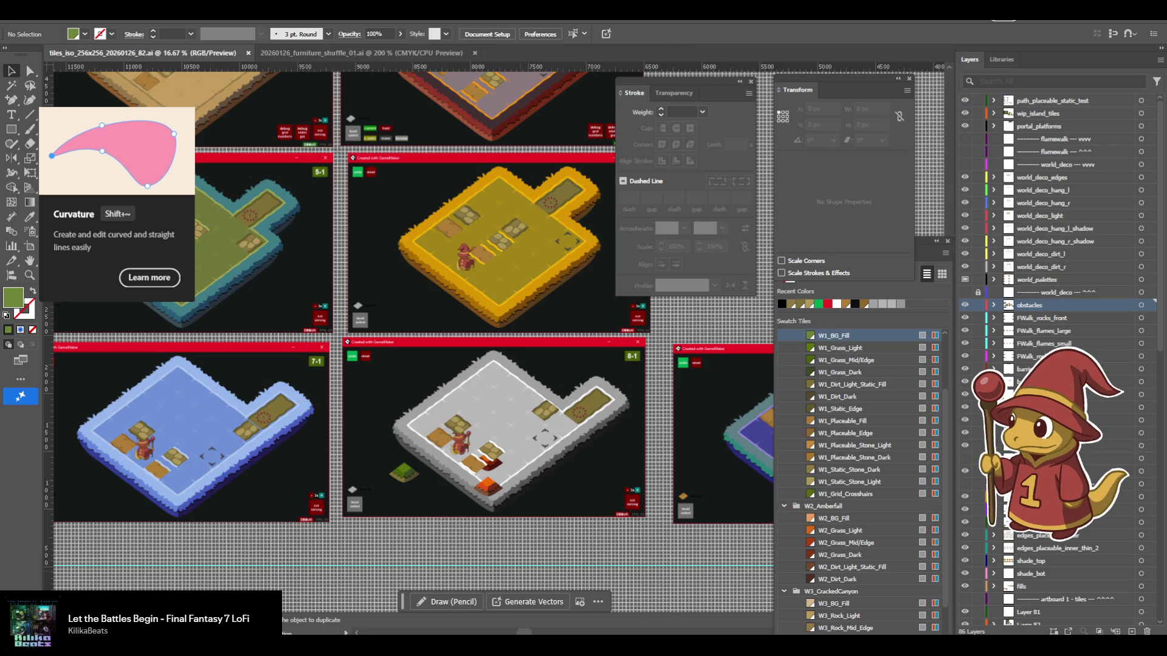
pyautogui.moveTo(164, 645)
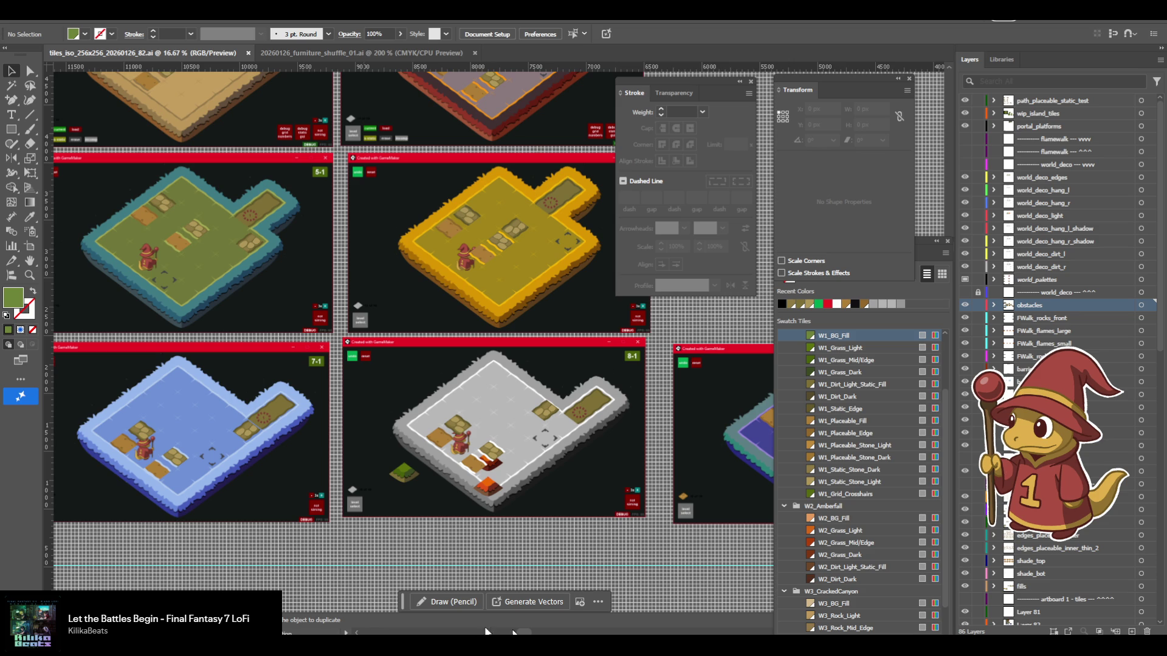
pyautogui.hotkey('alt', 'Tab')
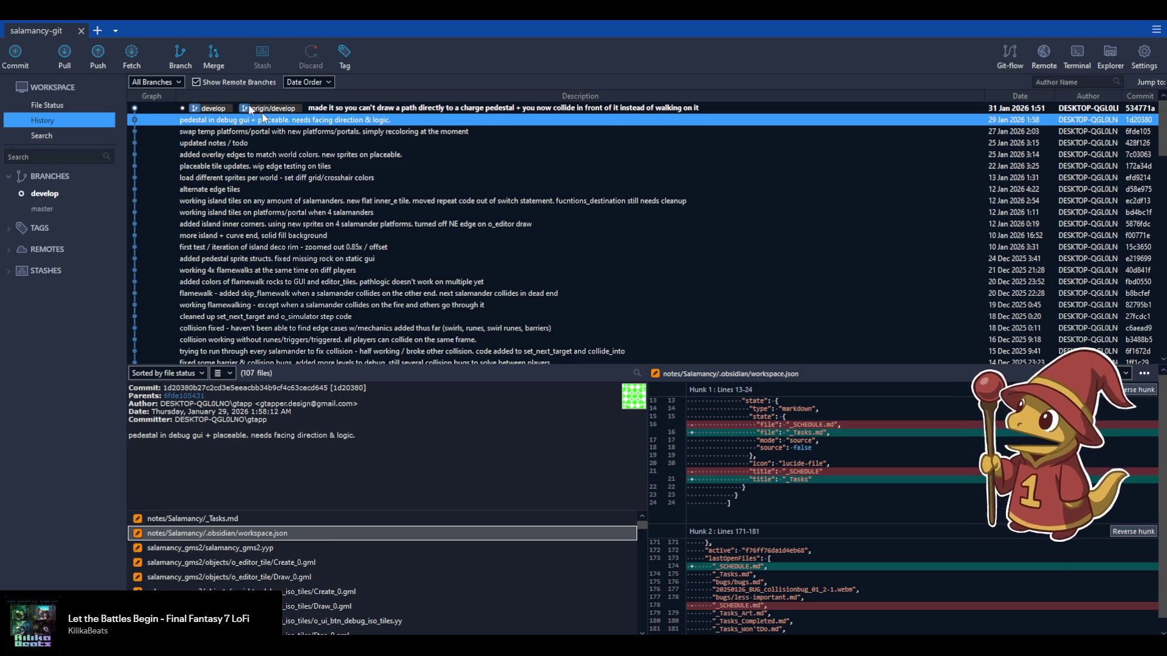
# Stage all 81 files and commit to develop, noting the pedestal change doesn't work functionally yet.
pyautogui.click(16, 56)
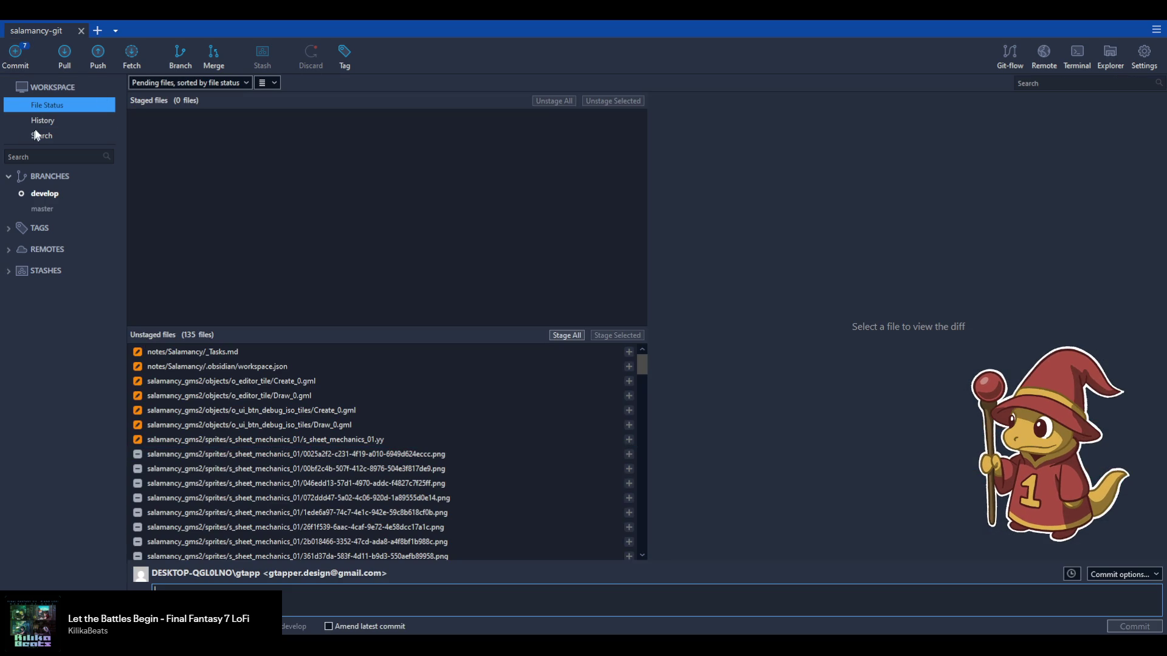
pyautogui.click(569, 335)
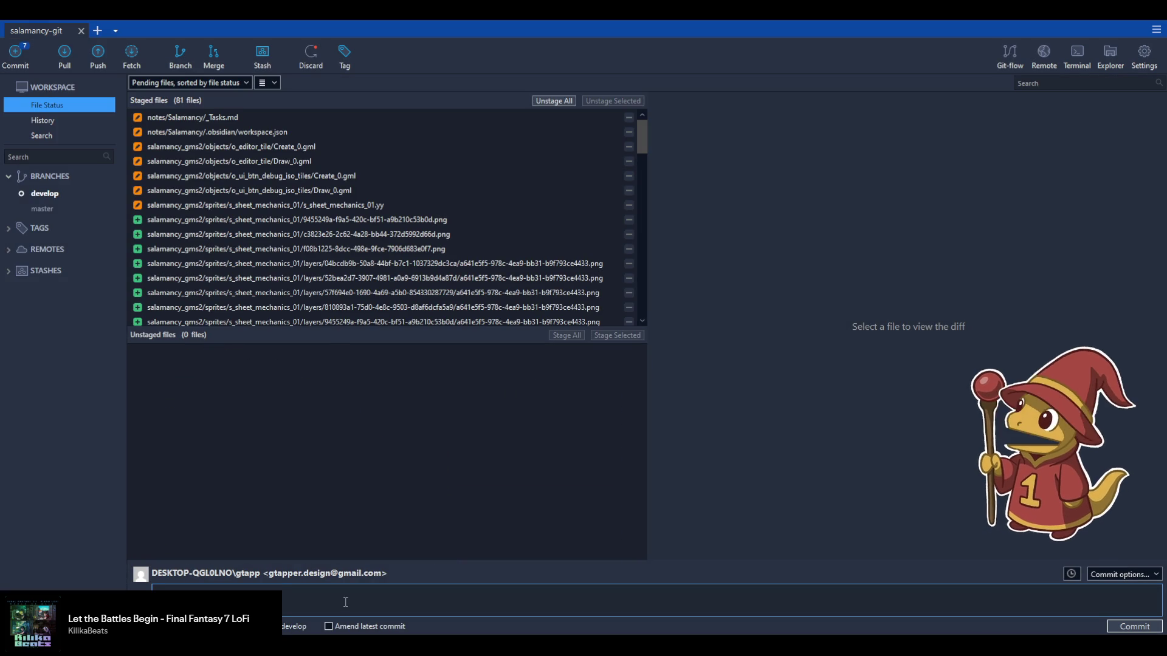
pyautogui.write('ll change f')
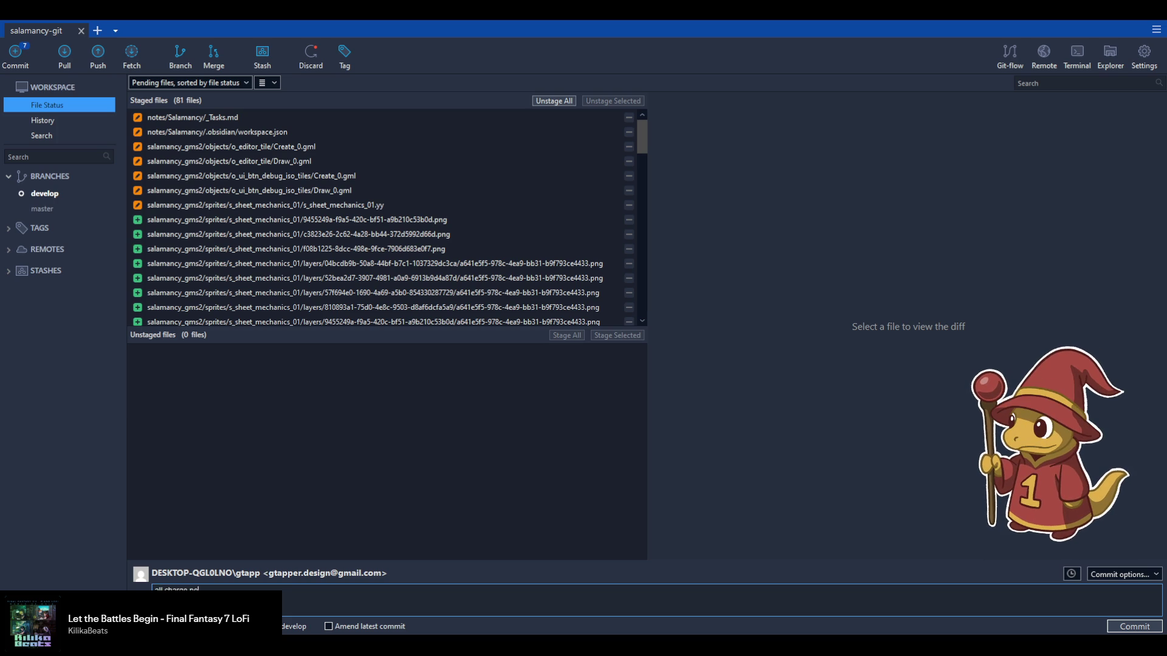
pyautogui.write('edestals')
pyautogui.write('chan')
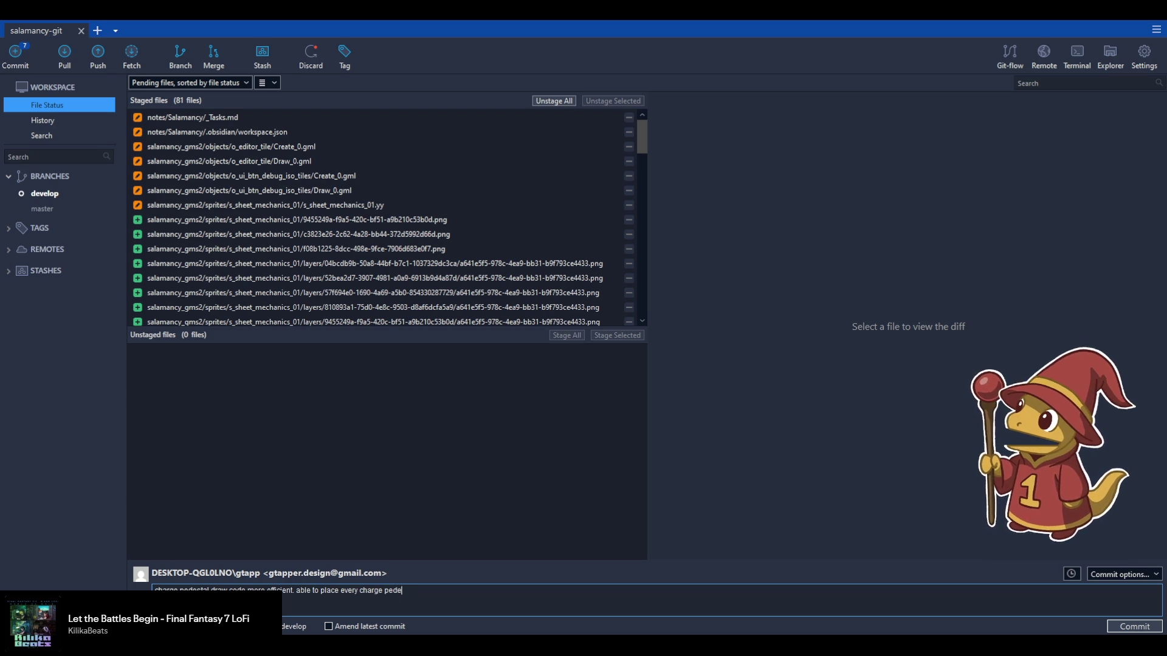
pyautogui.write('lor. does not work functionally yet')
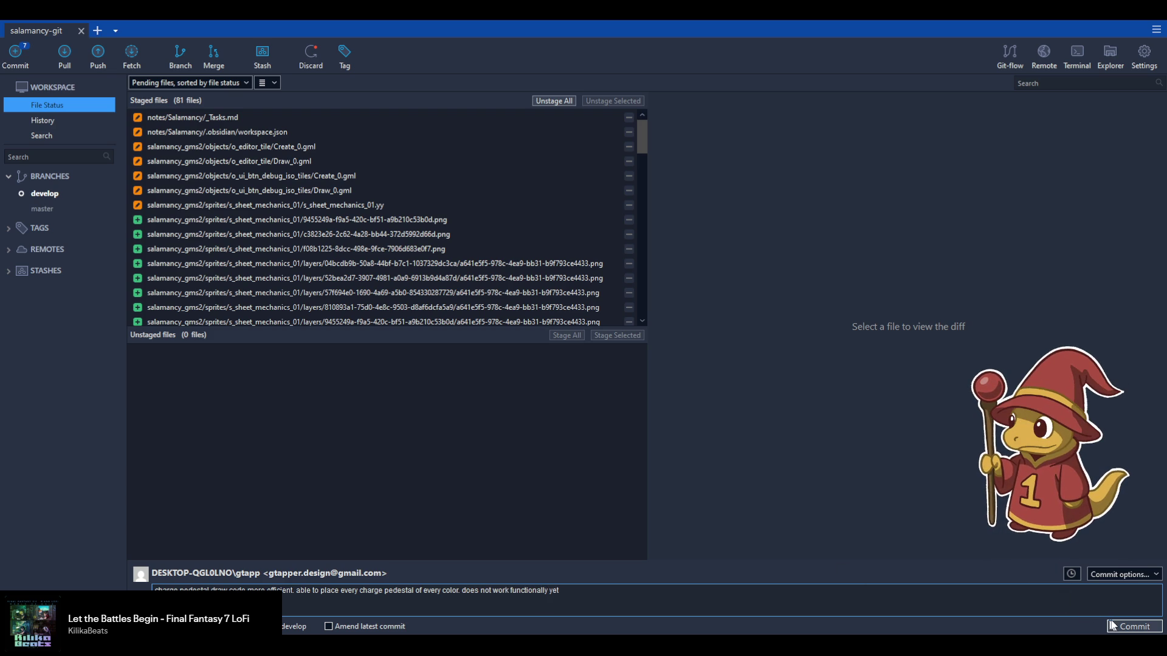
pyautogui.click(1127, 632)
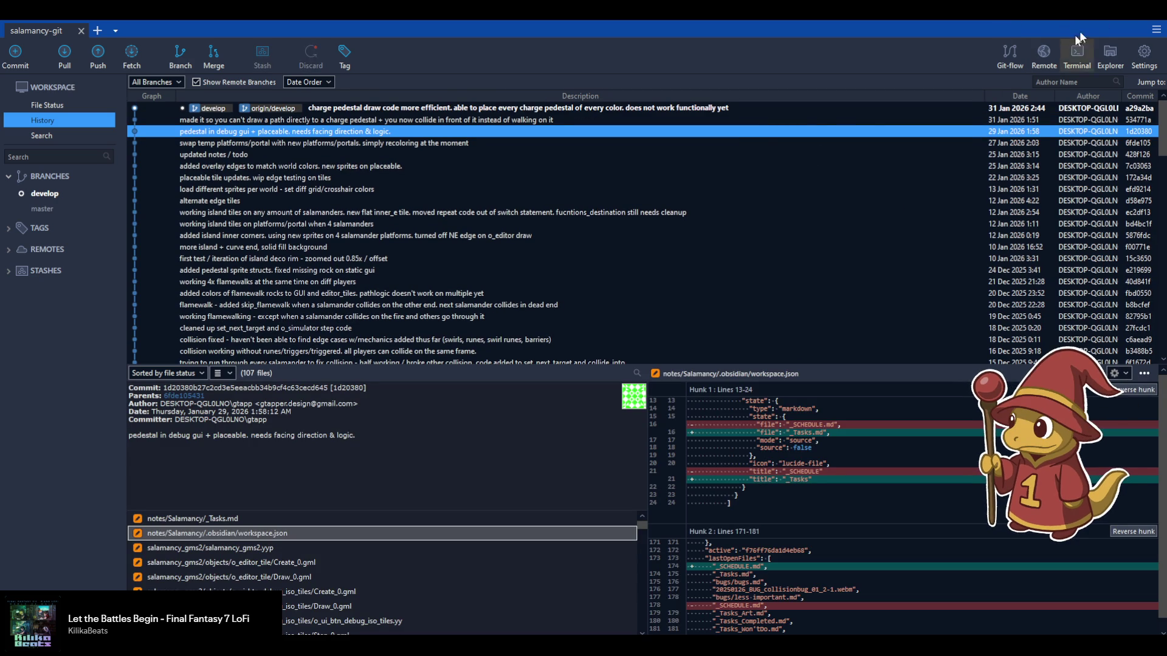
pyautogui.hotkey('alt', 'Tab')
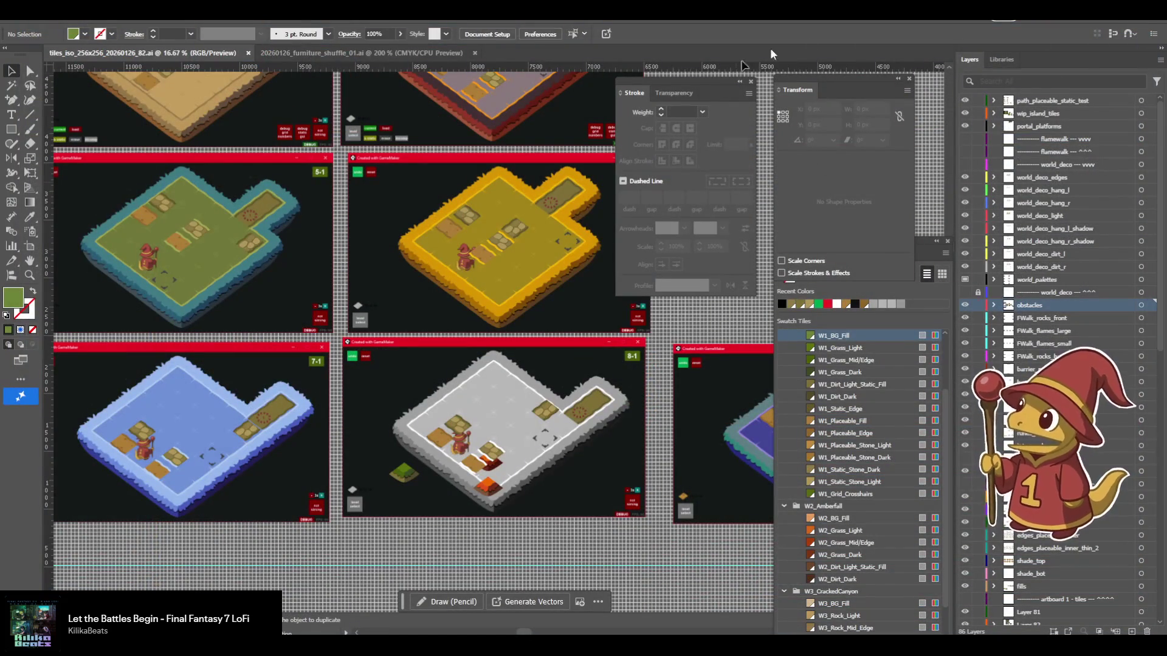
# Switch to Obsidian and close the task notes window.
pyautogui.hotkey('alt', 'Tab')
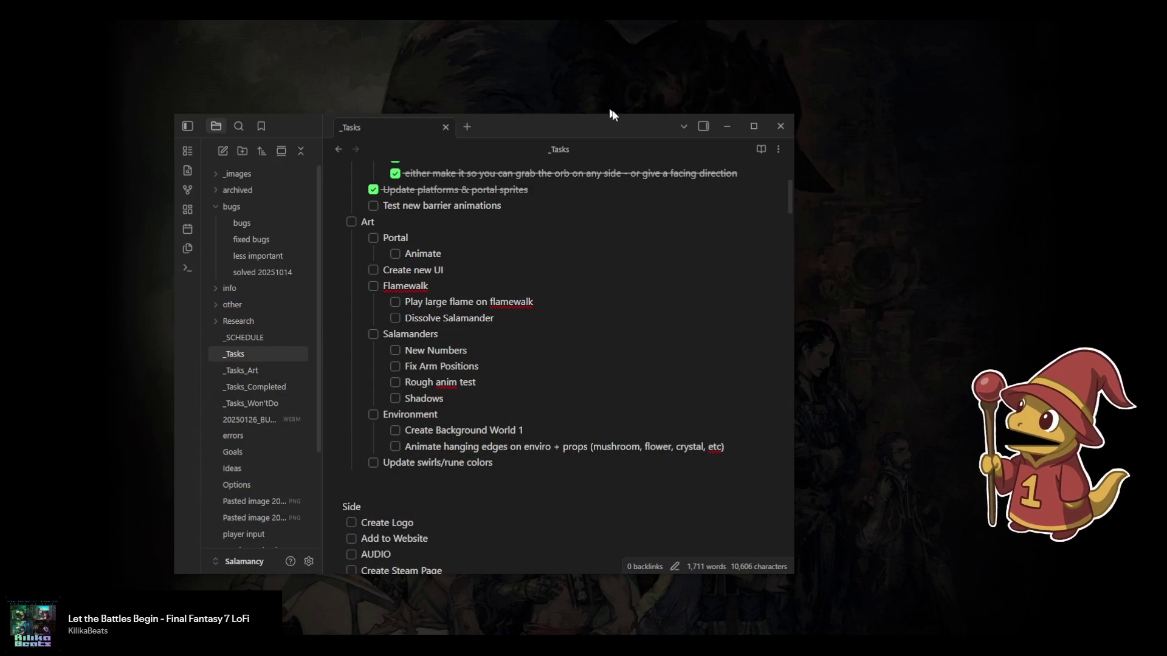
pyautogui.click(728, 128)
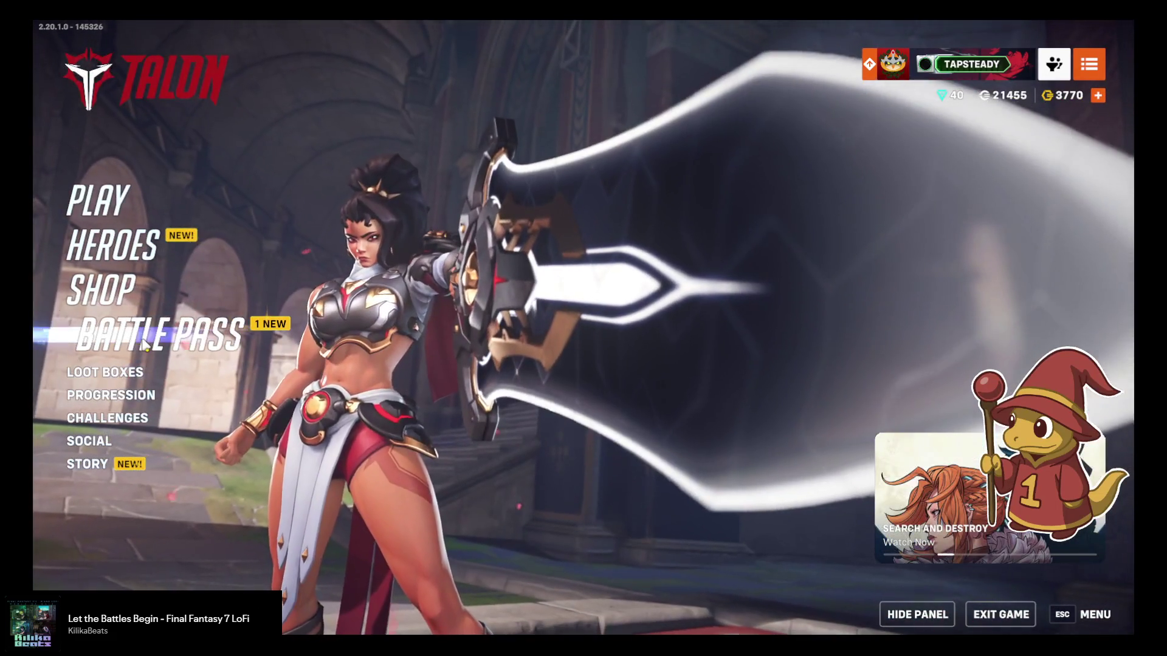
# Preview the tier-95 Stargazer title in the Season 20 Battle Pass, then return to the main menu.
pyautogui.click(151, 336)
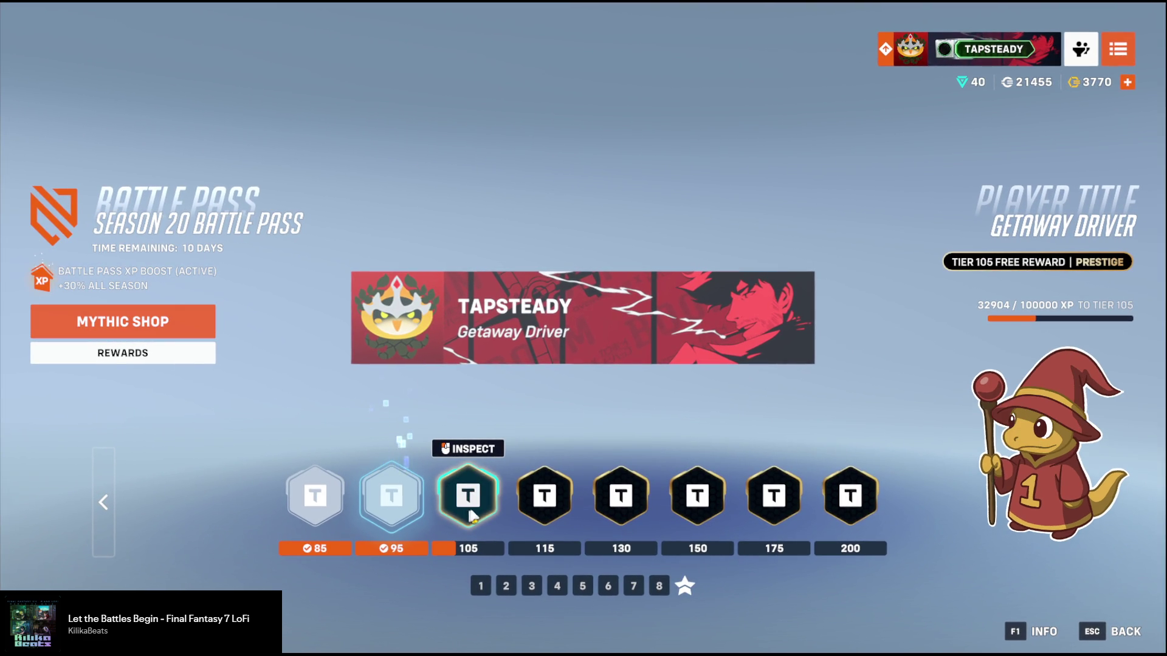
pyautogui.click(402, 509)
pyautogui.click(445, 509)
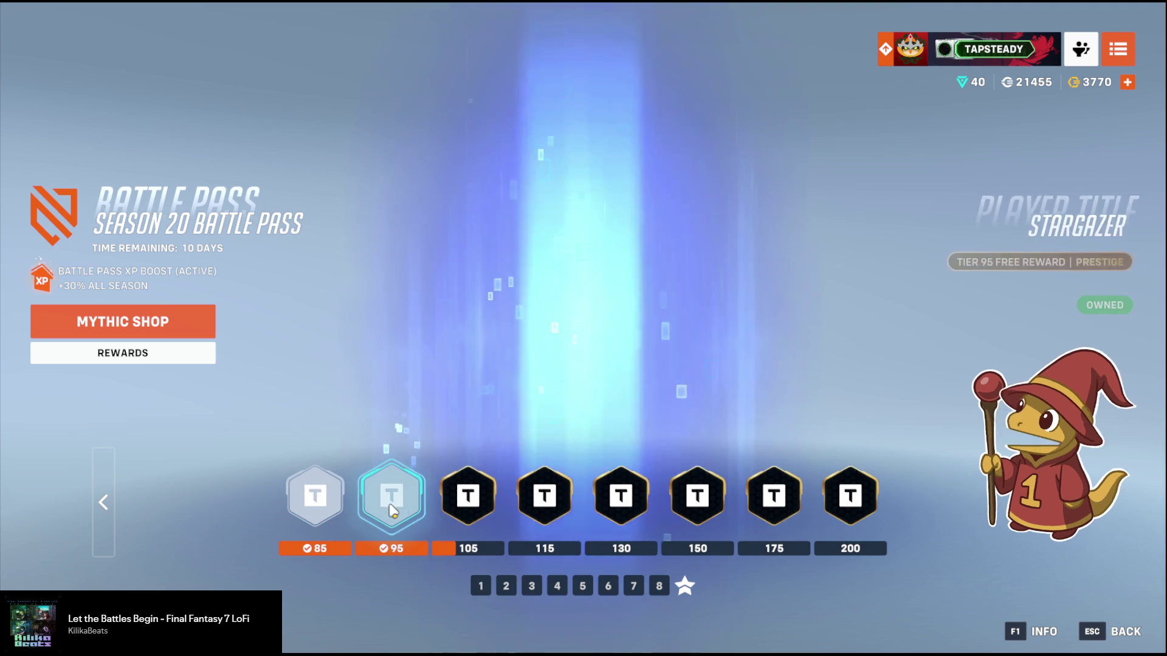
pyautogui.click(1129, 630)
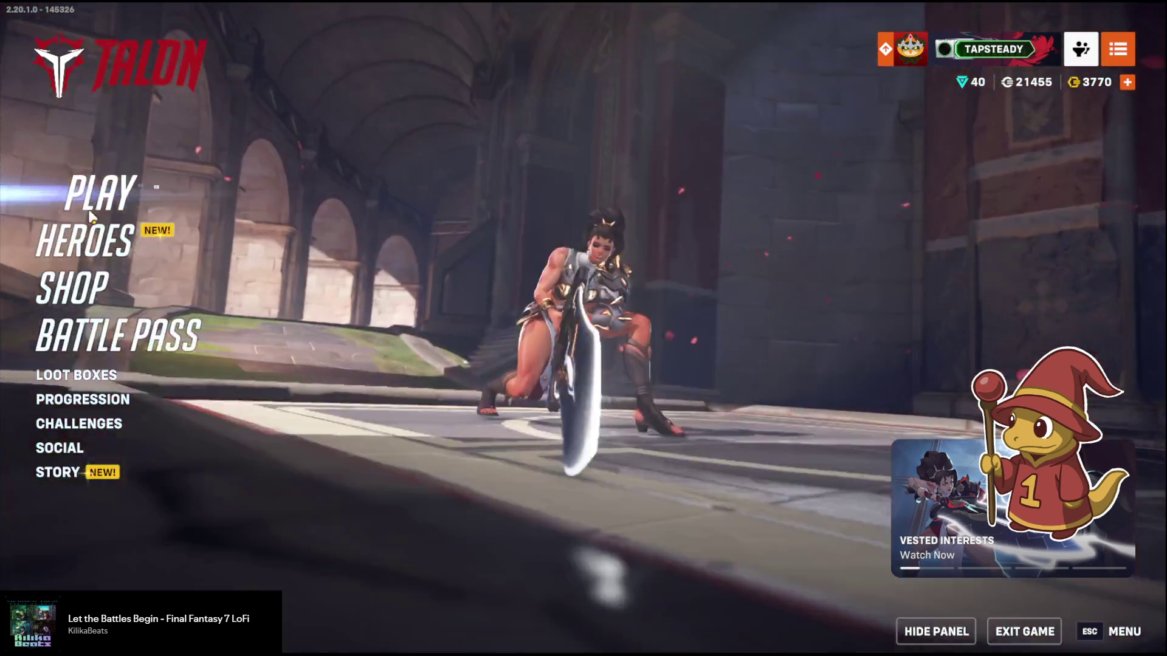
# Choose Competitive play, select the Support role, and click READY to search.
pyautogui.click(98, 194)
pyautogui.click(388, 340)
pyautogui.click(473, 377)
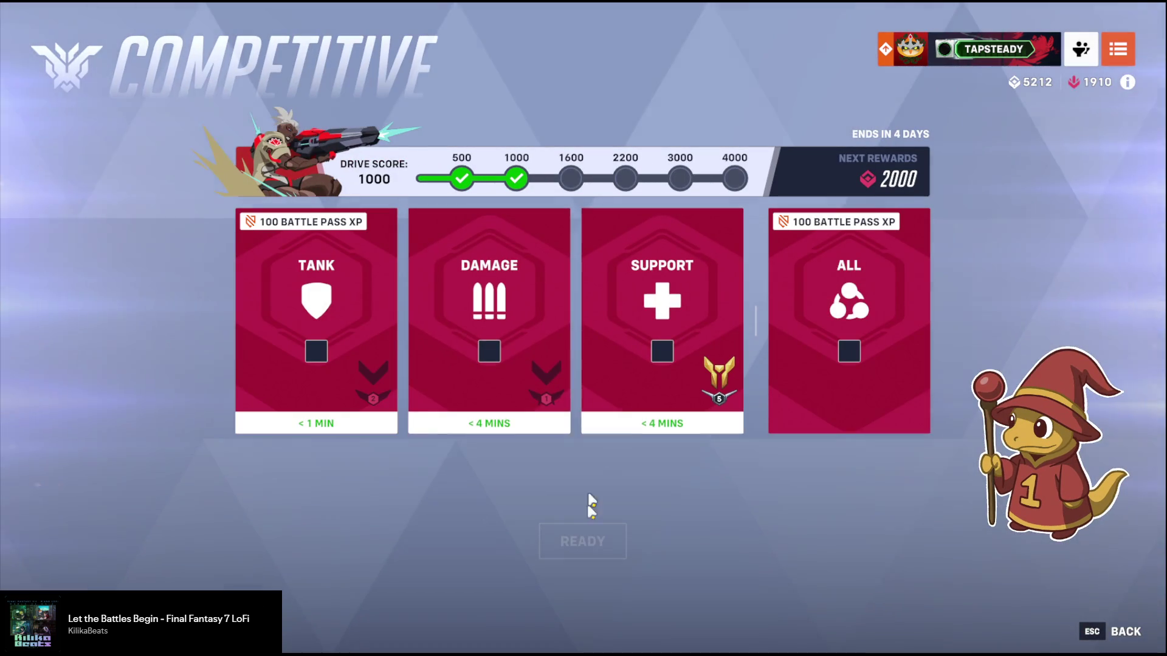
pyautogui.click(640, 401)
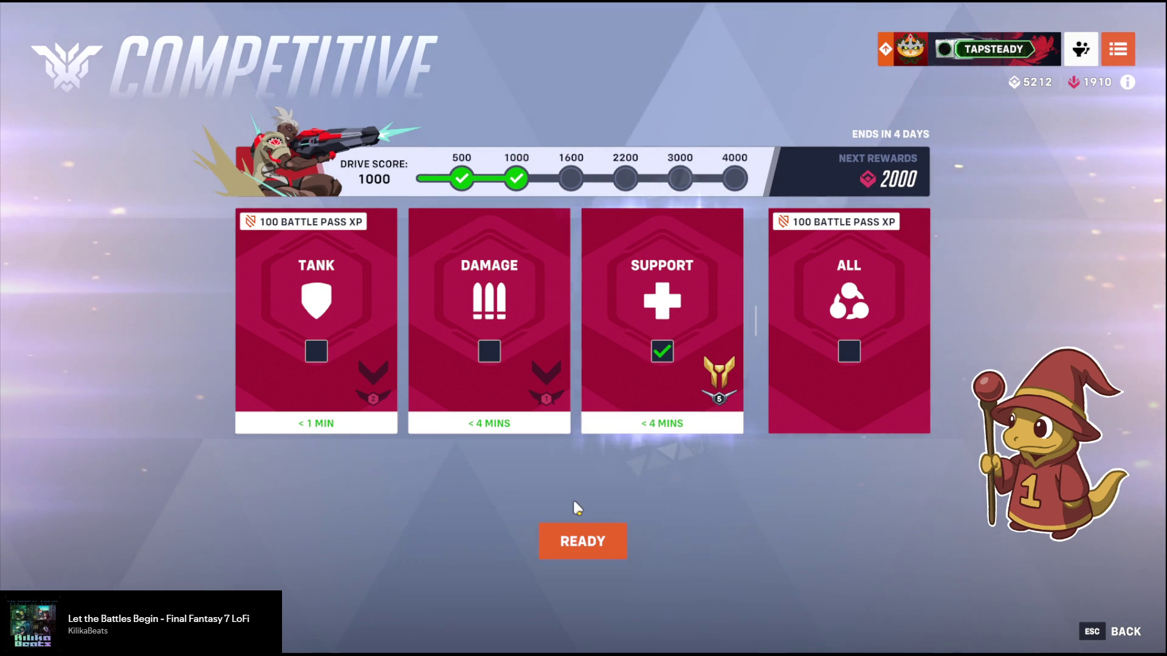
pyautogui.click(578, 543)
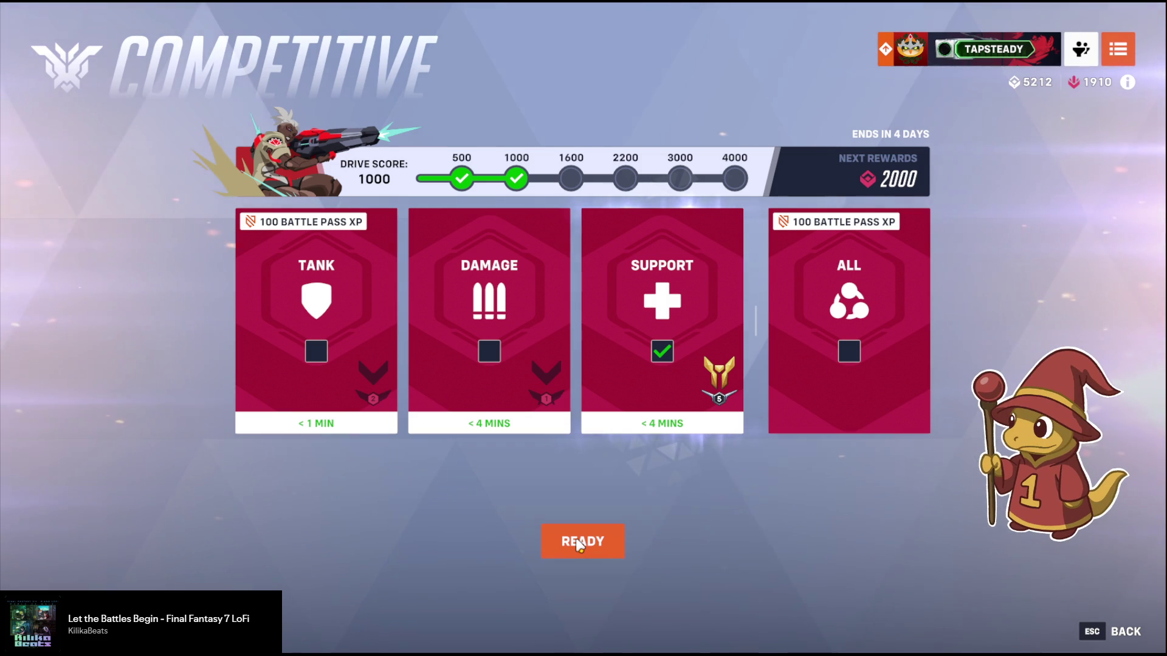
pyautogui.click(578, 542)
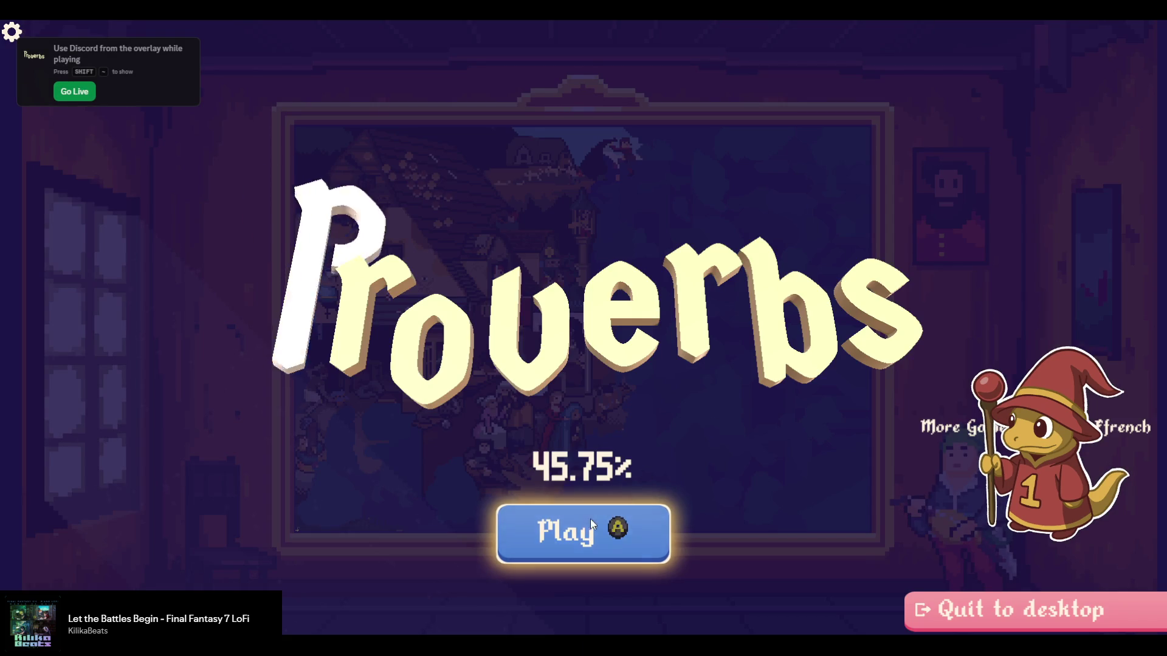
# Start the puzzle from the title menu and zoom and pan around the numbered grid.
pyautogui.click(590, 519)
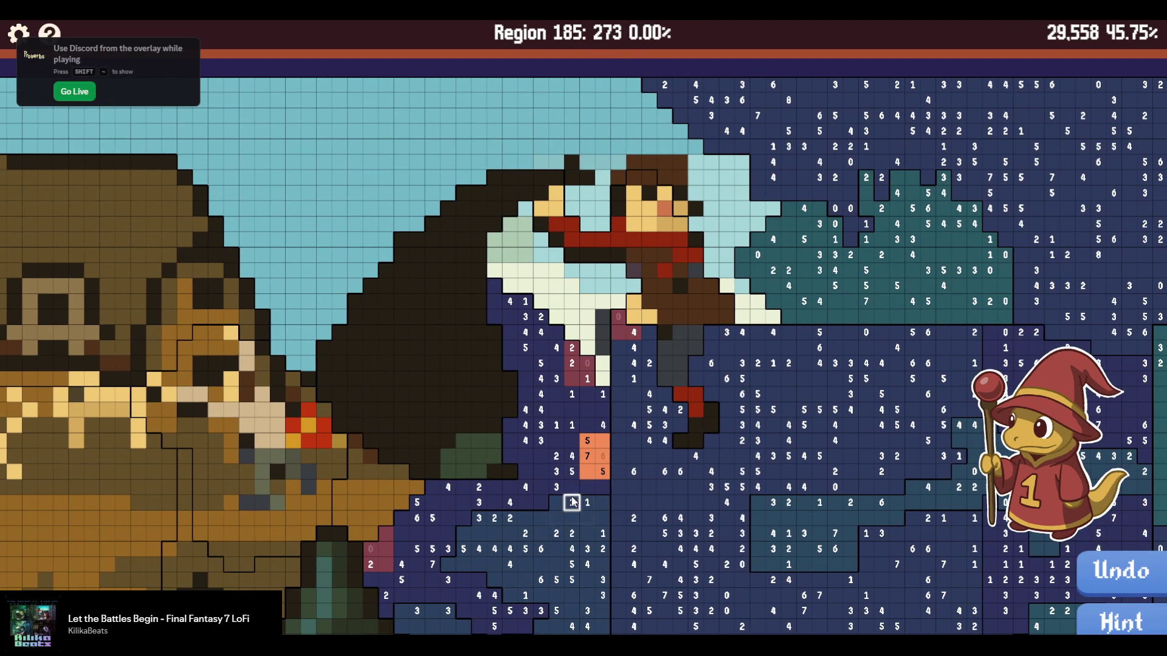
pyautogui.scroll(5, 572, 502)
pyautogui.scroll(-3, 545, 394)
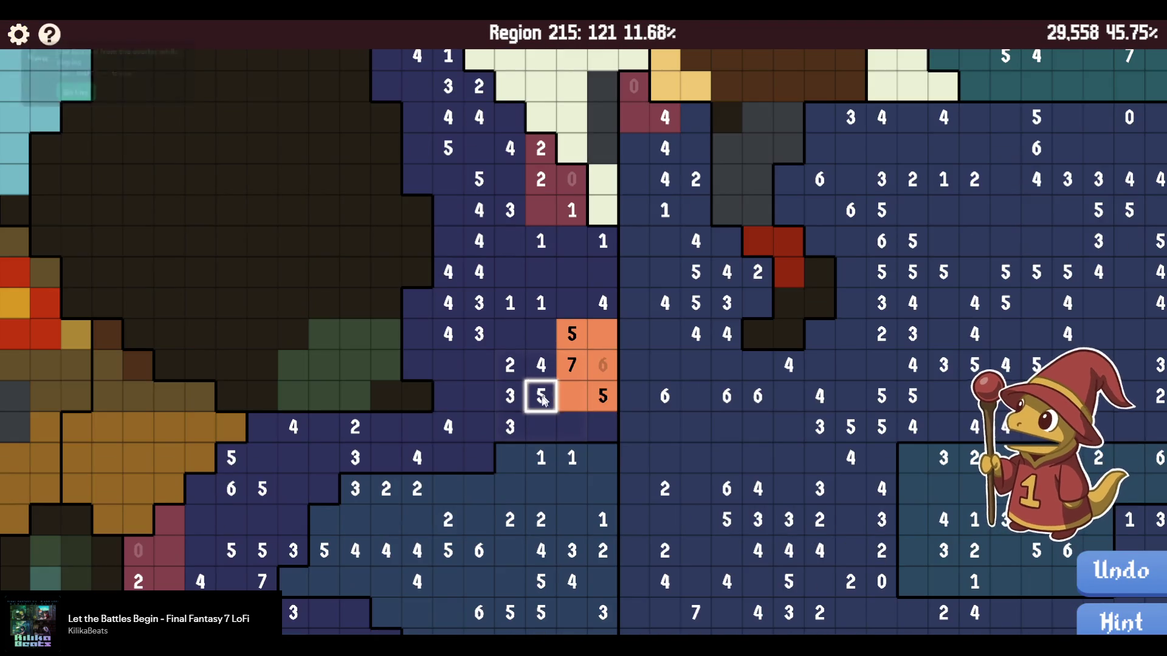
pyautogui.press('Down')
pyautogui.press('Left')
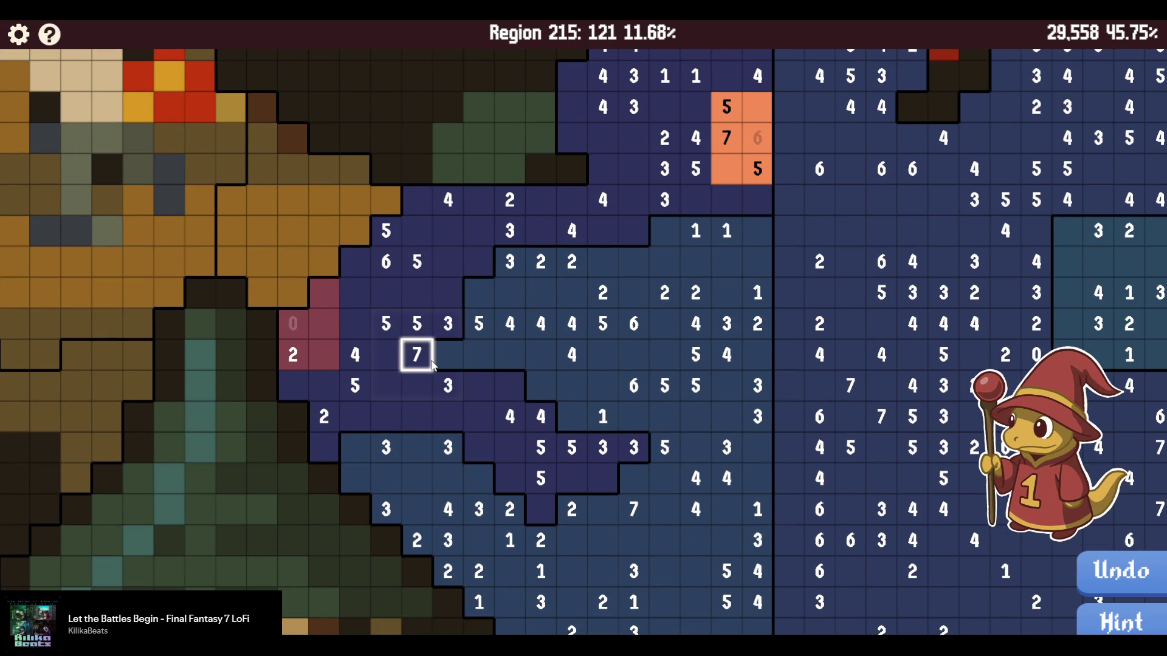
pyautogui.scroll(1, 616, 446)
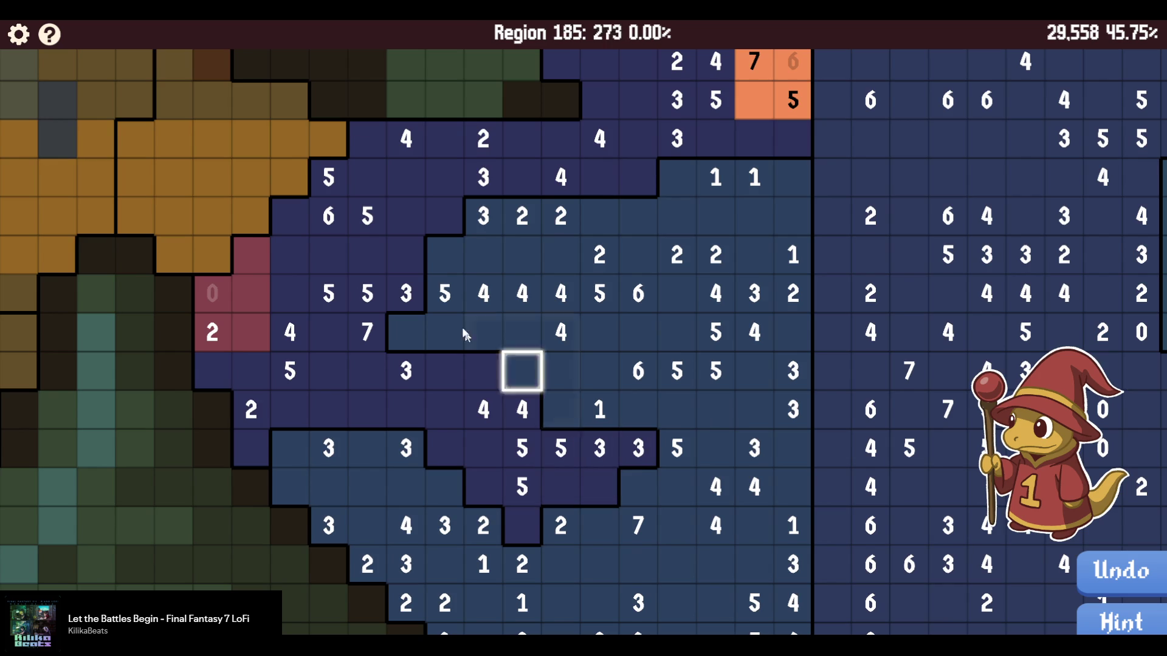
# Look at the Audio volume settings, then close Settings and return to the board.
pyautogui.click(23, 35)
pyautogui.click(556, 116)
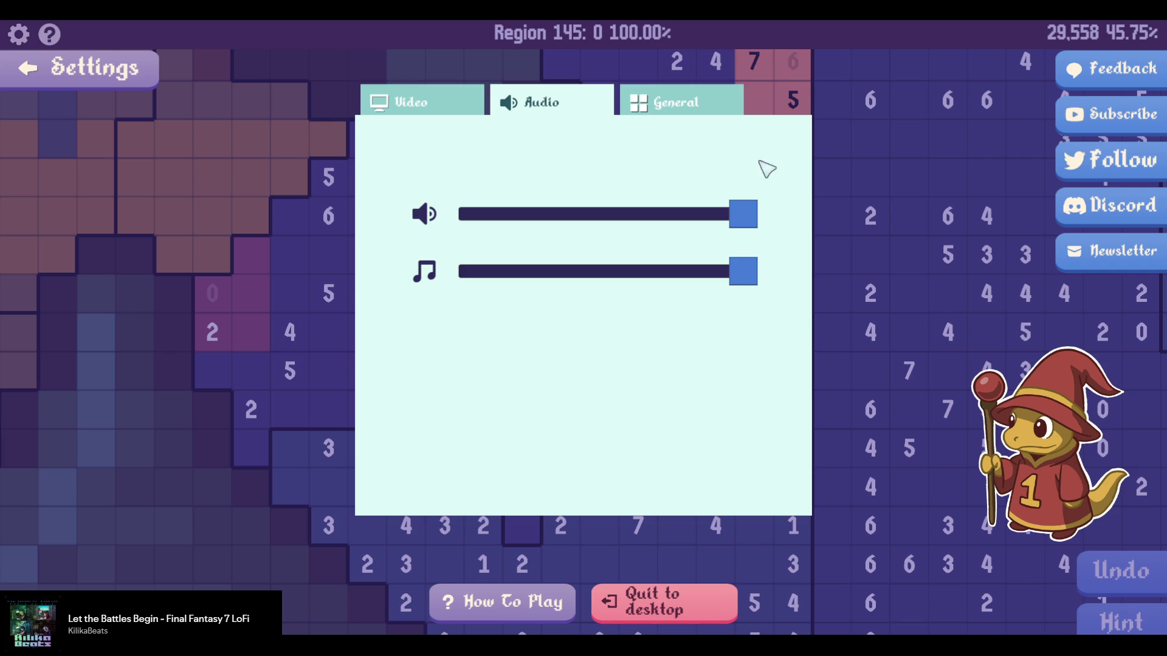
pyautogui.click(86, 81)
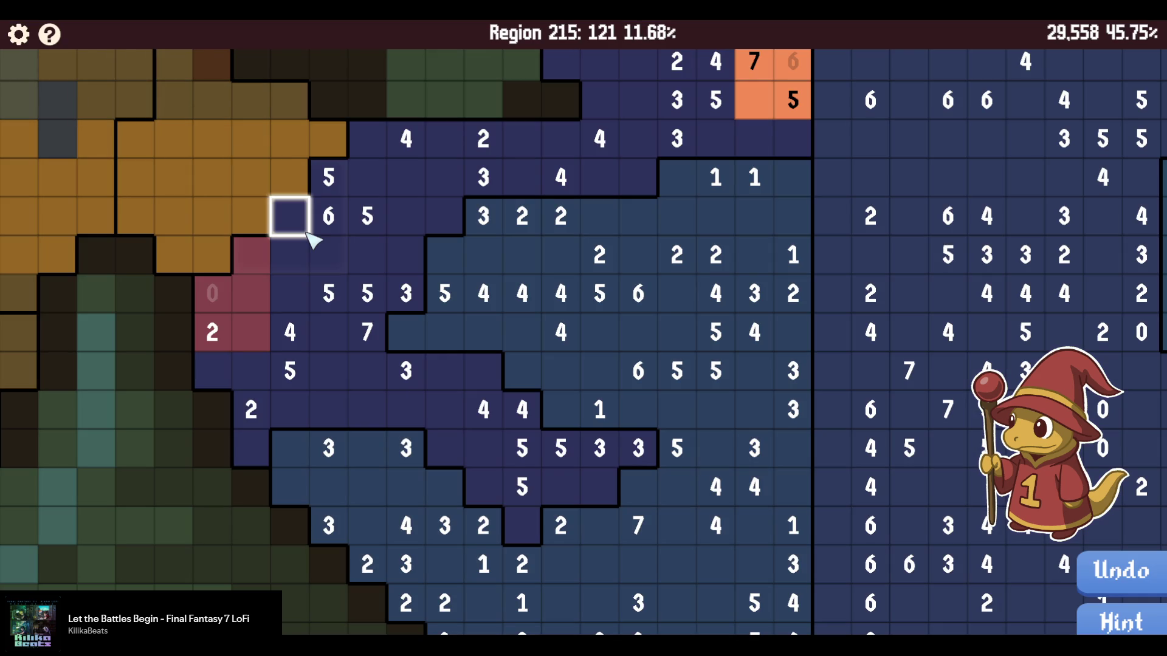
# Paint a first small block of region 185 cells and the two cells above the orange 5.
pyautogui.scroll(-3, 313, 240)
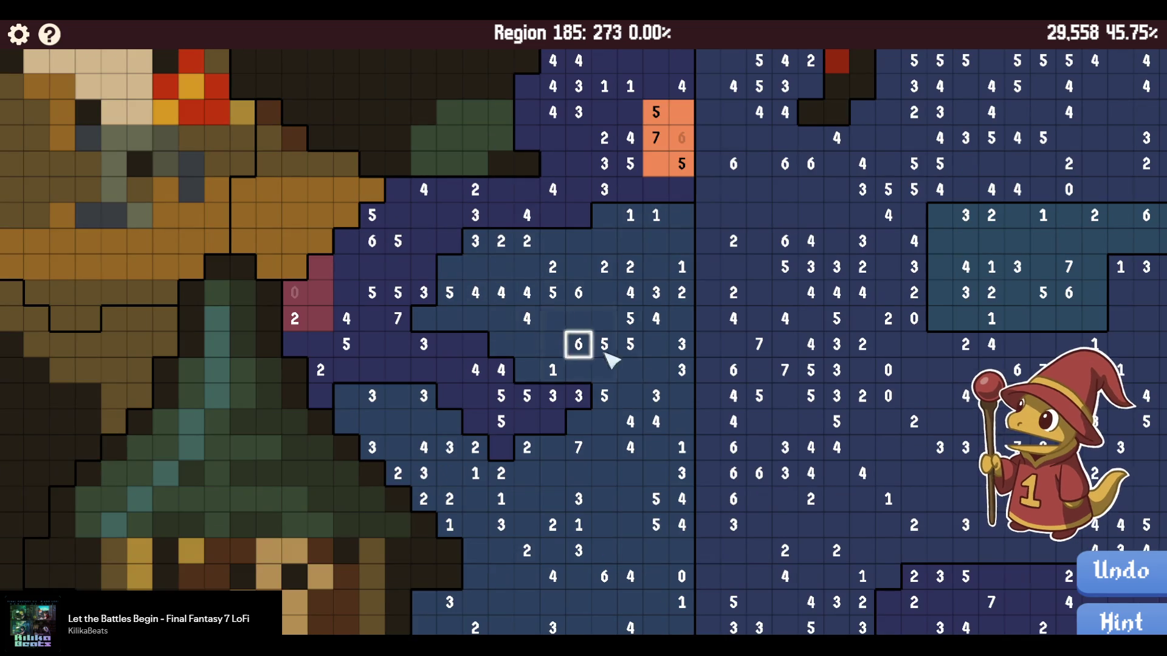
pyautogui.scroll(1, 611, 291)
pyautogui.scroll(3, 609, 266)
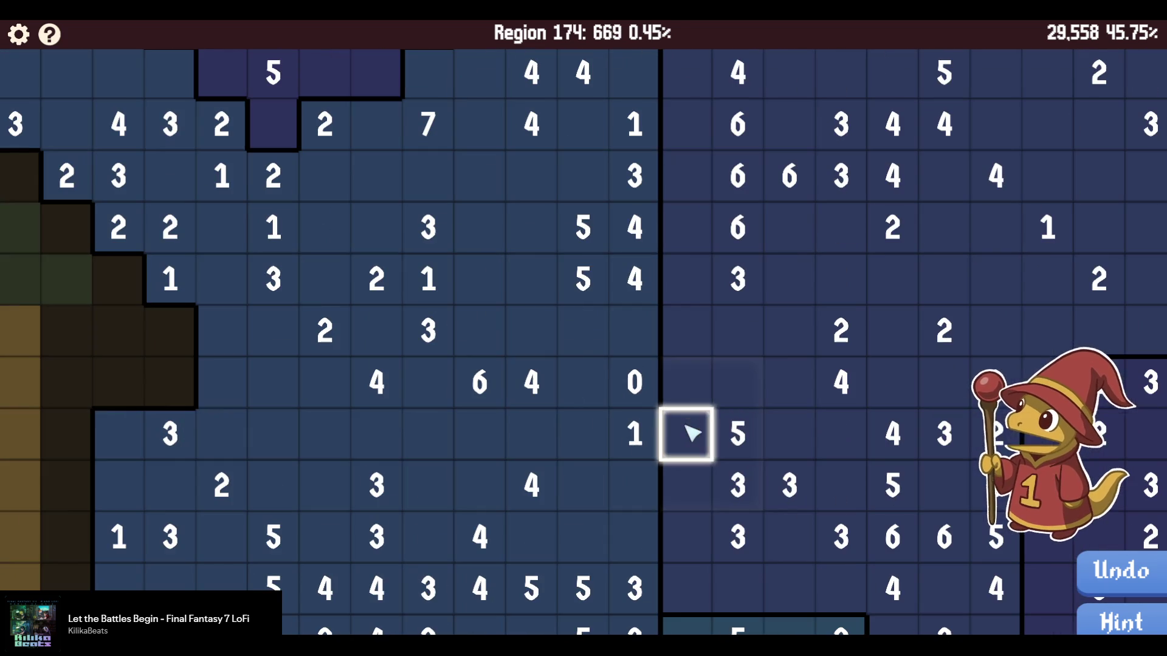
pyautogui.moveTo(636, 432)
pyautogui.mouseDown()
pyautogui.moveTo(623, 340)
pyautogui.moveTo(632, 377)
pyautogui.moveTo(620, 347)
pyautogui.moveTo(586, 355)
pyautogui.mouseUp()
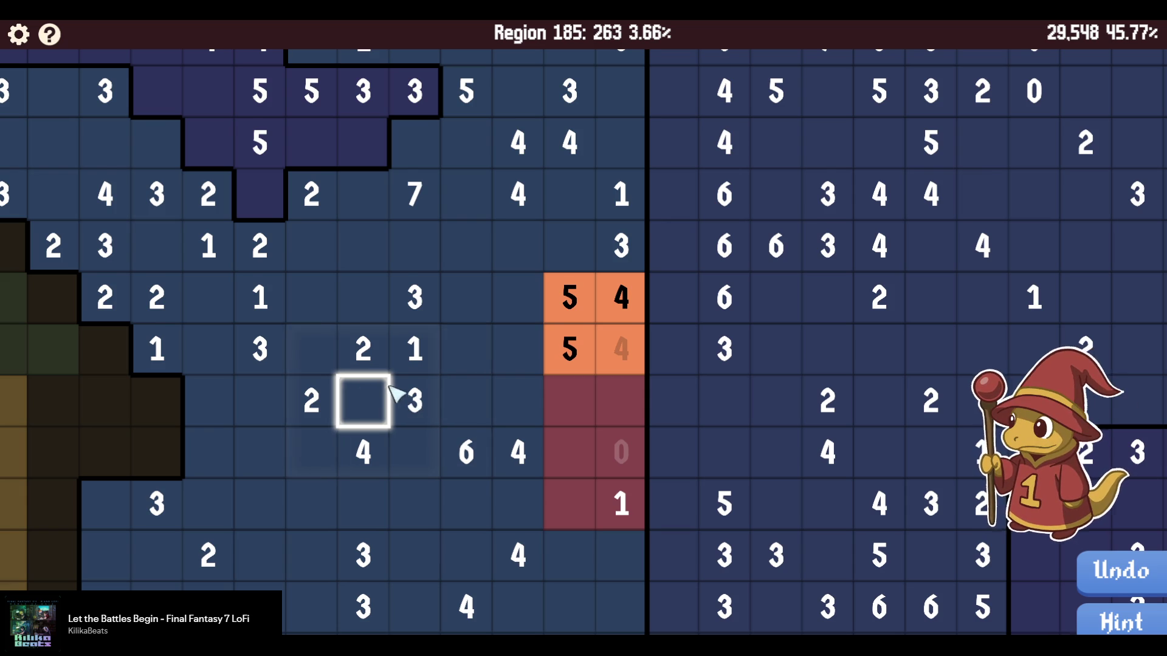
pyautogui.moveTo(363, 401); pyautogui.dragTo(410, 477)
pyautogui.moveTo(469, 422)
pyautogui.mouseDown()
pyautogui.moveTo(490, 404)
pyautogui.moveTo(359, 268)
pyautogui.mouseUp()
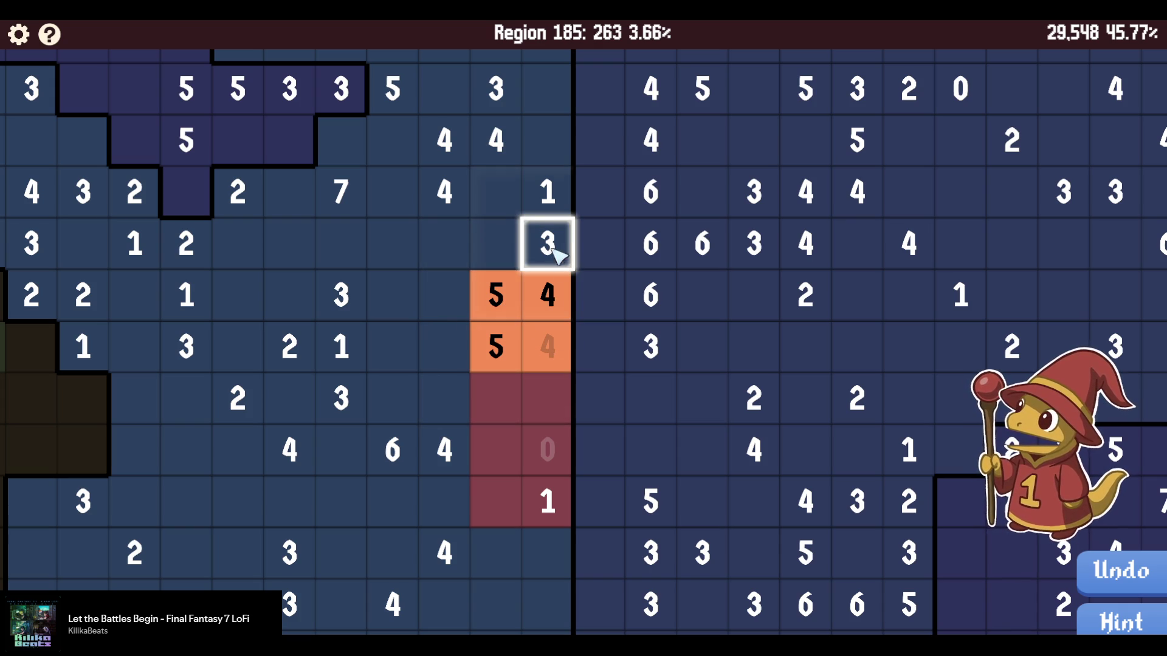
pyautogui.moveTo(552, 249); pyautogui.dragTo(503, 254)
# Paint more orange and purple cells, then six maroon cells from the 3 to the 4.
pyautogui.scroll(2, 515, 333)
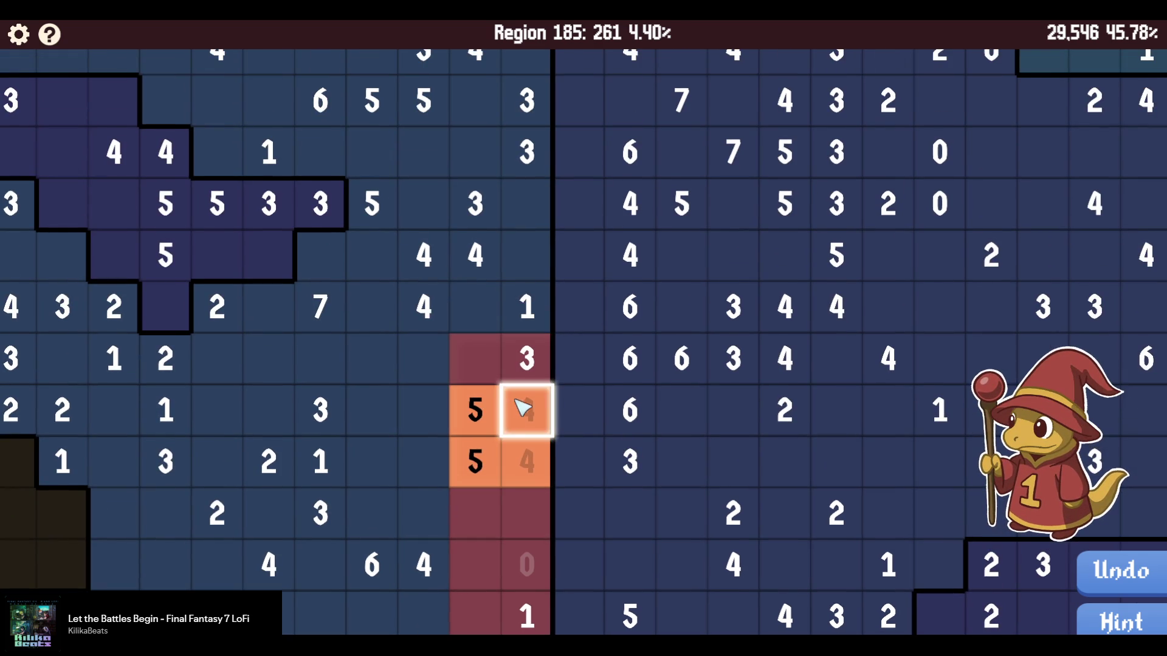
pyautogui.scroll(-1, 526, 409)
pyautogui.scroll(-5, 472, 277)
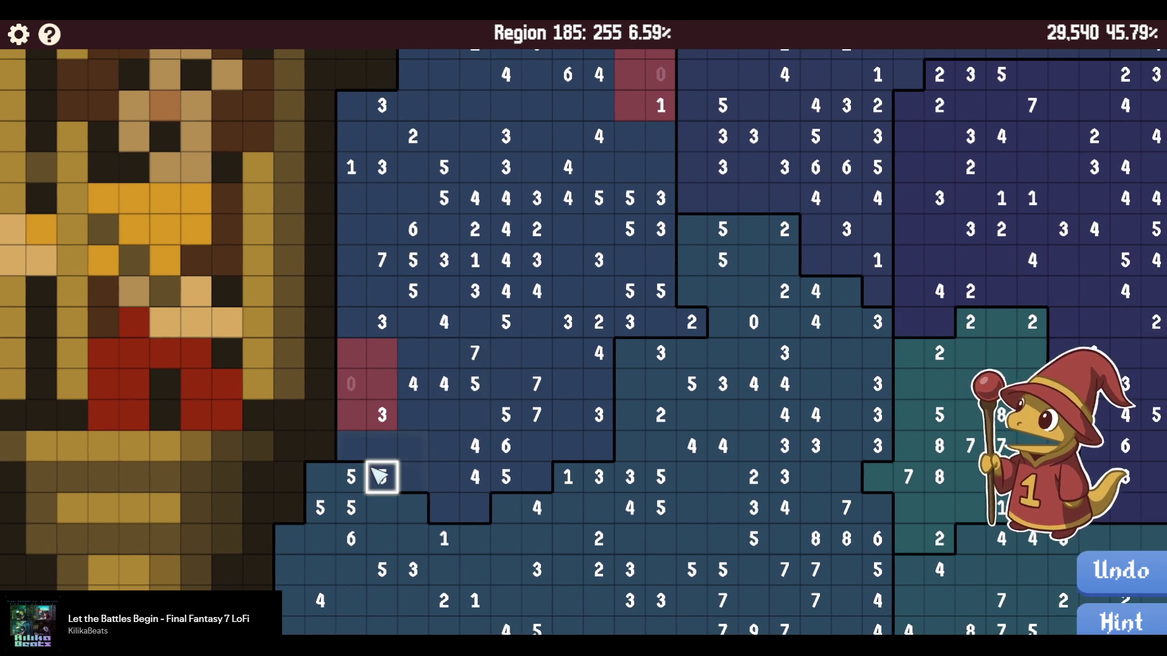
pyautogui.scroll(8, 389, 480)
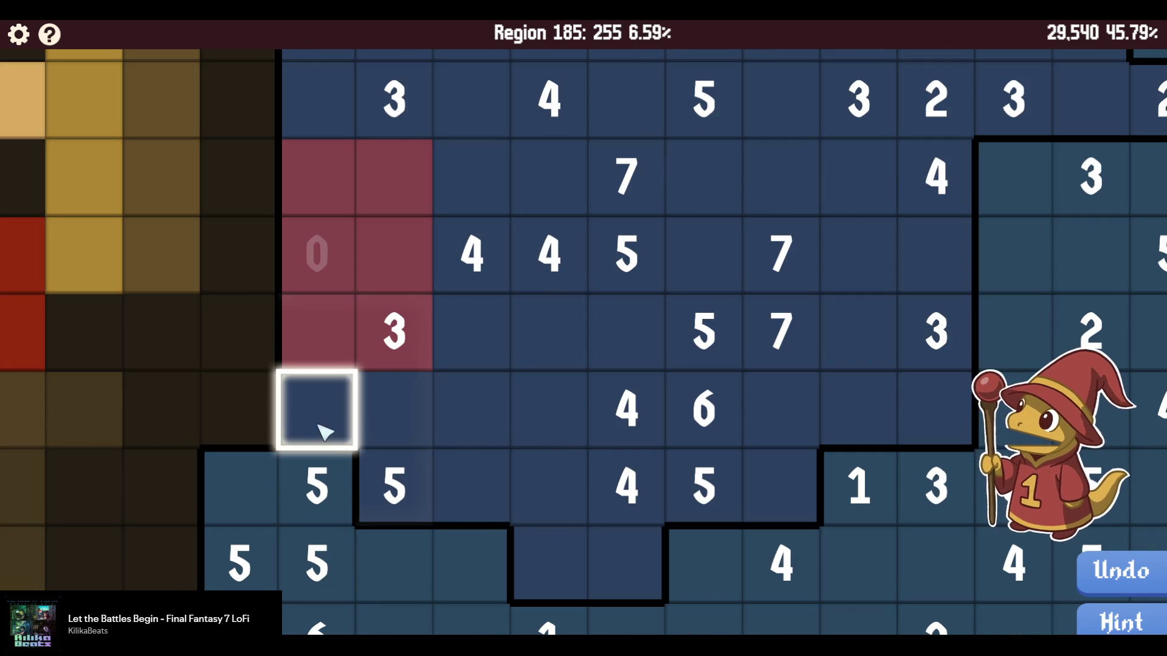
pyautogui.click(317, 419)
pyautogui.moveTo(407, 413); pyautogui.dragTo(455, 476)
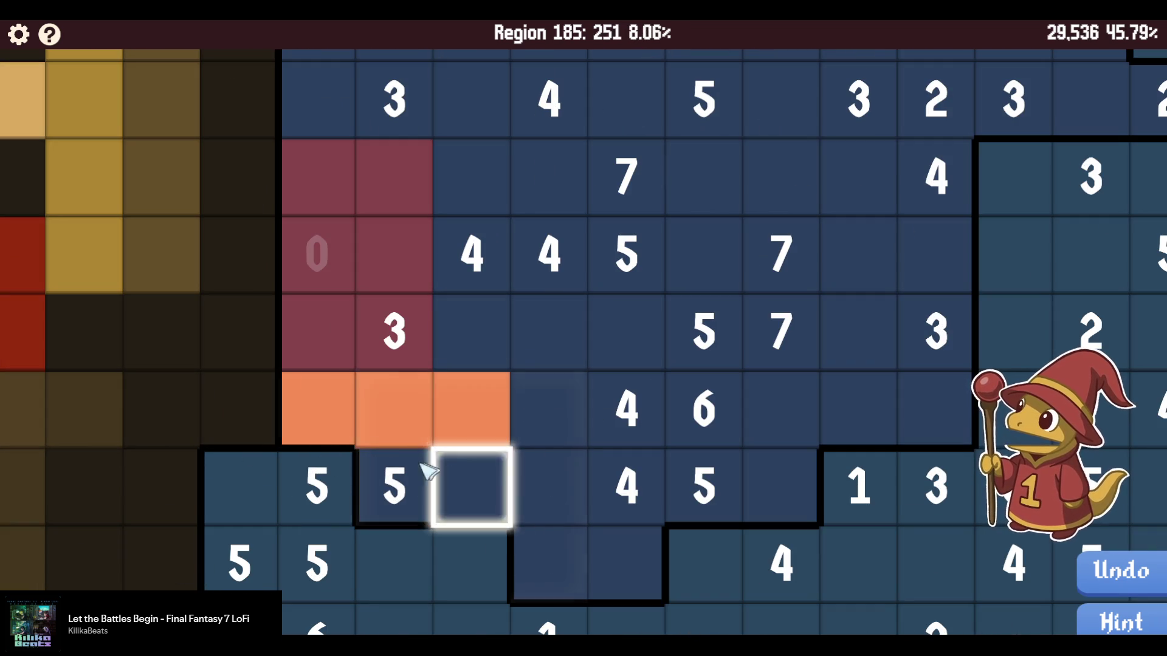
pyautogui.click(477, 312)
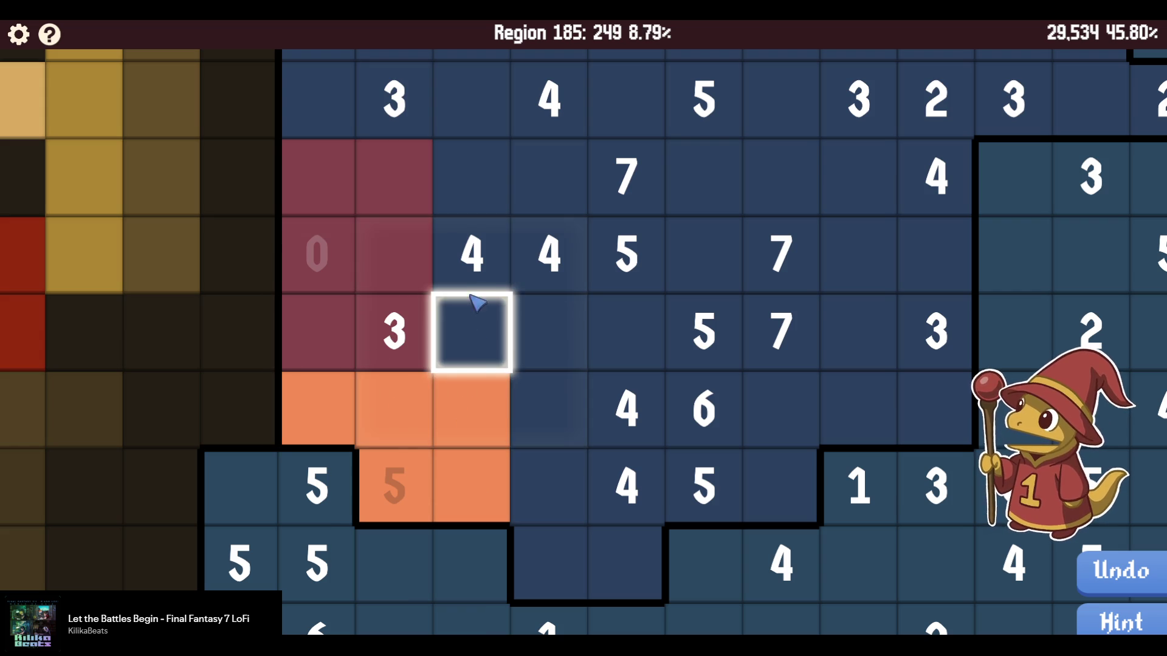
pyautogui.moveTo(604, 235); pyautogui.dragTo(453, 331)
pyautogui.scroll(-3, 454, 332)
pyautogui.moveTo(382, 302)
pyautogui.mouseDown()
pyautogui.moveTo(417, 299)
pyautogui.moveTo(468, 346)
pyautogui.moveTo(437, 422)
pyautogui.moveTo(483, 273)
pyautogui.moveTo(406, 285)
pyautogui.mouseUp()
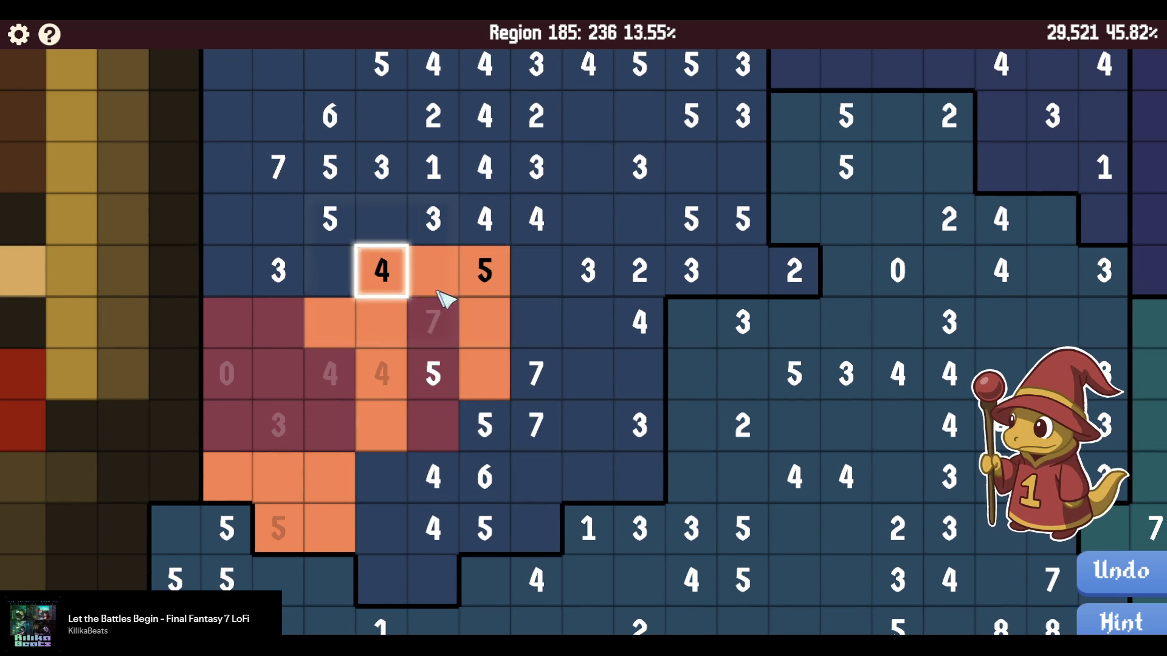
pyautogui.moveTo(334, 277)
pyautogui.mouseDown()
pyautogui.moveTo(333, 229)
pyautogui.moveTo(442, 226)
pyautogui.moveTo(434, 359)
pyautogui.moveTo(492, 375)
pyautogui.moveTo(493, 327)
pyautogui.moveTo(388, 316)
pyautogui.moveTo(338, 333)
pyautogui.moveTo(338, 323)
pyautogui.moveTo(302, 427)
pyautogui.moveTo(240, 364)
pyautogui.moveTo(239, 312)
pyautogui.moveTo(394, 255)
pyautogui.moveTo(428, 271)
pyautogui.moveTo(382, 278)
pyautogui.moveTo(497, 268)
pyautogui.moveTo(534, 370)
pyautogui.moveTo(538, 271)
pyautogui.moveTo(544, 425)
pyautogui.moveTo(626, 443)
pyautogui.mouseUp()
pyautogui.moveTo(599, 404)
pyautogui.mouseDown()
pyautogui.moveTo(594, 214)
pyautogui.moveTo(438, 222)
pyautogui.moveTo(432, 297)
pyautogui.moveTo(554, 492)
pyautogui.moveTo(515, 351)
pyautogui.moveTo(508, 395)
pyautogui.moveTo(438, 354)
pyautogui.mouseUp()
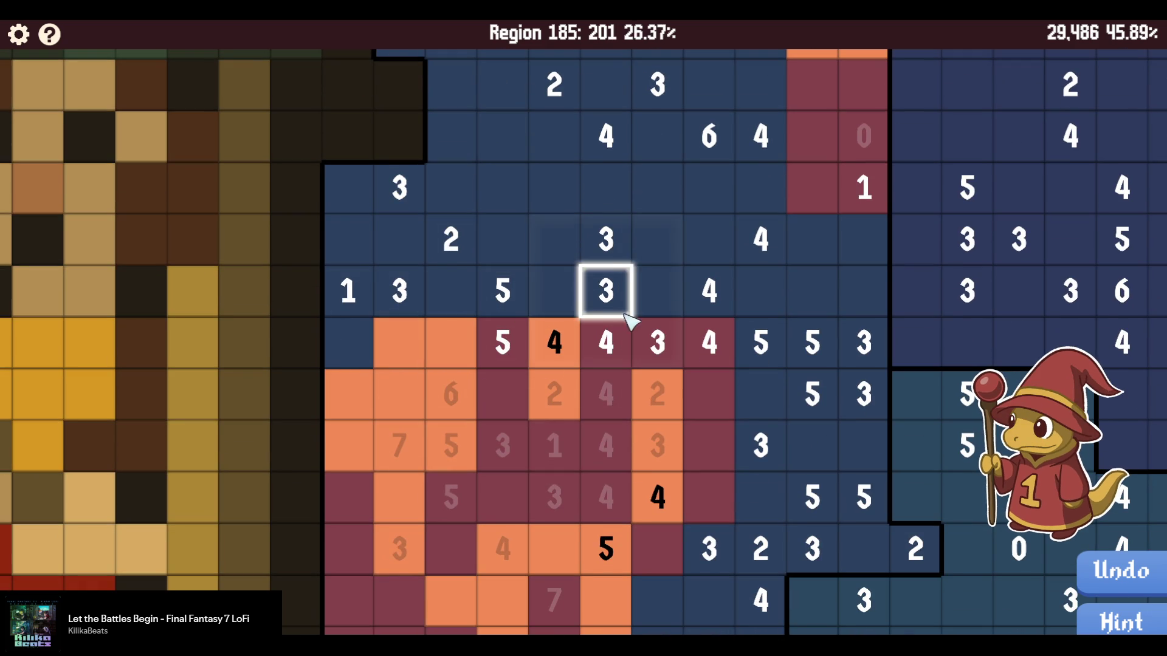
# Paint the 3 and 5 cells orange, plus maroon and orange runs beside the bold 3.
pyautogui.press('Left')
pyautogui.press('Left')
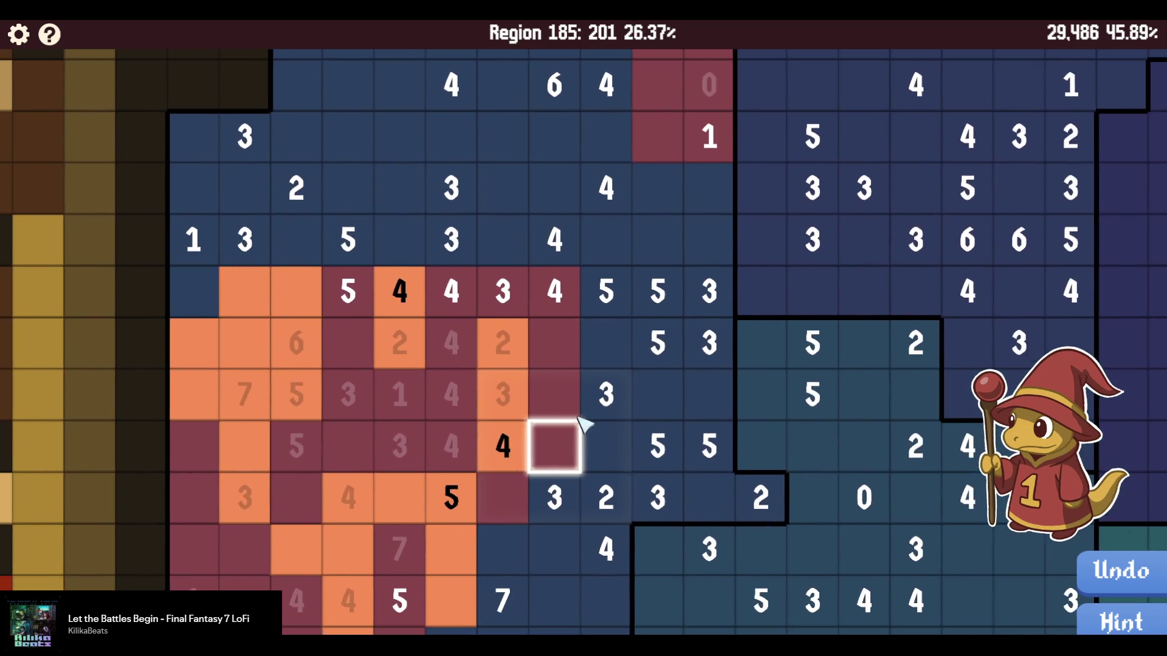
pyautogui.press('Up')
pyautogui.press('Up')
pyautogui.press('Up')
pyautogui.click(556, 283)
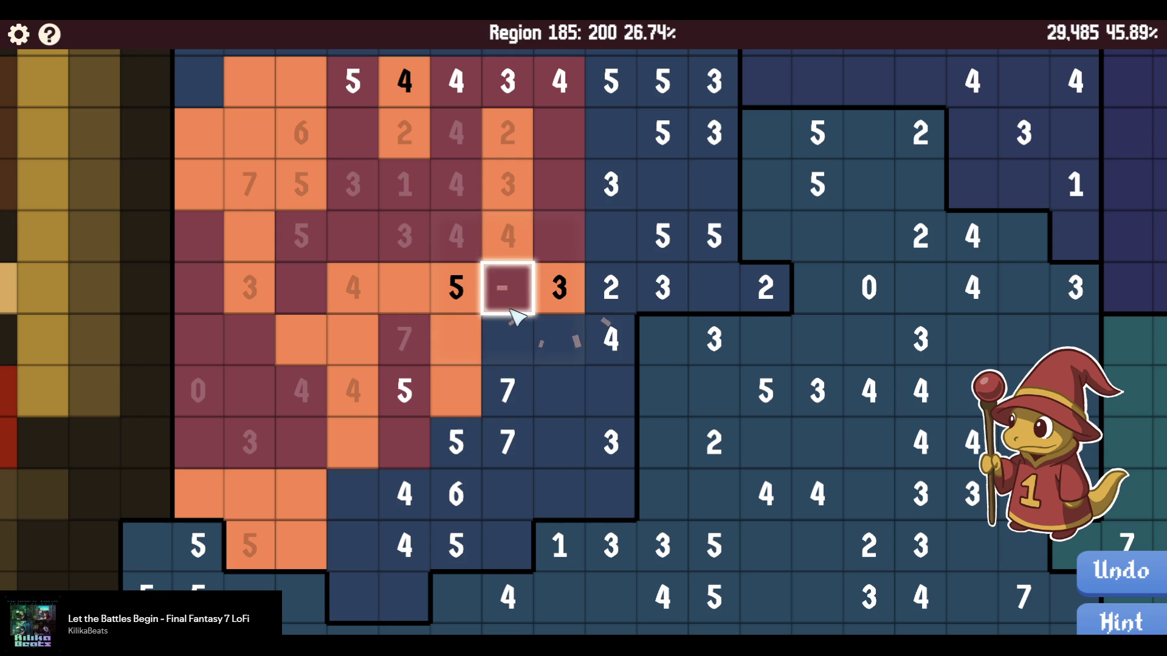
pyautogui.click(503, 353)
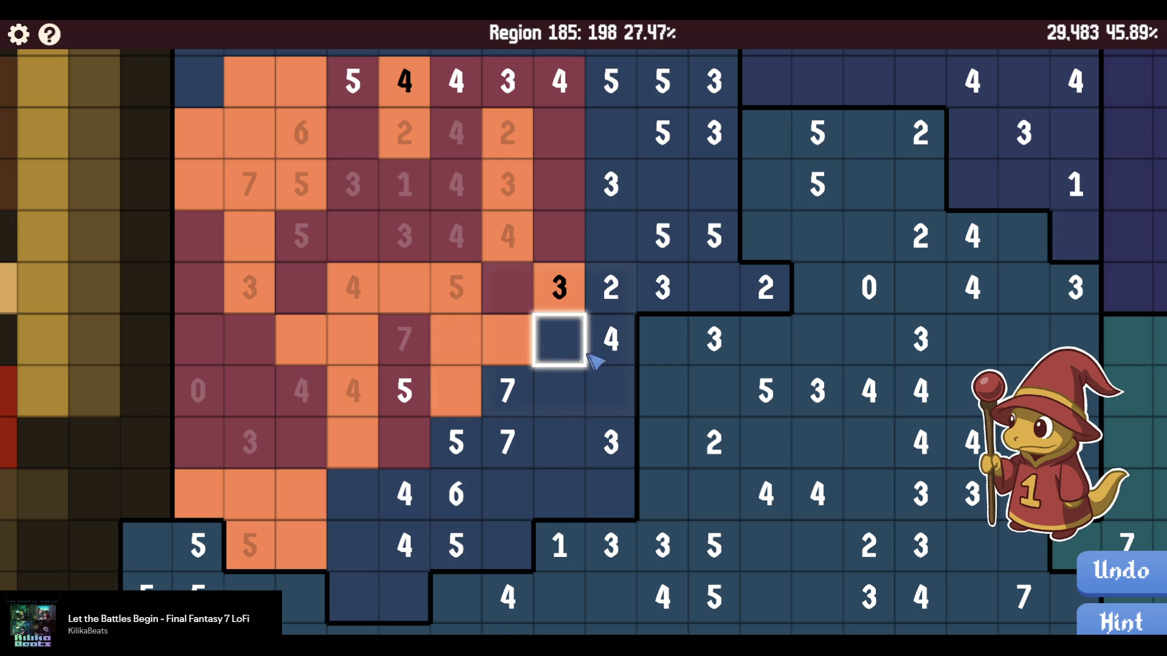
pyautogui.moveTo(580, 360); pyautogui.dragTo(607, 240)
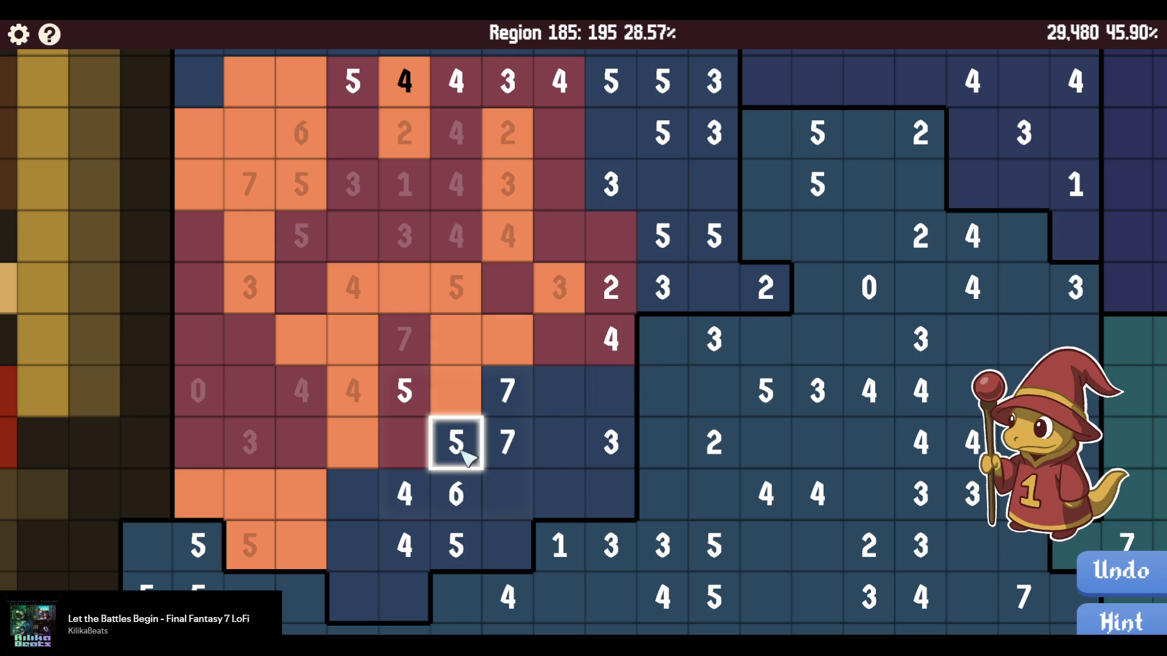
pyautogui.moveTo(462, 453)
pyautogui.mouseDown()
pyautogui.moveTo(521, 450)
pyautogui.moveTo(573, 396)
pyautogui.moveTo(547, 445)
pyautogui.moveTo(633, 359)
pyautogui.moveTo(632, 385)
pyautogui.moveTo(677, 300)
pyautogui.moveTo(673, 249)
pyautogui.moveTo(710, 286)
pyautogui.moveTo(722, 286)
pyautogui.moveTo(717, 243)
pyautogui.moveTo(745, 267)
pyautogui.moveTo(717, 188)
pyautogui.moveTo(647, 209)
pyautogui.moveTo(638, 161)
pyautogui.mouseUp()
pyautogui.scroll(3, 634, 243)
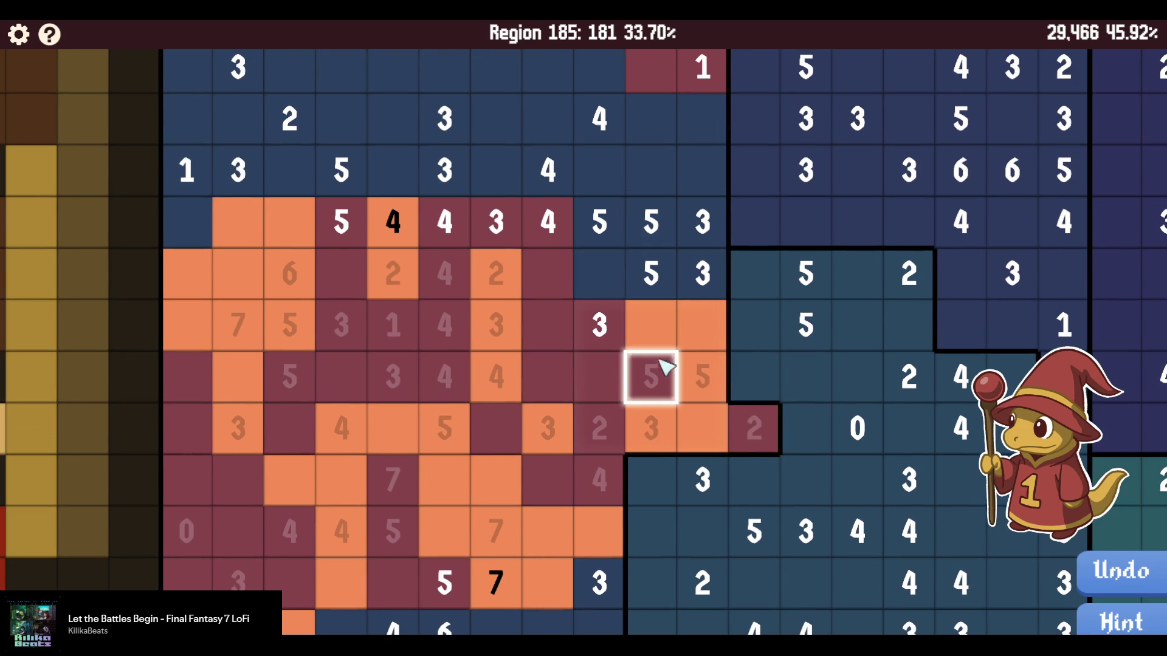
pyautogui.scroll(-6, 699, 294)
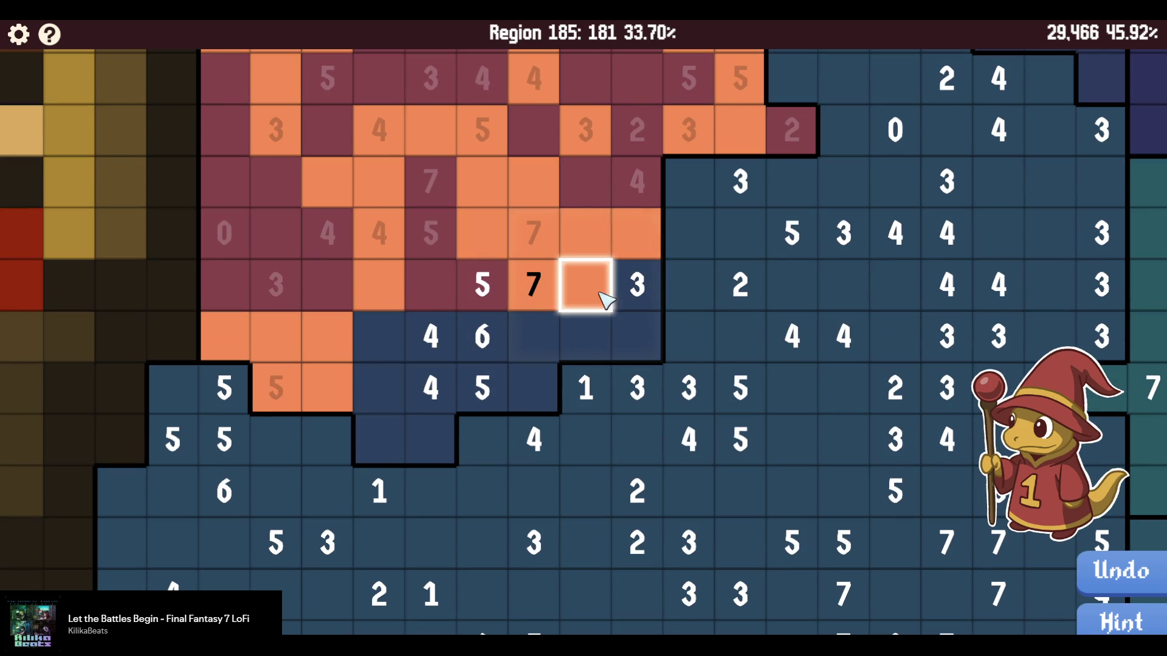
# Paint more maroon cells, including the 6 cell and the 3, 5, 5 cells, reaching 45.79%.
pyautogui.moveTo(492, 310)
pyautogui.mouseDown()
pyautogui.moveTo(622, 308)
pyautogui.moveTo(636, 339)
pyautogui.moveTo(505, 344)
pyautogui.moveTo(490, 391)
pyautogui.moveTo(448, 334)
pyautogui.moveTo(538, 395)
pyautogui.moveTo(436, 391)
pyautogui.moveTo(433, 425)
pyautogui.moveTo(388, 437)
pyautogui.moveTo(429, 340)
pyautogui.moveTo(391, 338)
pyautogui.moveTo(387, 413)
pyautogui.moveTo(495, 315)
pyautogui.mouseUp()
pyautogui.moveTo(482, 237); pyautogui.dragTo(455, 542)
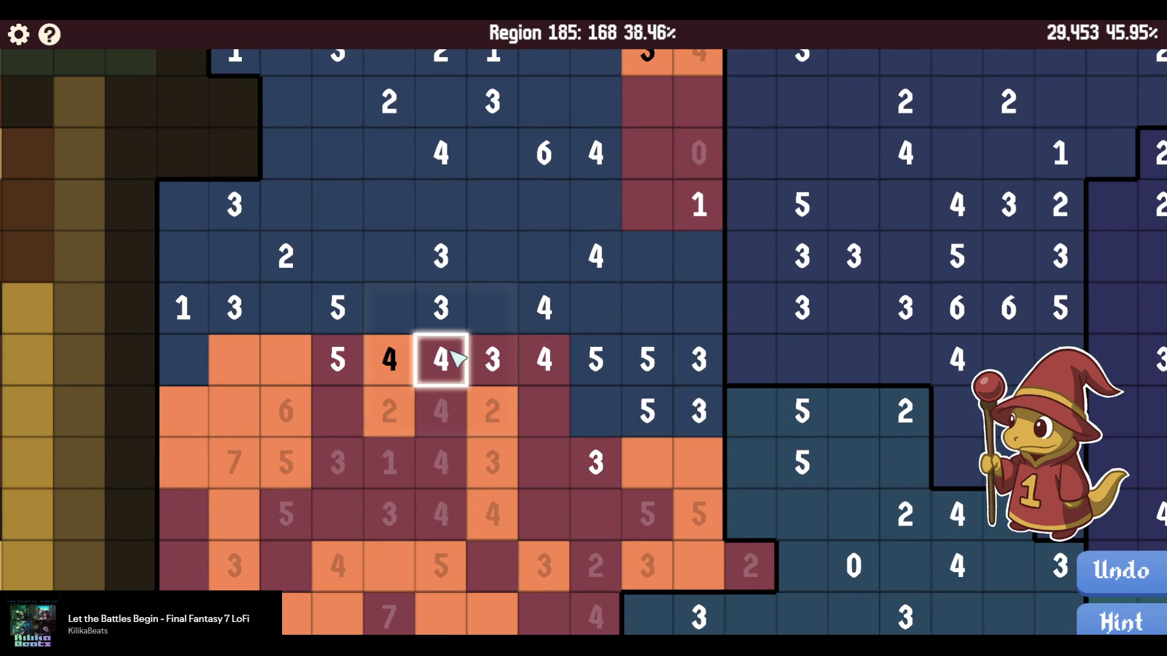
pyautogui.moveTo(182, 351)
pyautogui.mouseDown()
pyautogui.moveTo(169, 255)
pyautogui.moveTo(336, 243)
pyautogui.moveTo(390, 325)
pyautogui.mouseUp()
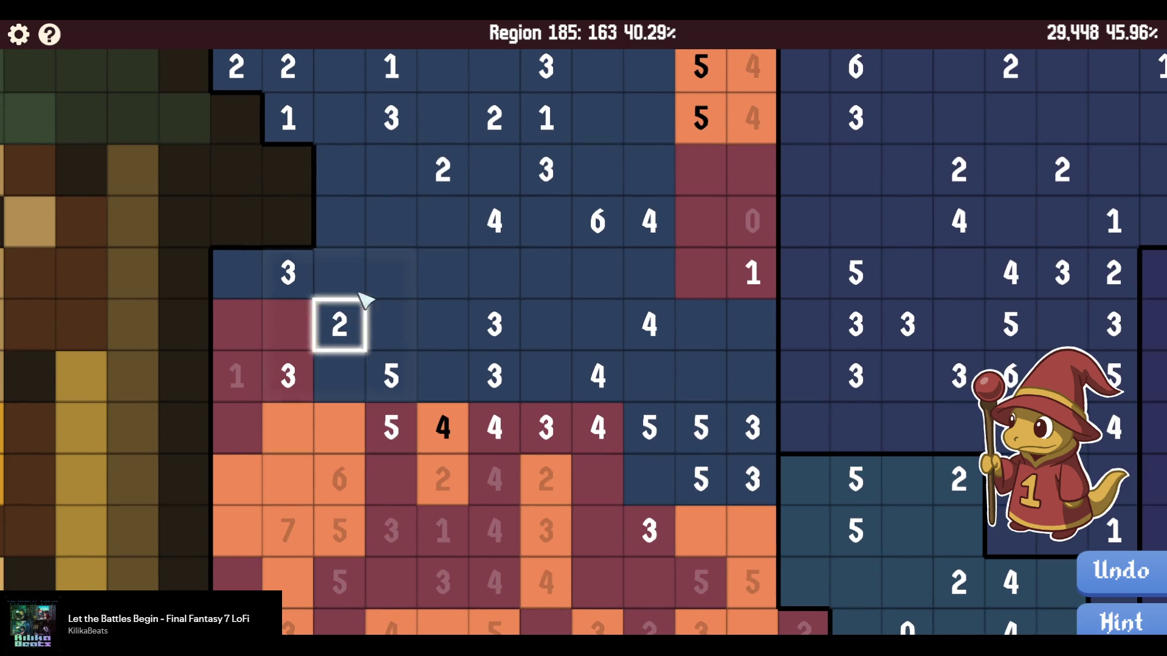
pyautogui.scroll(2, 364, 315)
pyautogui.scroll(3, 471, 206)
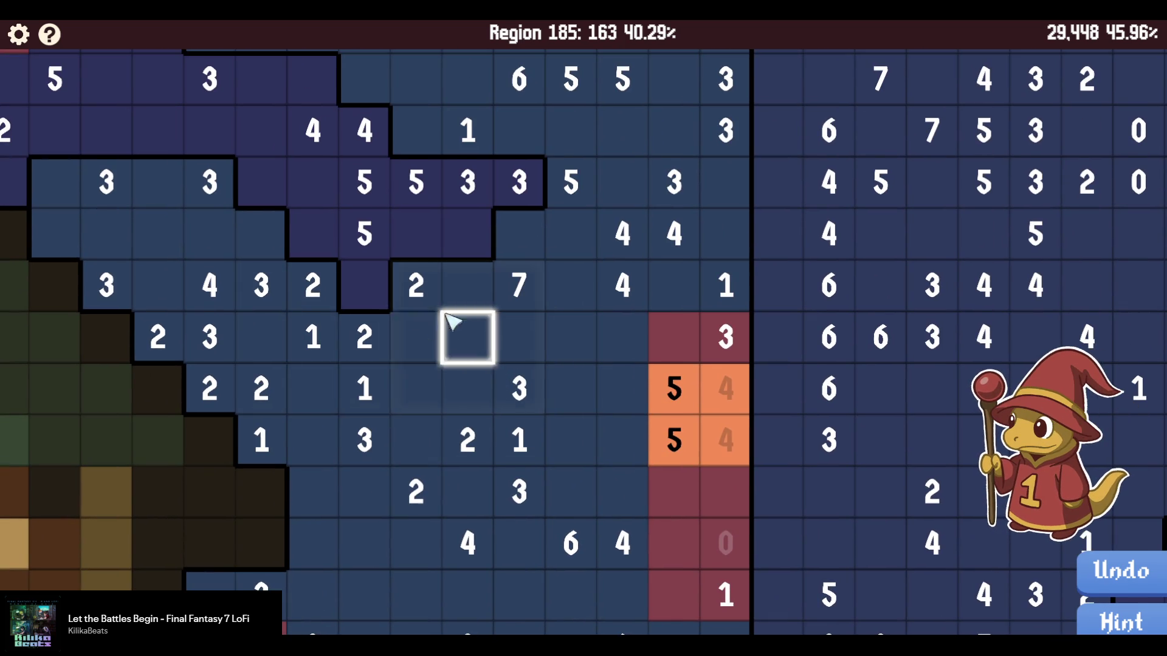
pyautogui.scroll(-3, 456, 353)
pyautogui.scroll(-1, 570, 496)
pyautogui.moveTo(520, 453)
pyautogui.mouseDown()
pyautogui.moveTo(571, 460)
pyautogui.moveTo(617, 447)
pyautogui.moveTo(617, 391)
pyautogui.moveTo(535, 398)
pyautogui.mouseUp()
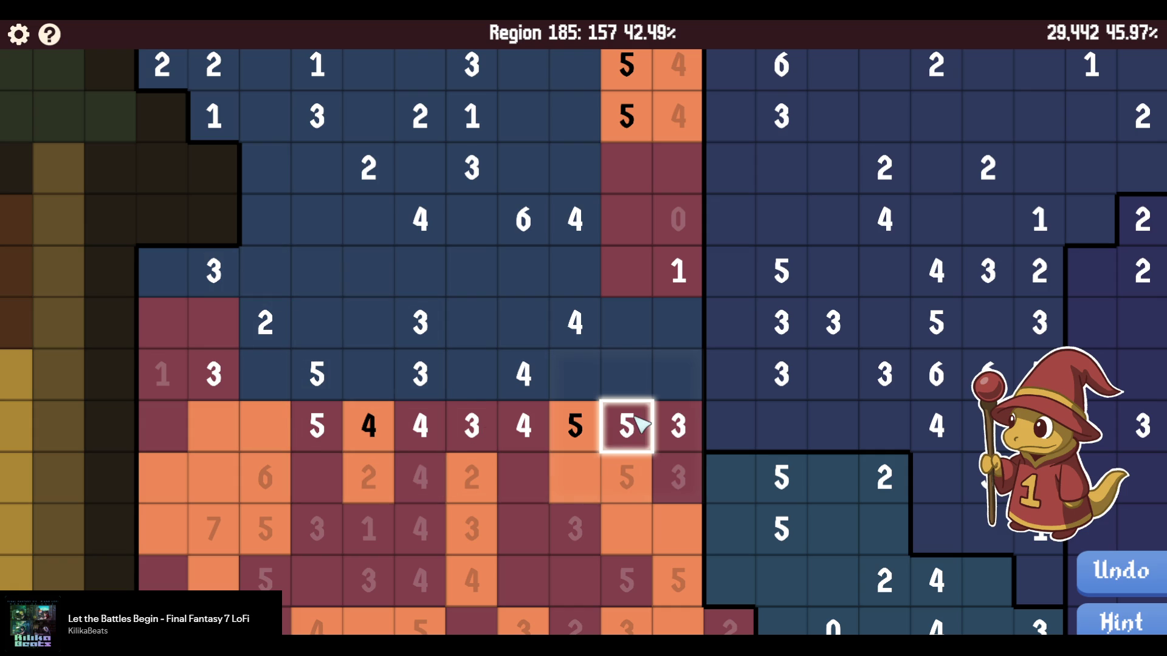
pyautogui.moveTo(693, 420)
pyautogui.mouseDown()
pyautogui.moveTo(626, 373)
pyautogui.moveTo(473, 385)
pyautogui.mouseUp()
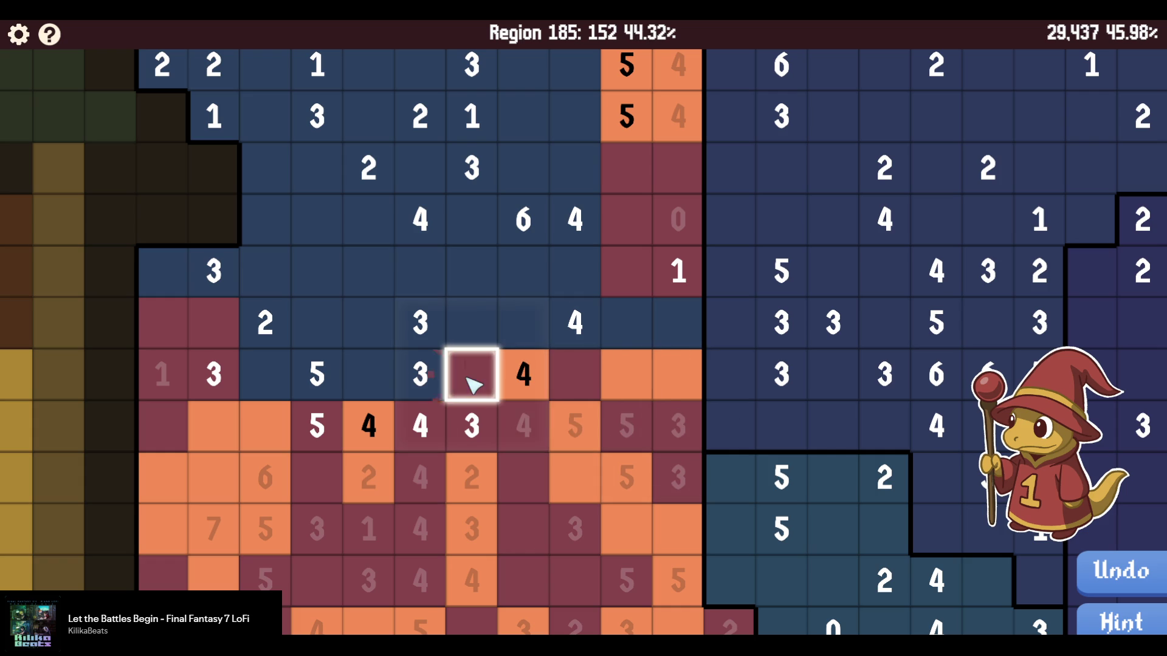
pyautogui.moveTo(403, 382)
pyautogui.mouseDown()
pyautogui.moveTo(380, 385)
pyautogui.moveTo(555, 391)
pyautogui.moveTo(419, 401)
pyautogui.mouseUp()
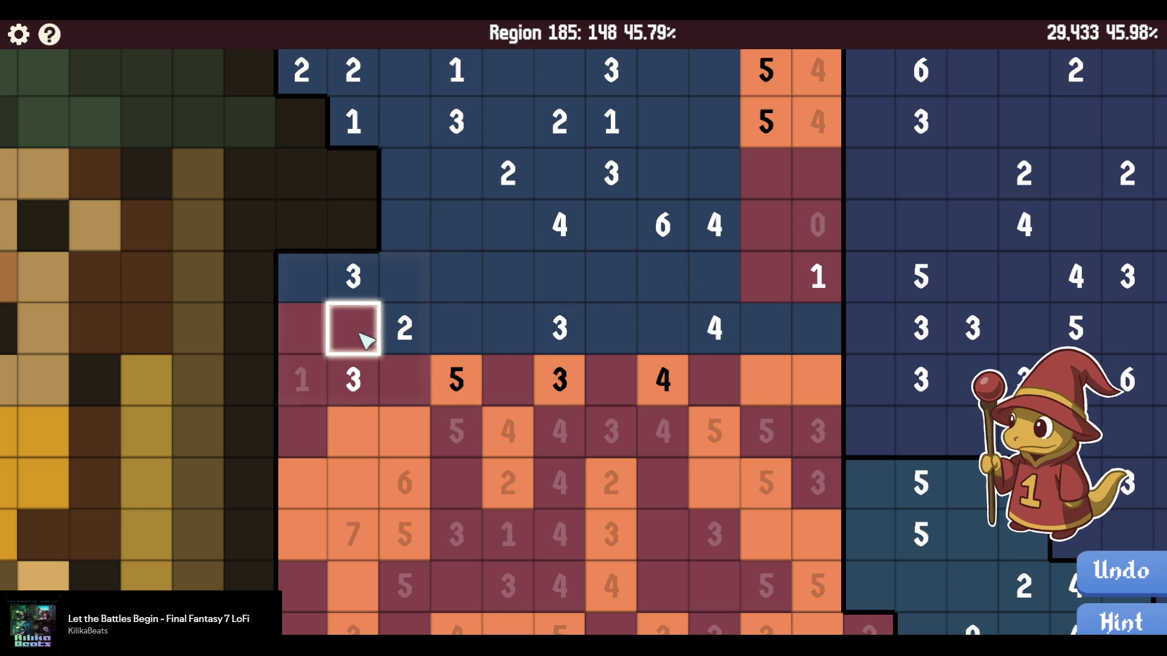
# Paint orange and maroon cells around the 2, 3 and 1 clues along the lower rows.
pyautogui.moveTo(399, 342)
pyautogui.mouseDown()
pyautogui.moveTo(454, 324)
pyautogui.moveTo(402, 272)
pyautogui.moveTo(295, 272)
pyautogui.moveTo(409, 242)
pyautogui.mouseUp()
pyautogui.click(404, 240)
pyautogui.moveTo(513, 347)
pyautogui.mouseDown()
pyautogui.moveTo(625, 365)
pyautogui.moveTo(578, 334)
pyautogui.moveTo(626, 339)
pyautogui.mouseUp()
pyautogui.moveTo(634, 298)
pyautogui.mouseDown()
pyautogui.moveTo(714, 329)
pyautogui.moveTo(633, 326)
pyautogui.moveTo(764, 326)
pyautogui.moveTo(714, 283)
pyautogui.moveTo(800, 330)
pyautogui.moveTo(716, 292)
pyautogui.moveTo(683, 355)
pyautogui.moveTo(742, 313)
pyautogui.moveTo(685, 347)
pyautogui.moveTo(614, 422)
pyautogui.mouseUp()
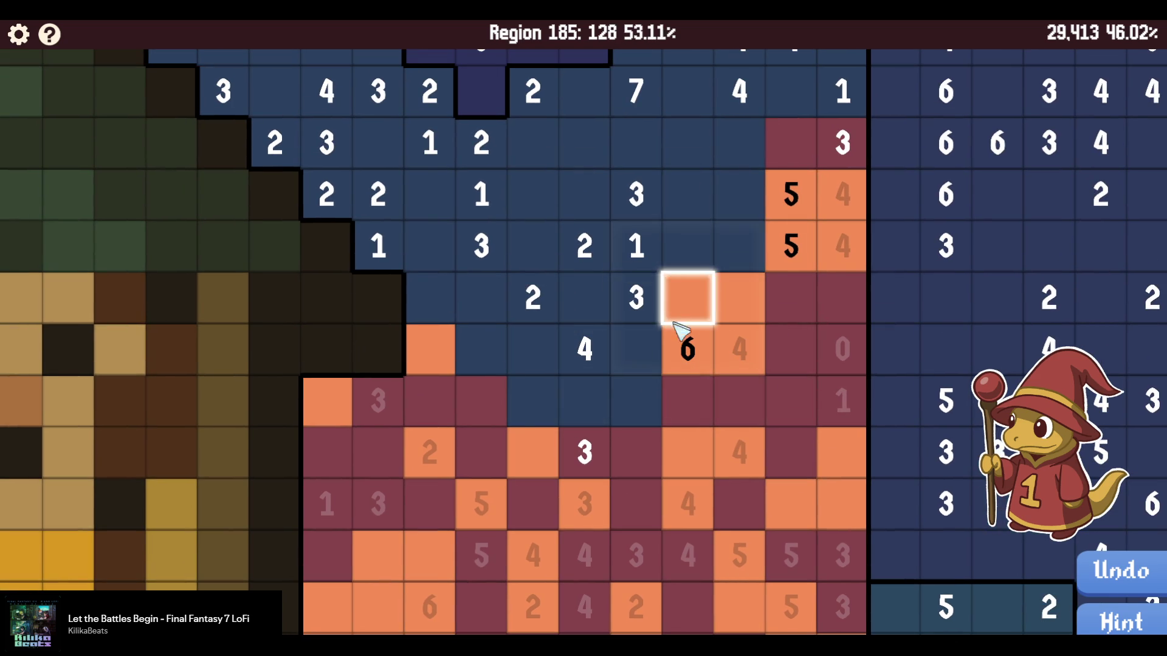
pyautogui.moveTo(740, 247)
pyautogui.mouseDown()
pyautogui.moveTo(730, 272)
pyautogui.moveTo(724, 170)
pyautogui.moveTo(739, 216)
pyautogui.mouseUp()
pyautogui.moveTo(663, 352)
pyautogui.mouseDown()
pyautogui.moveTo(632, 315)
pyautogui.moveTo(605, 243)
pyautogui.moveTo(601, 351)
pyautogui.mouseUp()
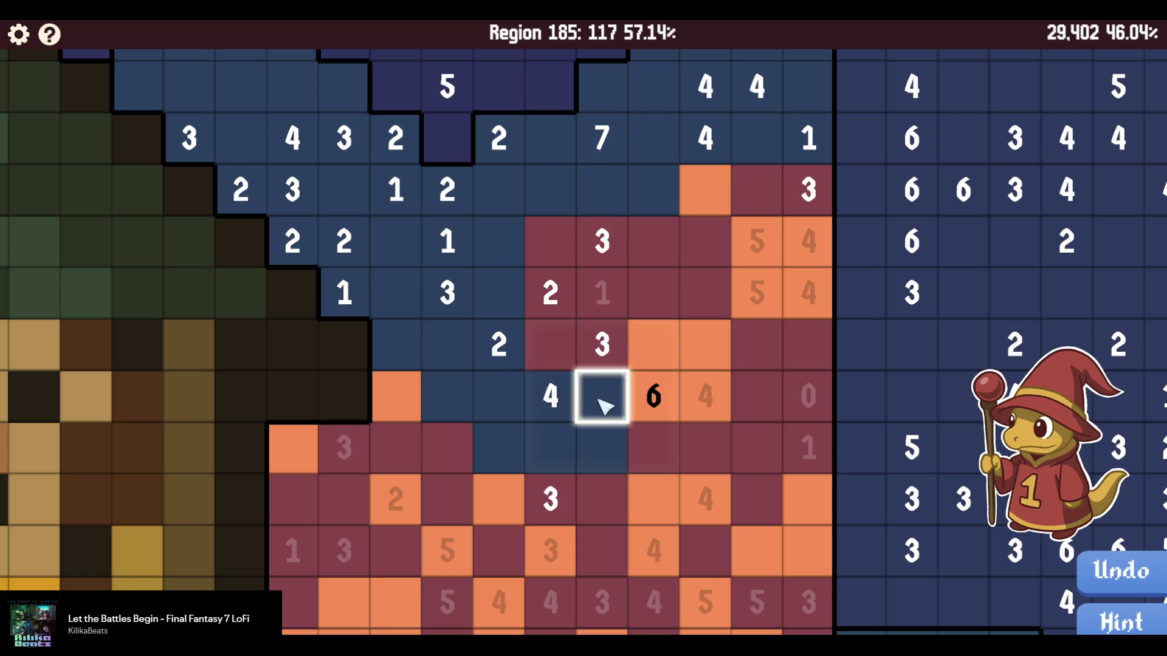
pyautogui.moveTo(605, 405); pyautogui.dragTo(603, 449)
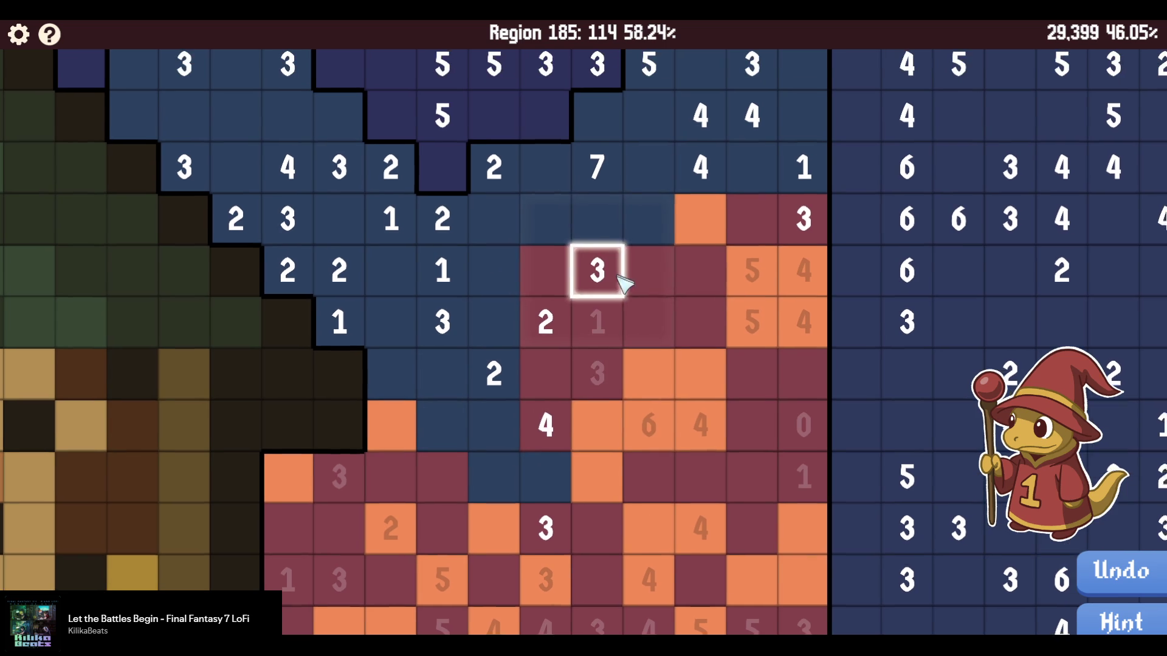
pyautogui.click(641, 246)
pyautogui.moveTo(641, 246); pyautogui.dragTo(547, 236)
# Pan around and paint further maroon and orange runs, including the 3 and 2 cells.
pyautogui.press('w')
pyautogui.press('d')
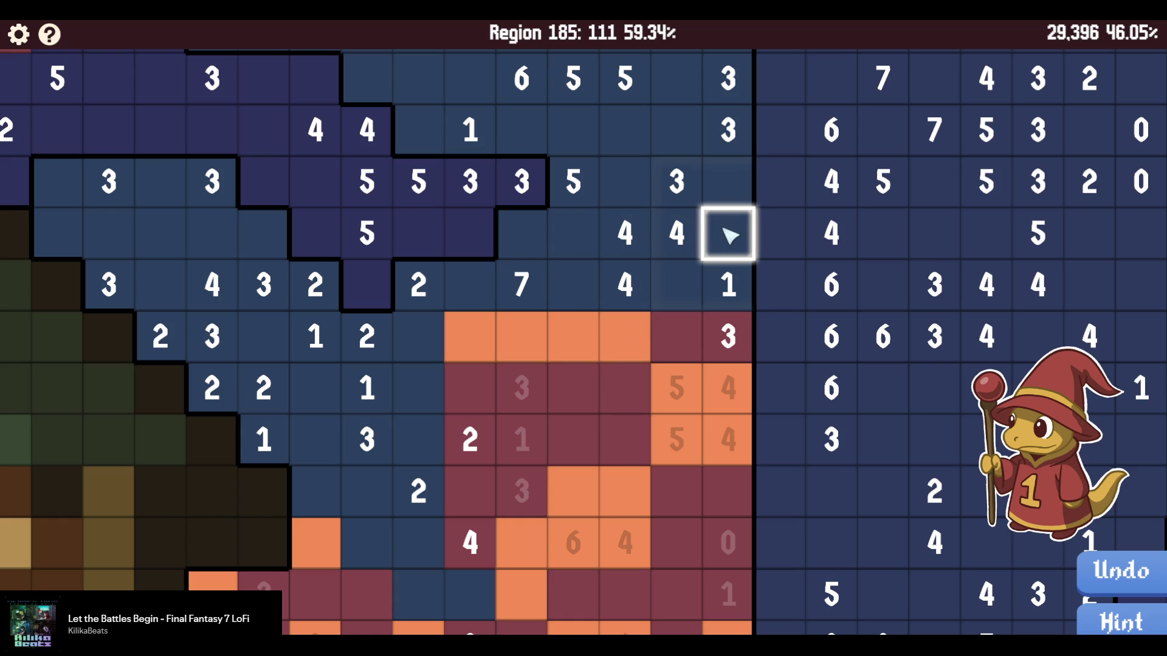
pyautogui.moveTo(731, 236); pyautogui.dragTo(676, 234)
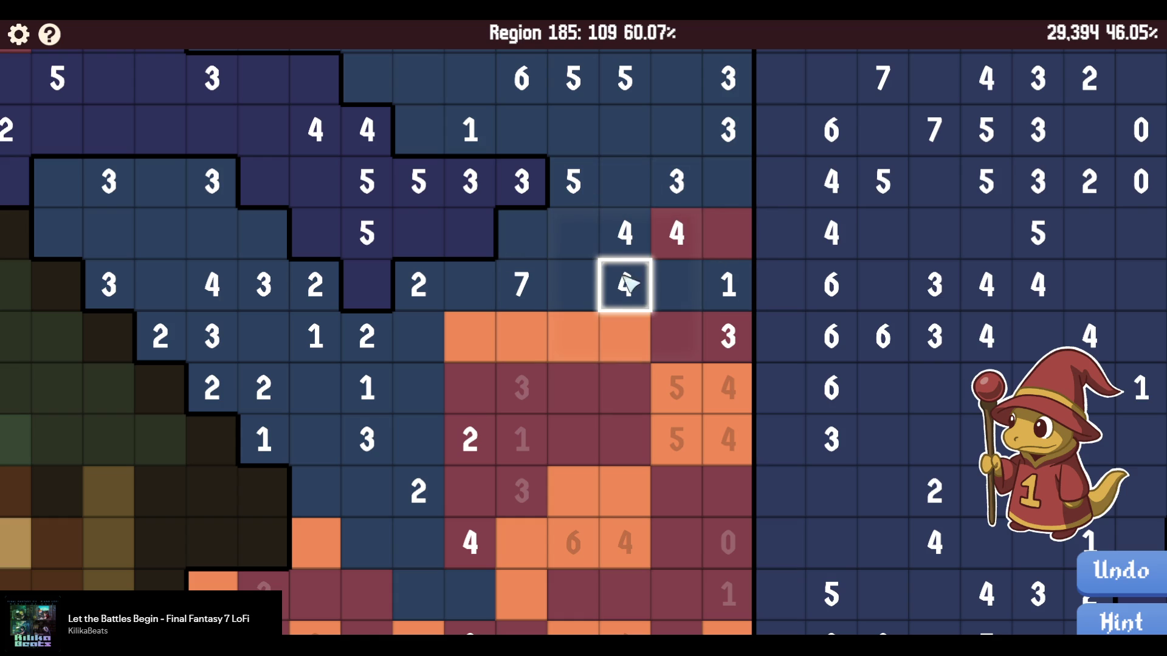
pyautogui.press('s')
pyautogui.press('a')
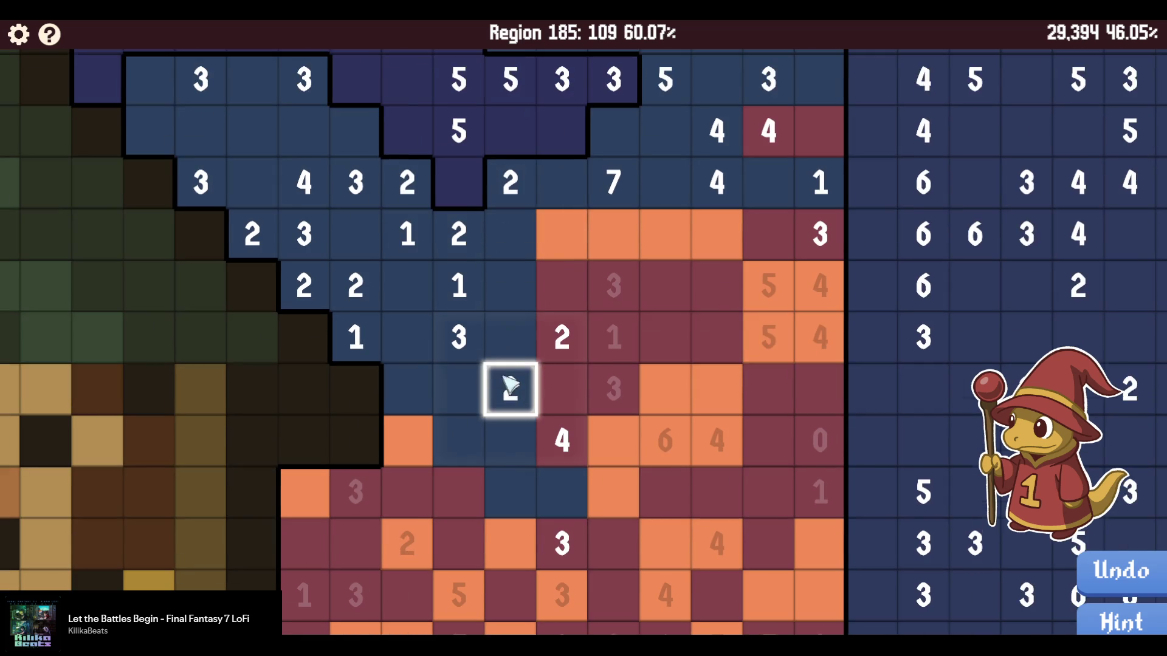
pyautogui.press('s')
pyautogui.click(549, 421)
pyautogui.click(517, 431)
pyautogui.moveTo(516, 431)
pyautogui.mouseDown()
pyautogui.moveTo(521, 333)
pyautogui.moveTo(484, 271)
pyautogui.moveTo(462, 363)
pyautogui.moveTo(469, 274)
pyautogui.moveTo(510, 229)
pyautogui.moveTo(458, 219)
pyautogui.moveTo(478, 179)
pyautogui.moveTo(409, 267)
pyautogui.moveTo(417, 318)
pyautogui.moveTo(357, 219)
pyautogui.moveTo(478, 325)
pyautogui.moveTo(425, 286)
pyautogui.moveTo(472, 241)
pyautogui.moveTo(430, 235)
pyautogui.mouseUp()
pyautogui.moveTo(467, 285); pyautogui.dragTo(477, 233)
pyautogui.moveTo(405, 258)
pyautogui.mouseDown()
pyautogui.moveTo(378, 283)
pyautogui.moveTo(408, 251)
pyautogui.mouseUp()
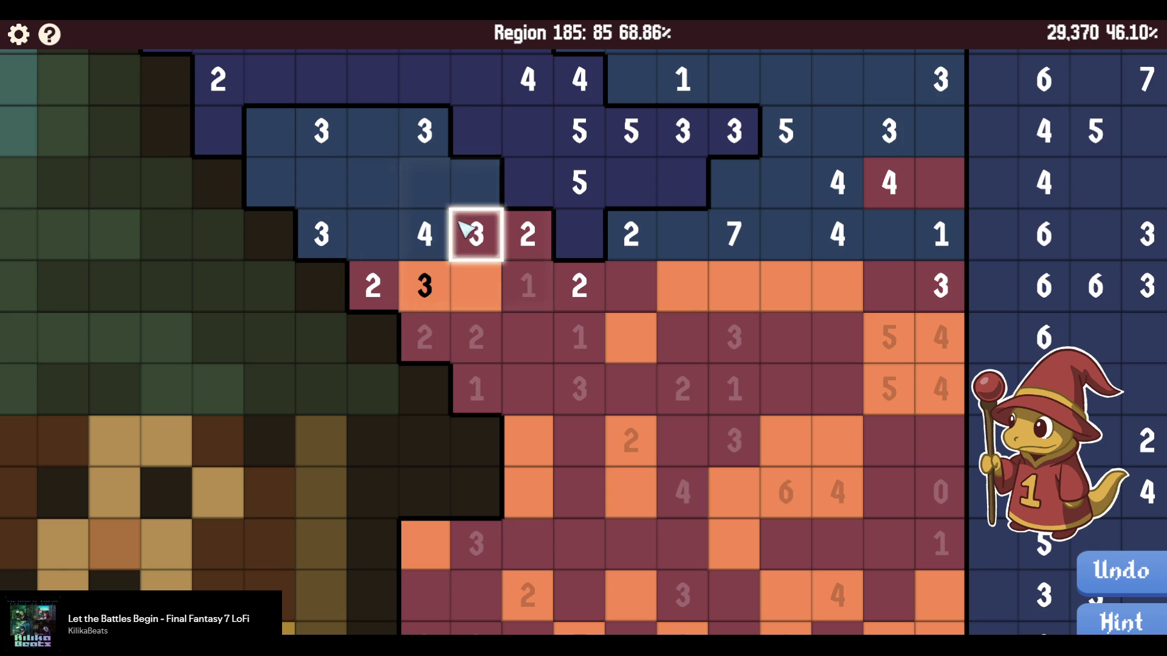
# Paint the cells above the 3 and 4 orange and mark row cells maroon.
pyautogui.moveTo(489, 202)
pyautogui.mouseDown()
pyautogui.moveTo(430, 229)
pyautogui.moveTo(428, 188)
pyautogui.mouseUp()
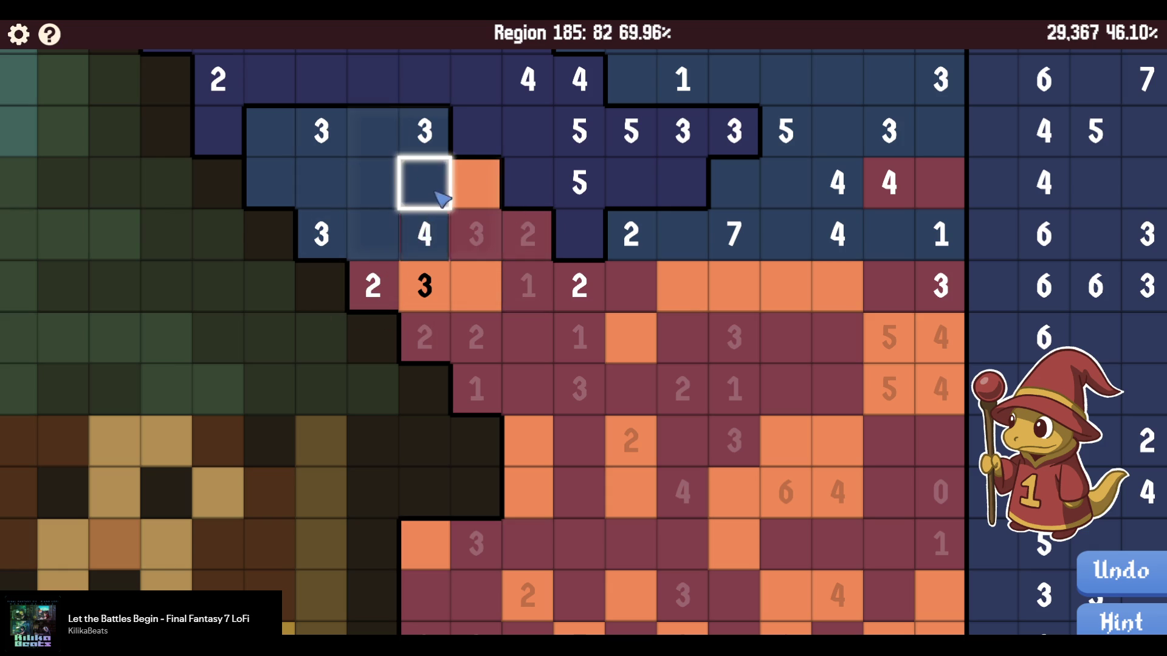
pyautogui.click(389, 231)
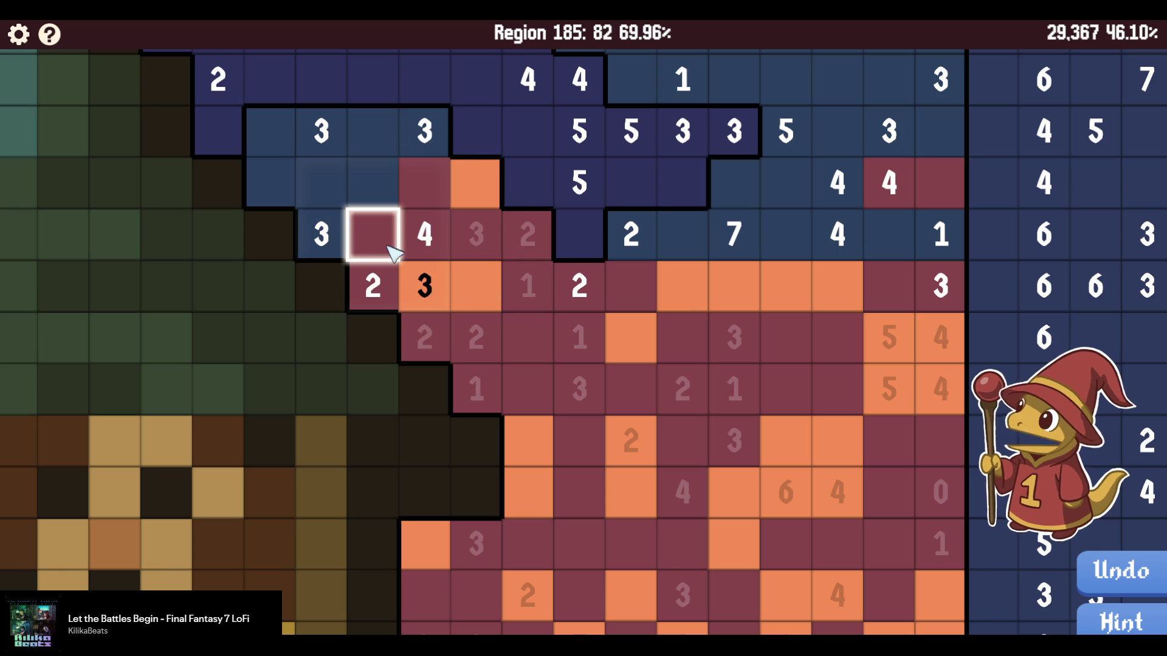
pyautogui.click(377, 236)
pyautogui.click(373, 182)
pyautogui.click(335, 236)
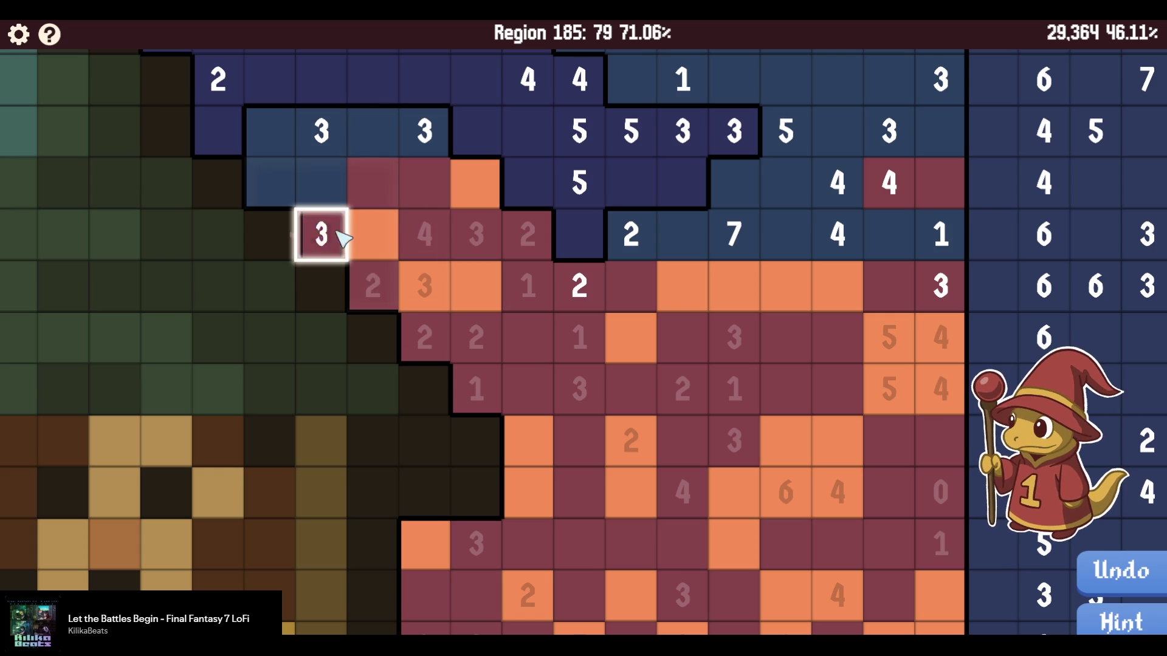
pyautogui.click(299, 190)
pyautogui.click(295, 186)
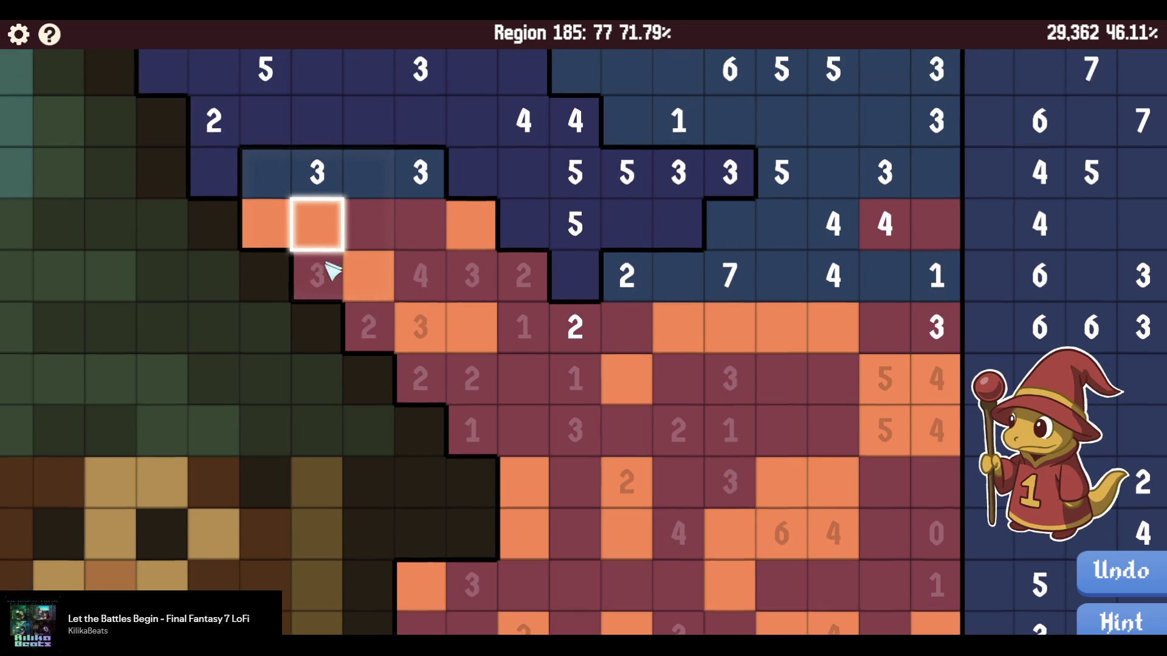
pyautogui.moveTo(415, 220); pyautogui.dragTo(363, 214)
pyautogui.rightClick(310, 213)
pyautogui.rightClick(258, 212)
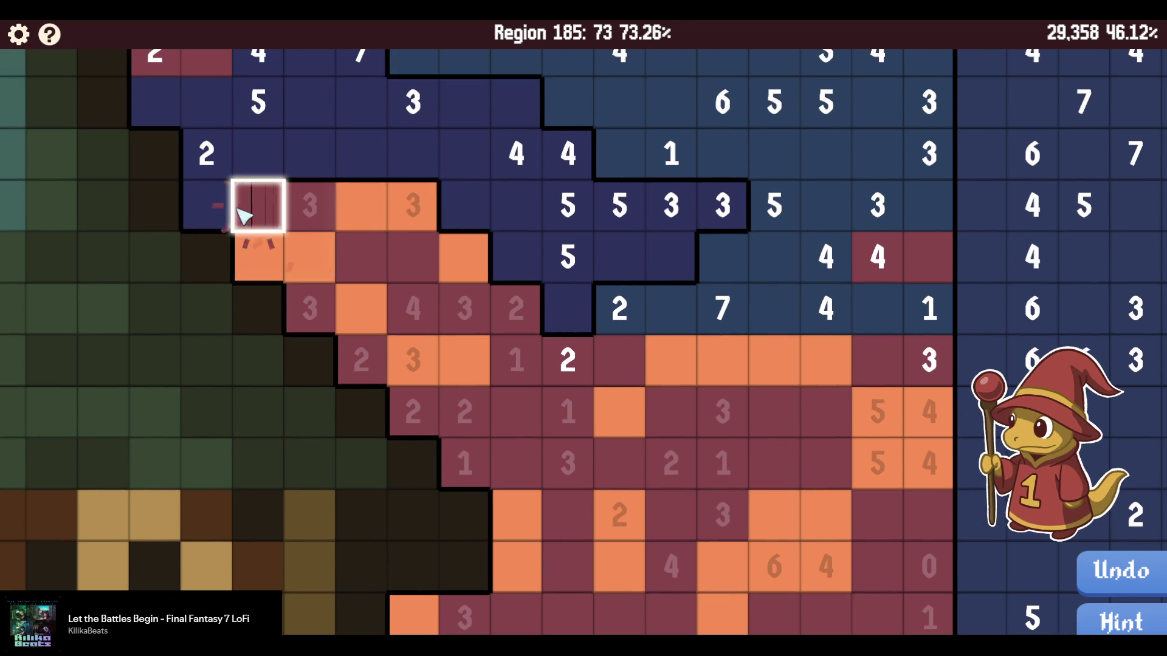
# Continue along the rows, painting the 2, 7 and 1 cells orange and the 4 cells maroon.
pyautogui.moveTo(614, 327); pyautogui.dragTo(440, 335)
pyautogui.click(440, 335)
pyautogui.rightClick(485, 334)
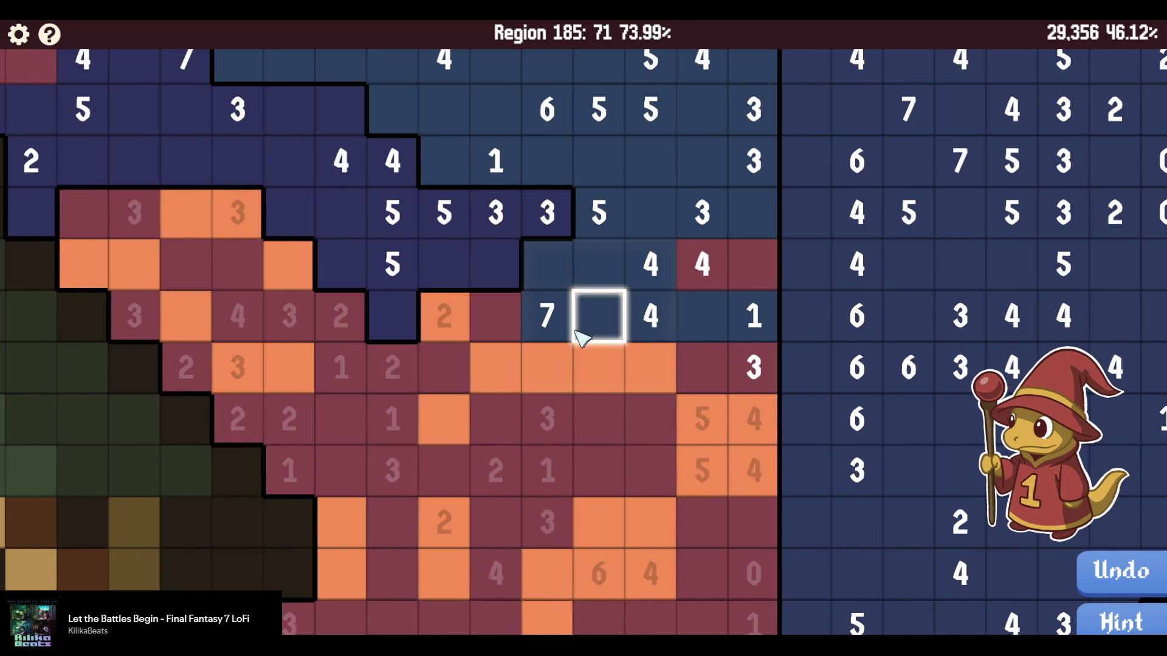
pyautogui.moveTo(584, 331); pyautogui.dragTo(464, 362)
pyautogui.click(462, 358)
pyautogui.moveTo(505, 302)
pyautogui.mouseDown()
pyautogui.moveTo(559, 334)
pyautogui.moveTo(344, 371)
pyautogui.mouseUp()
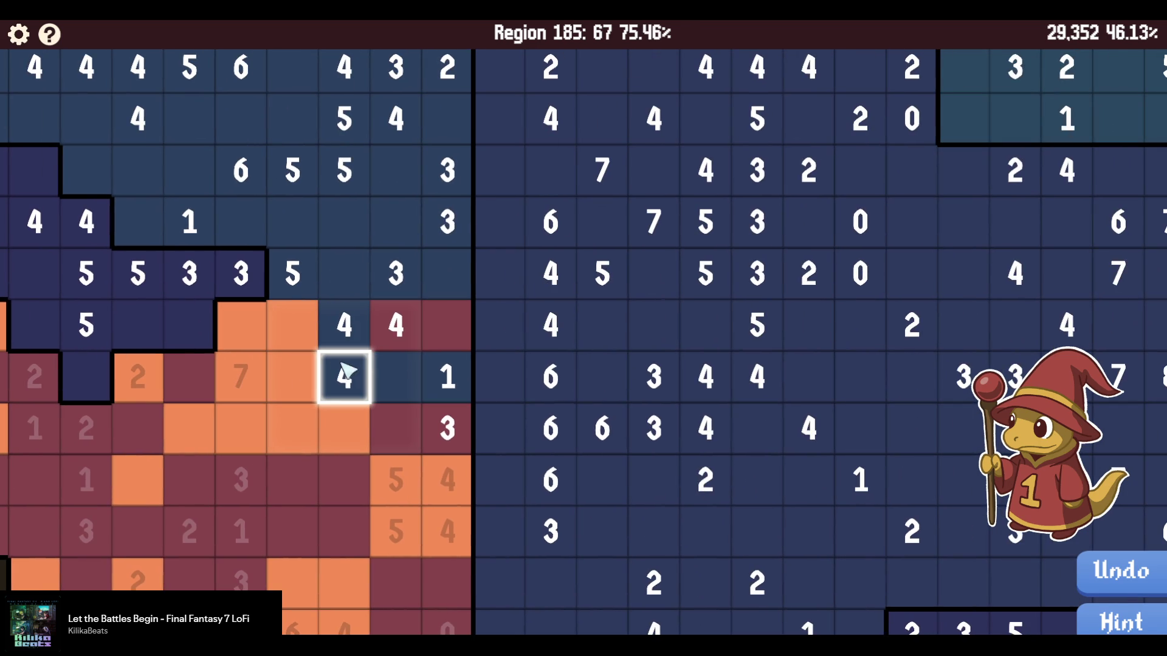
pyautogui.rightClick(343, 389)
pyautogui.rightClick(395, 379)
pyautogui.click(447, 380)
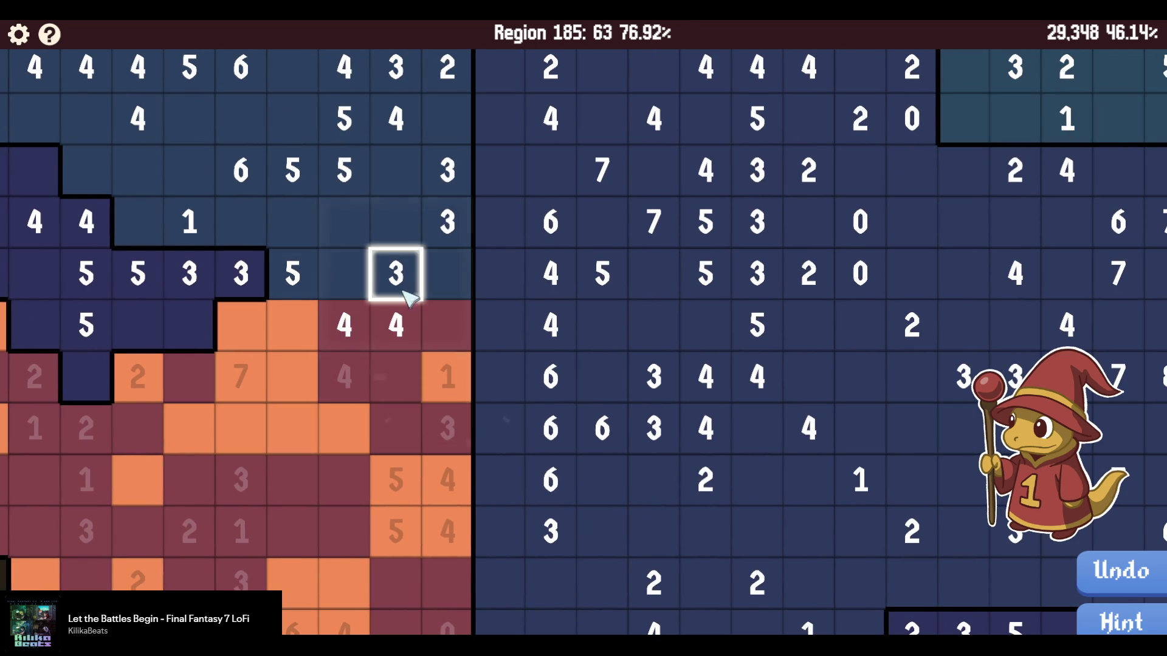
pyautogui.moveTo(363, 281); pyautogui.dragTo(443, 271)
# Mark the 5, 3-row, 1 and 6 cells maroon and fill the 5 column orange.
pyautogui.rightClick(322, 361)
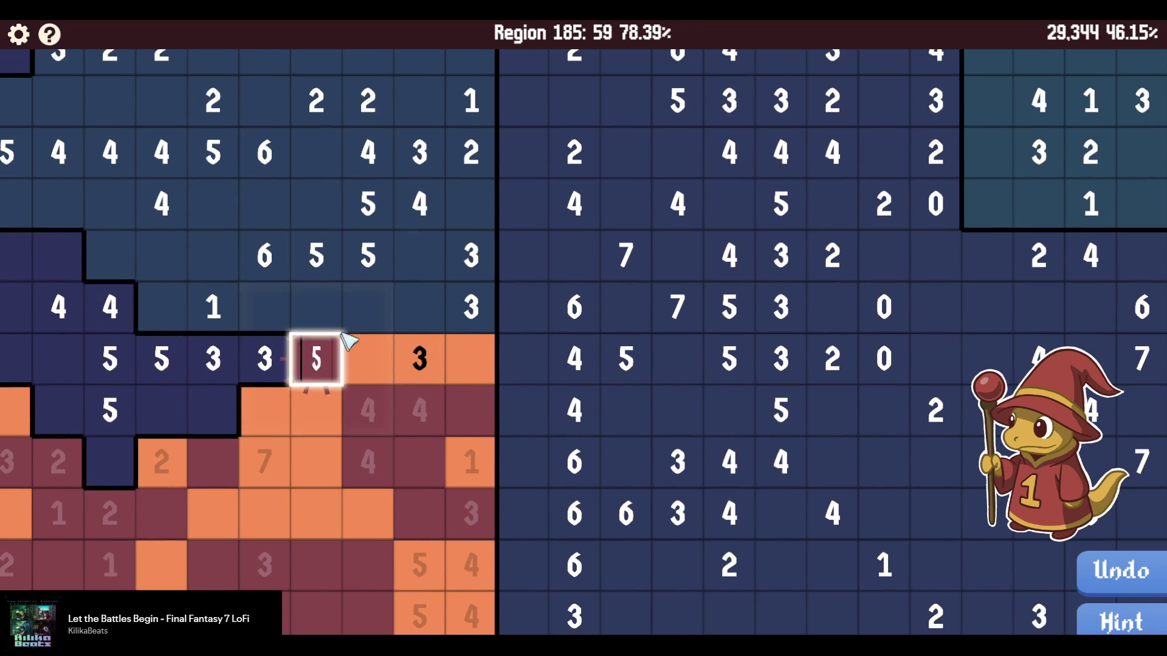
pyautogui.rightClick(463, 312)
pyautogui.rightClick(419, 315)
pyautogui.rightClick(367, 316)
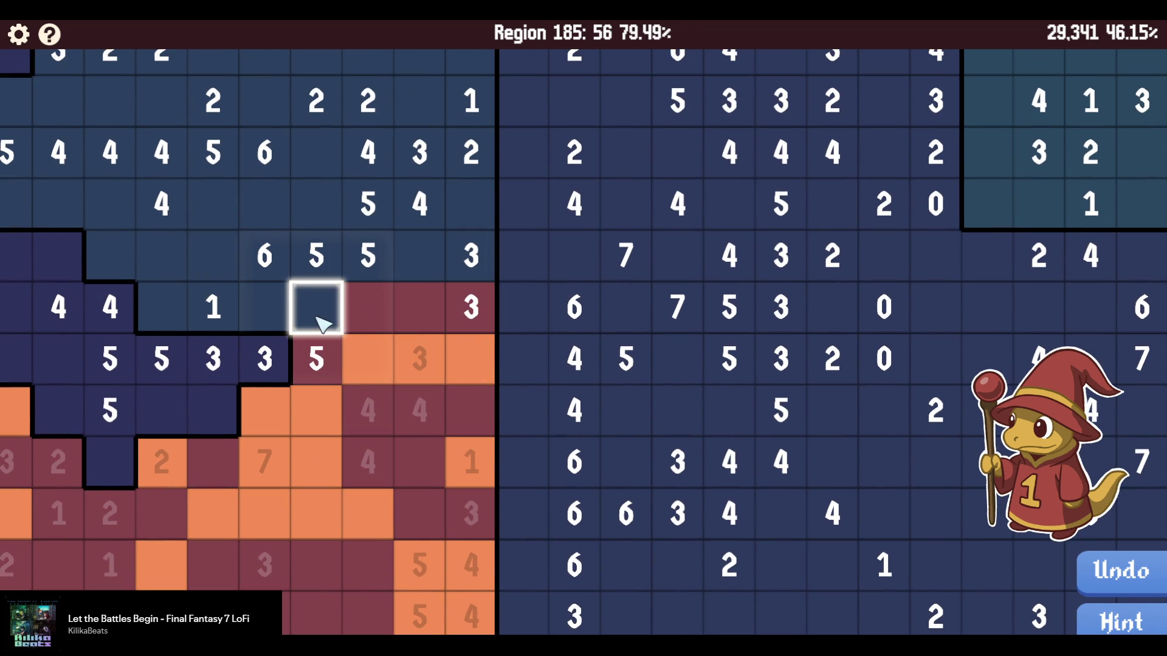
pyautogui.moveTo(318, 317); pyautogui.dragTo(267, 318)
pyautogui.rightClick(209, 309)
pyautogui.rightClick(212, 256)
pyautogui.rightClick(263, 254)
pyautogui.rightClick(161, 256)
pyautogui.rightClick(157, 305)
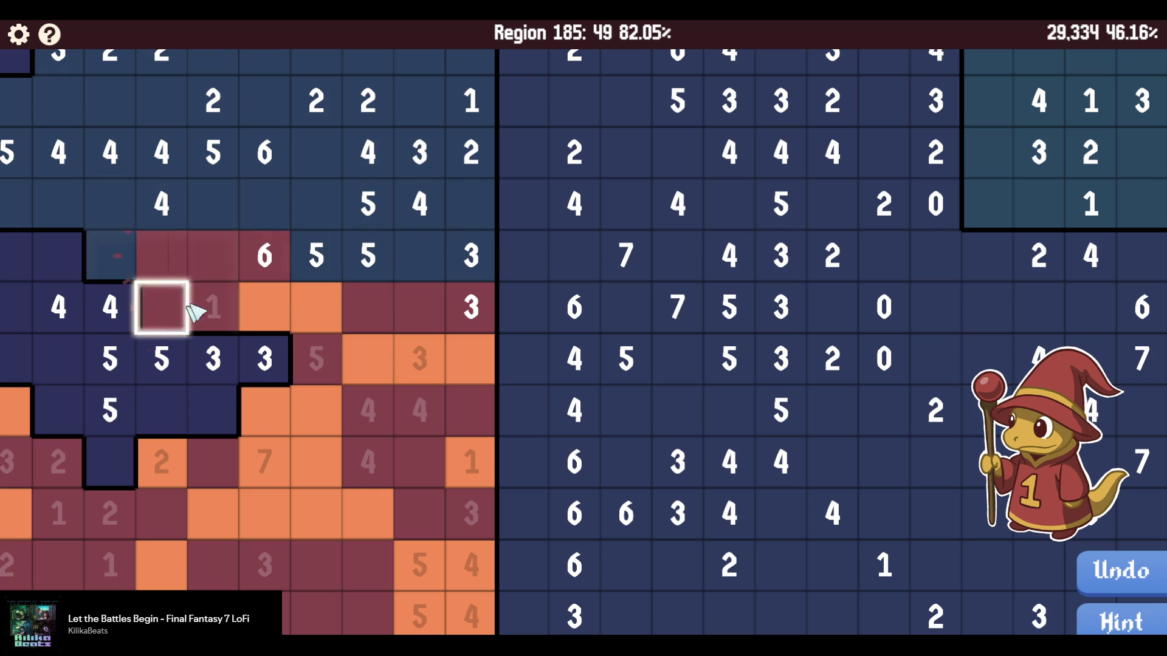
pyautogui.moveTo(342, 331)
pyautogui.mouseDown()
pyautogui.moveTo(330, 247)
pyautogui.moveTo(221, 242)
pyautogui.mouseUp()
pyautogui.rightClick(375, 287)
pyautogui.rightClick(375, 240)
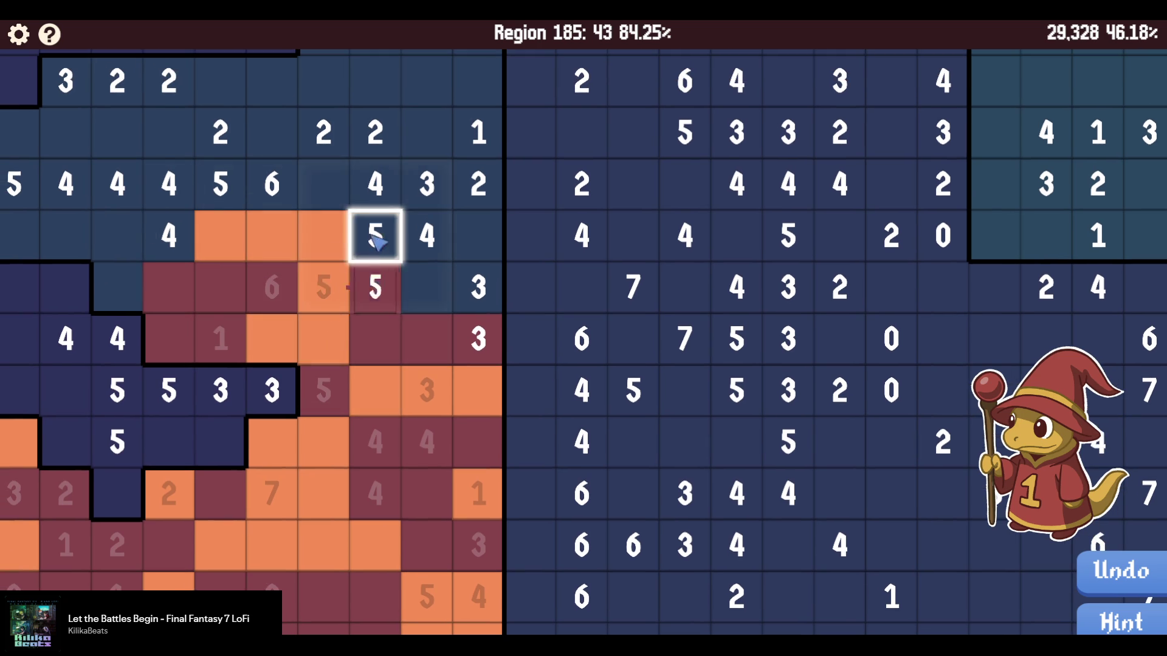
# Clear a wrongly painted blank cell and paint the 4 and its neighbours orange.
pyautogui.click(364, 341)
pyautogui.click(367, 337)
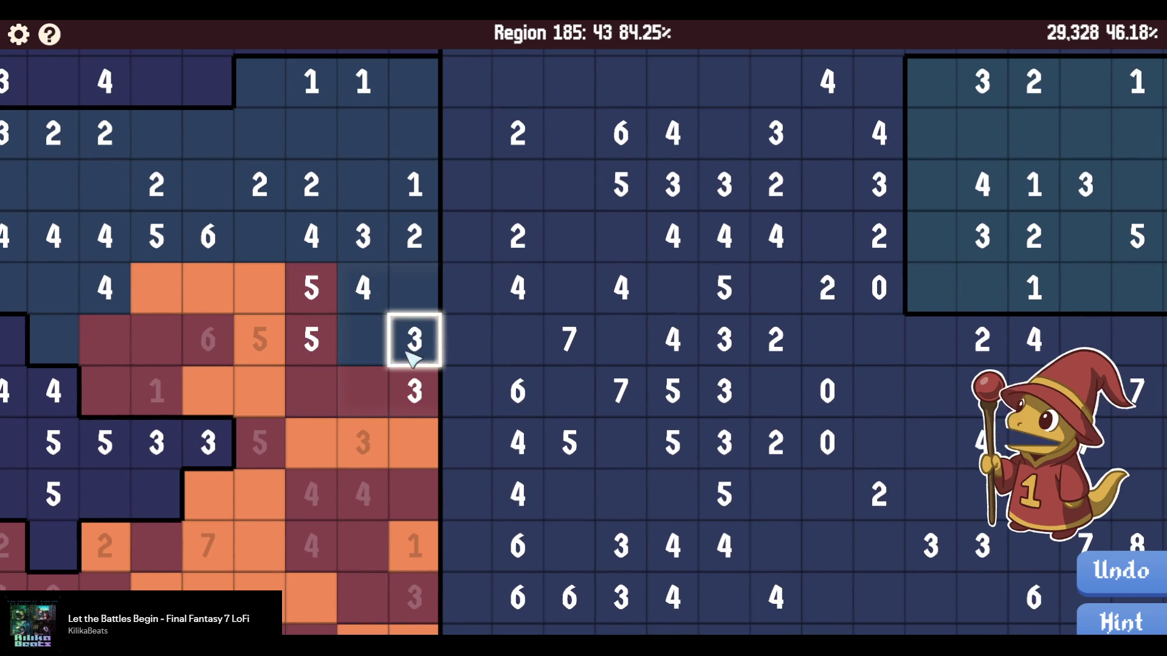
pyautogui.moveTo(349, 339); pyautogui.dragTo(365, 308)
pyautogui.rightClick(412, 339)
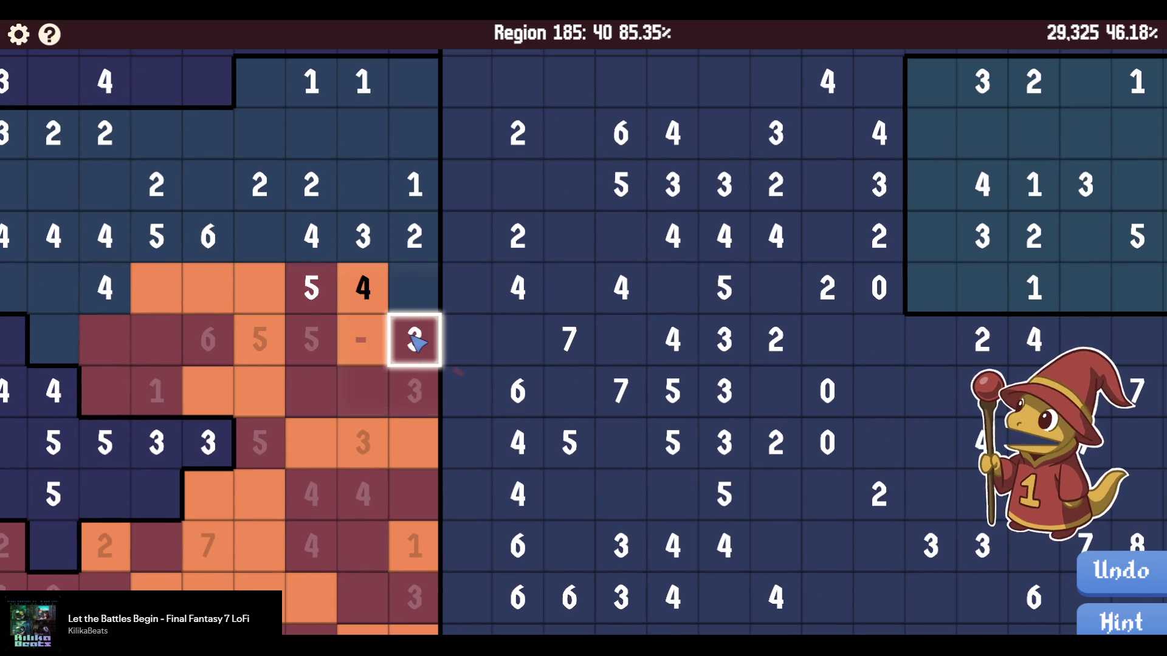
pyautogui.click(425, 304)
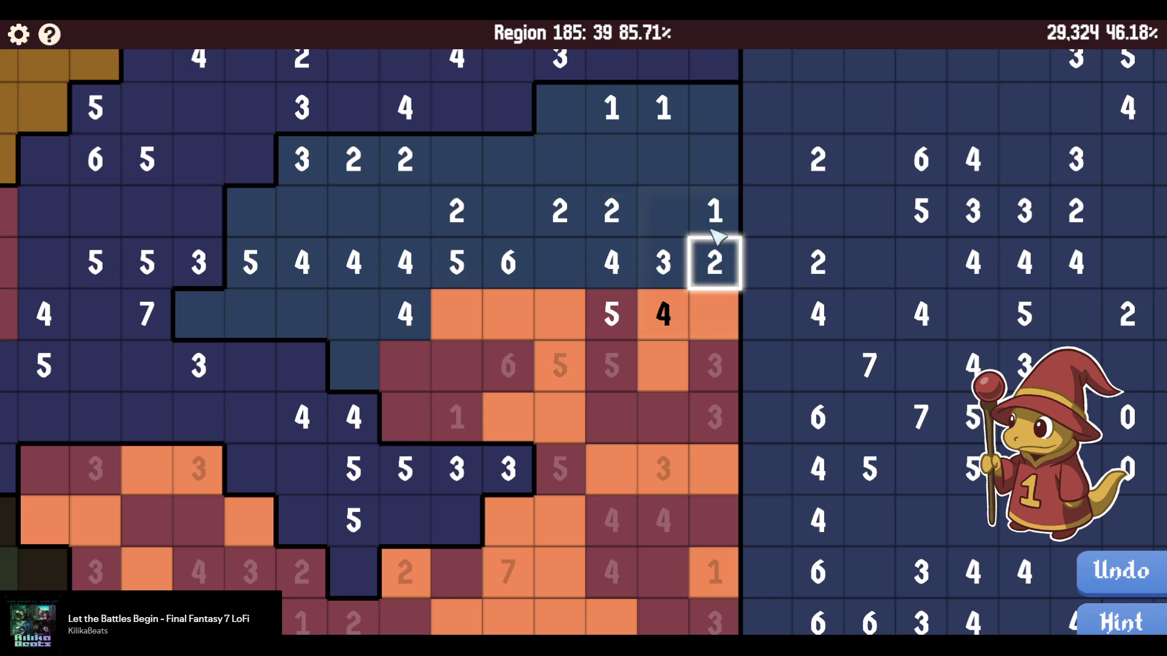
# Paint the last maroon and orange cells on the right, bringing region 185 to 100%.
pyautogui.moveTo(712, 206); pyautogui.dragTo(705, 161)
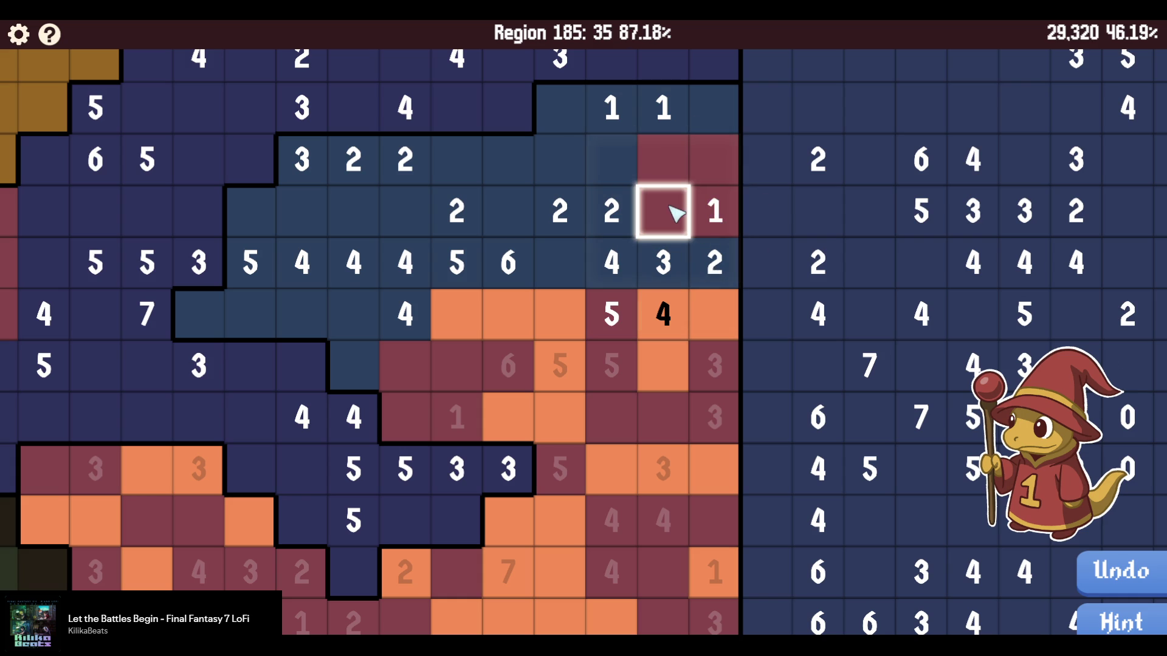
pyautogui.moveTo(680, 263)
pyautogui.mouseDown()
pyautogui.moveTo(716, 261)
pyautogui.moveTo(716, 106)
pyautogui.moveTo(659, 208)
pyautogui.mouseUp()
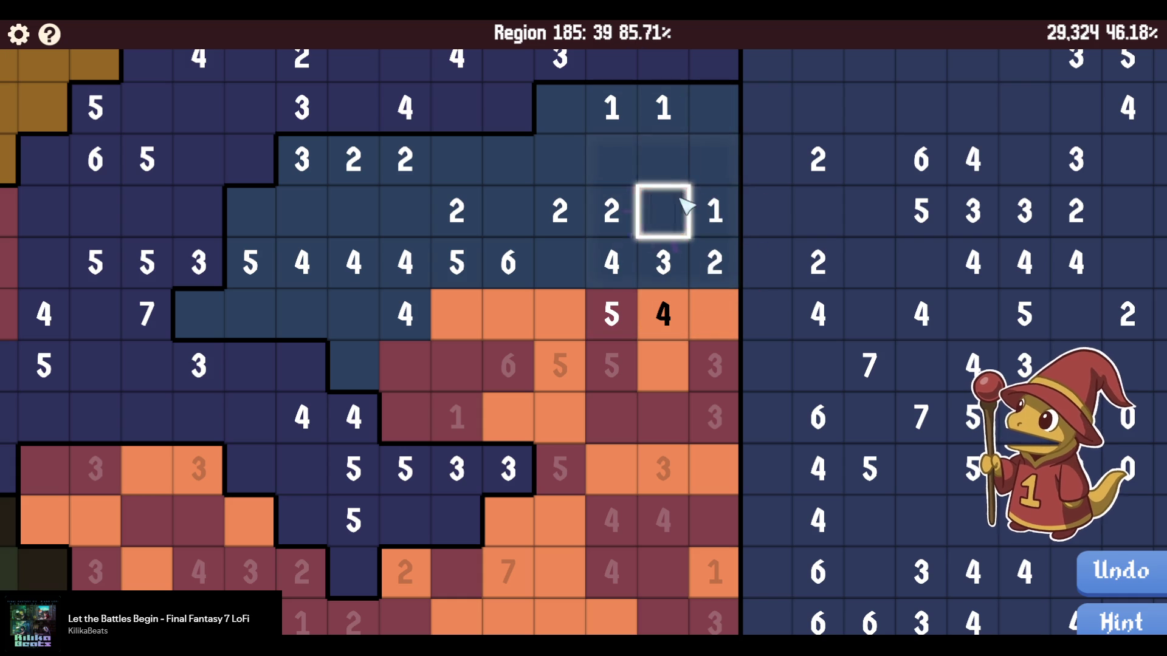
pyautogui.moveTo(697, 273); pyautogui.dragTo(576, 260)
pyautogui.moveTo(698, 264)
pyautogui.mouseDown()
pyautogui.moveTo(604, 208)
pyautogui.moveTo(714, 211)
pyautogui.mouseUp()
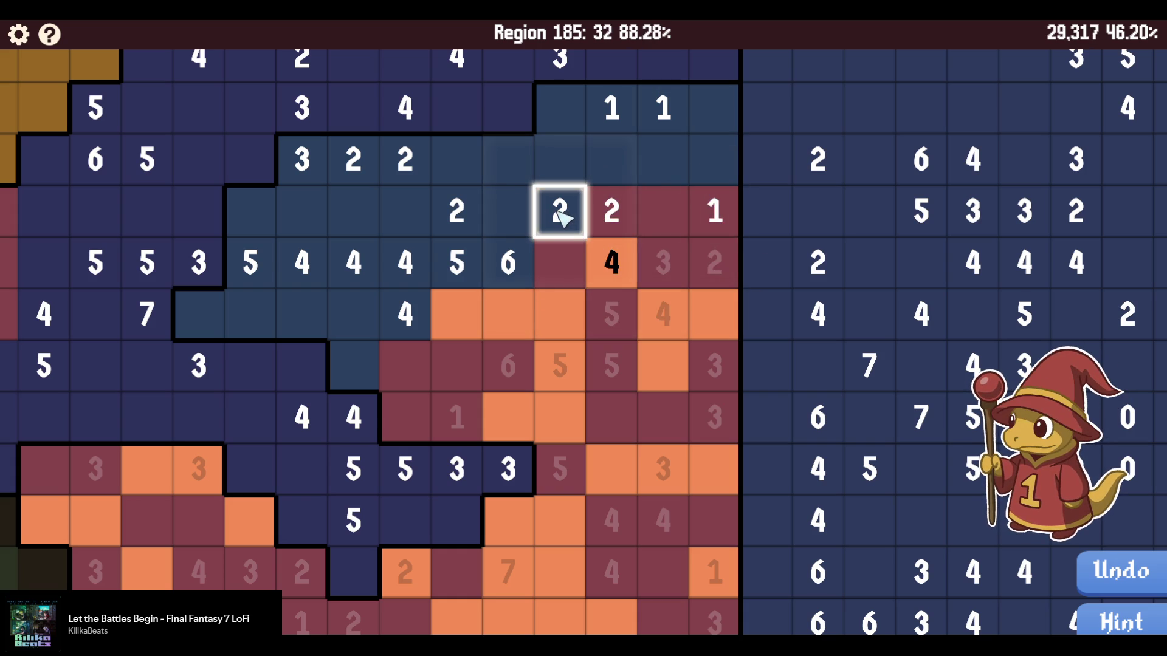
pyautogui.moveTo(562, 216)
pyautogui.mouseDown()
pyautogui.moveTo(664, 164)
pyautogui.moveTo(580, 164)
pyautogui.moveTo(521, 268)
pyautogui.moveTo(464, 268)
pyautogui.moveTo(456, 208)
pyautogui.moveTo(647, 170)
pyautogui.moveTo(588, 260)
pyautogui.moveTo(593, 313)
pyautogui.moveTo(547, 286)
pyautogui.moveTo(541, 171)
pyautogui.moveTo(494, 166)
pyautogui.moveTo(490, 317)
pyautogui.moveTo(486, 170)
pyautogui.moveTo(444, 225)
pyautogui.moveTo(447, 268)
pyautogui.moveTo(389, 316)
pyautogui.mouseUp()
pyautogui.click(556, 368)
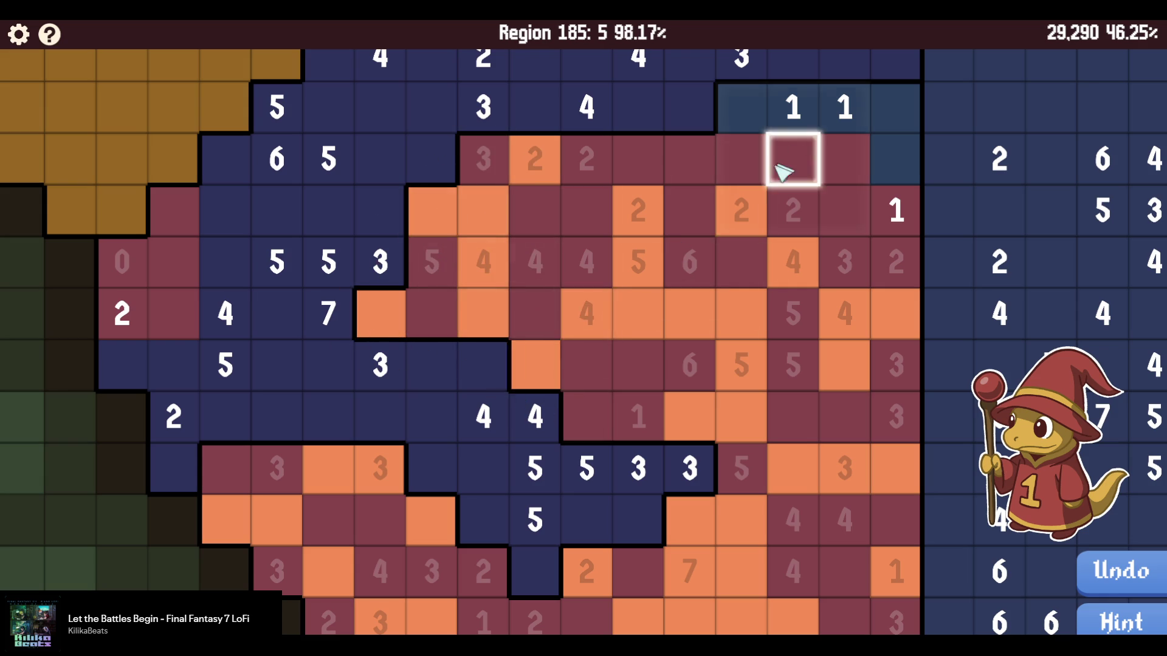
pyautogui.moveTo(790, 156); pyautogui.dragTo(647, 266)
pyautogui.click(693, 263)
pyautogui.moveTo(692, 210); pyautogui.dragTo(543, 214)
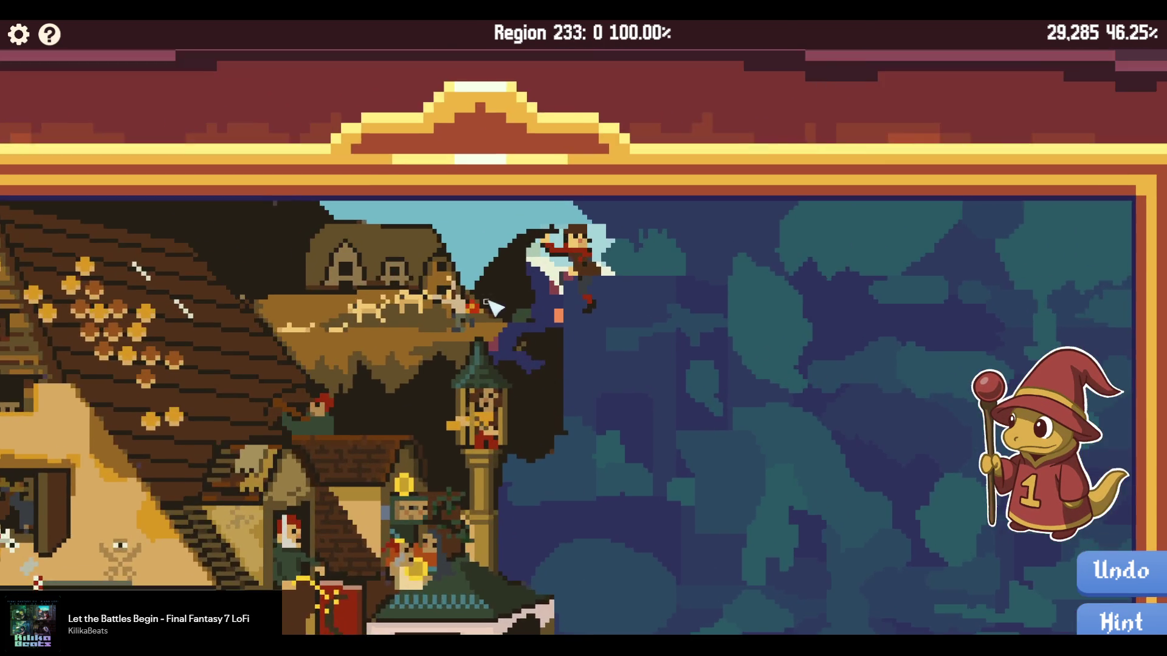
# In region 215's lower navy area, paint around the 3 clues and below the 4 clue orange.
pyautogui.scroll(5, 547, 331)
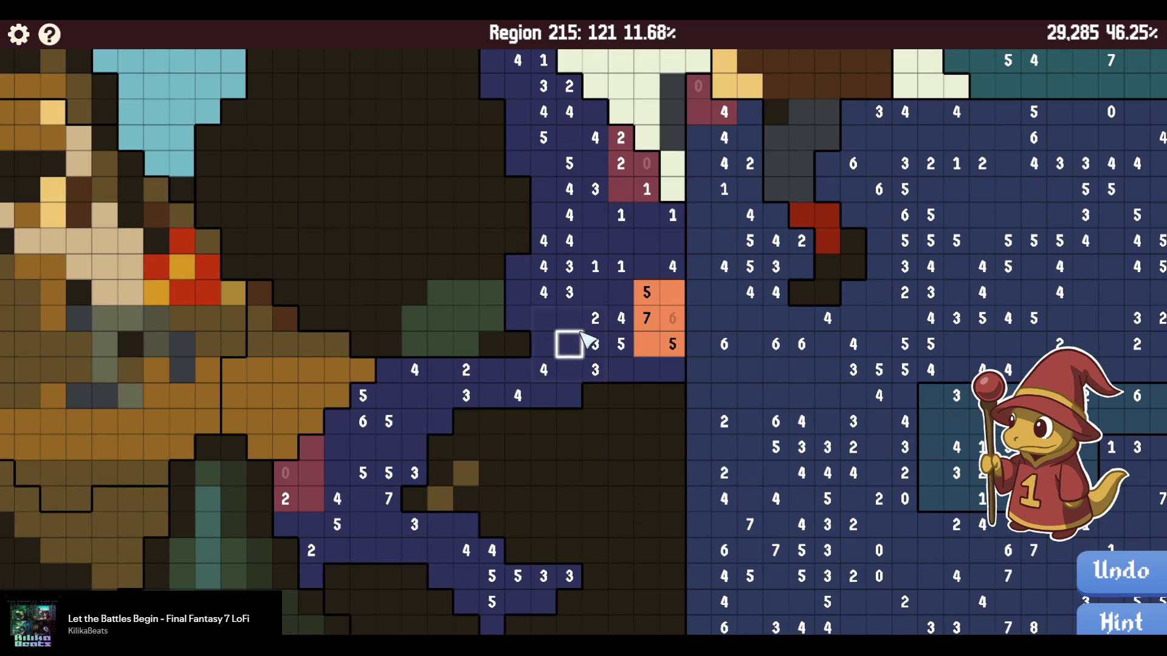
pyautogui.scroll(3, 595, 329)
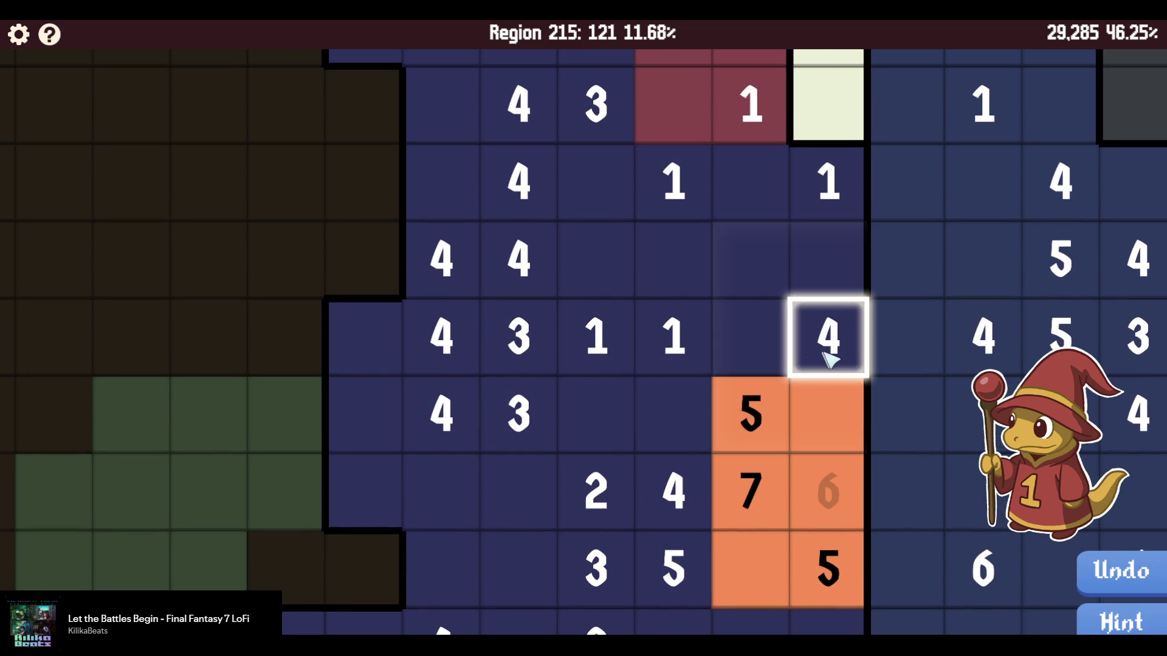
pyautogui.scroll(-3, 833, 364)
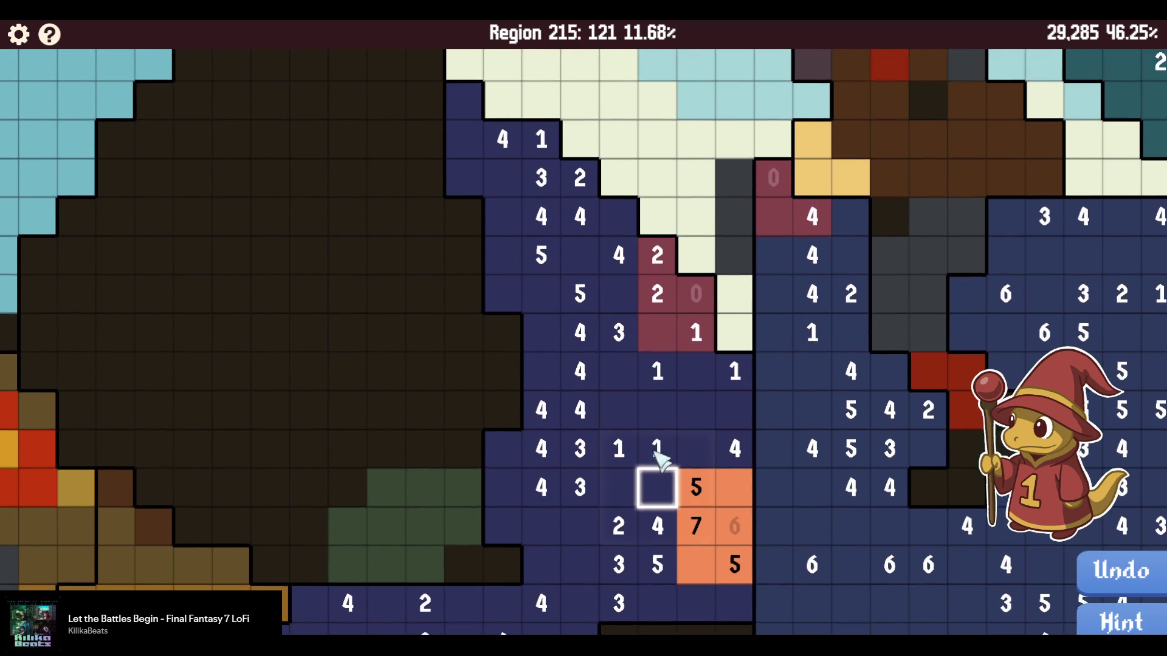
pyautogui.moveTo(615, 389); pyautogui.dragTo(607, 365)
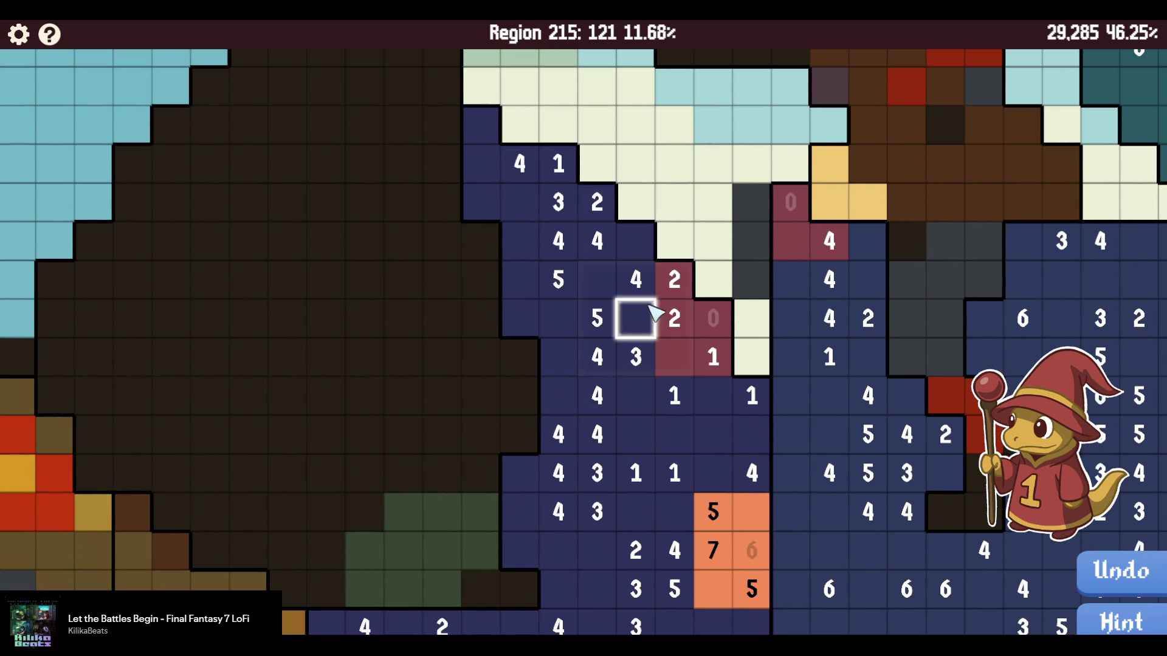
pyautogui.moveTo(626, 428); pyautogui.dragTo(656, 240)
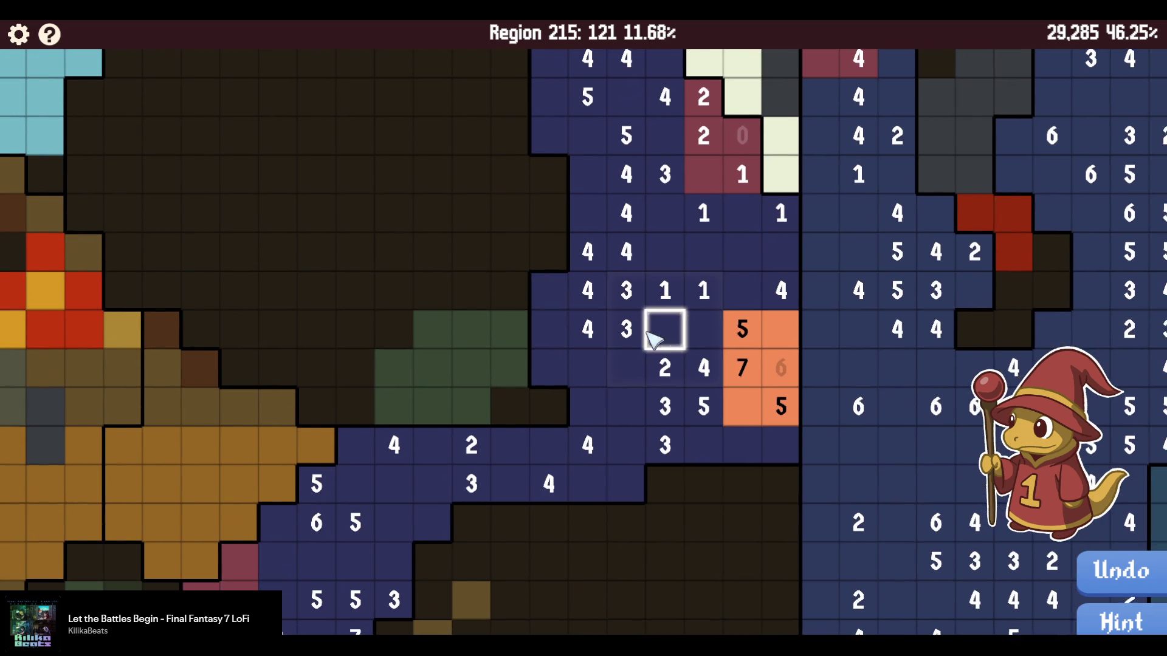
pyautogui.moveTo(657, 328); pyautogui.dragTo(640, 296)
pyautogui.moveTo(638, 377); pyautogui.dragTo(680, 271)
pyautogui.press('Down')
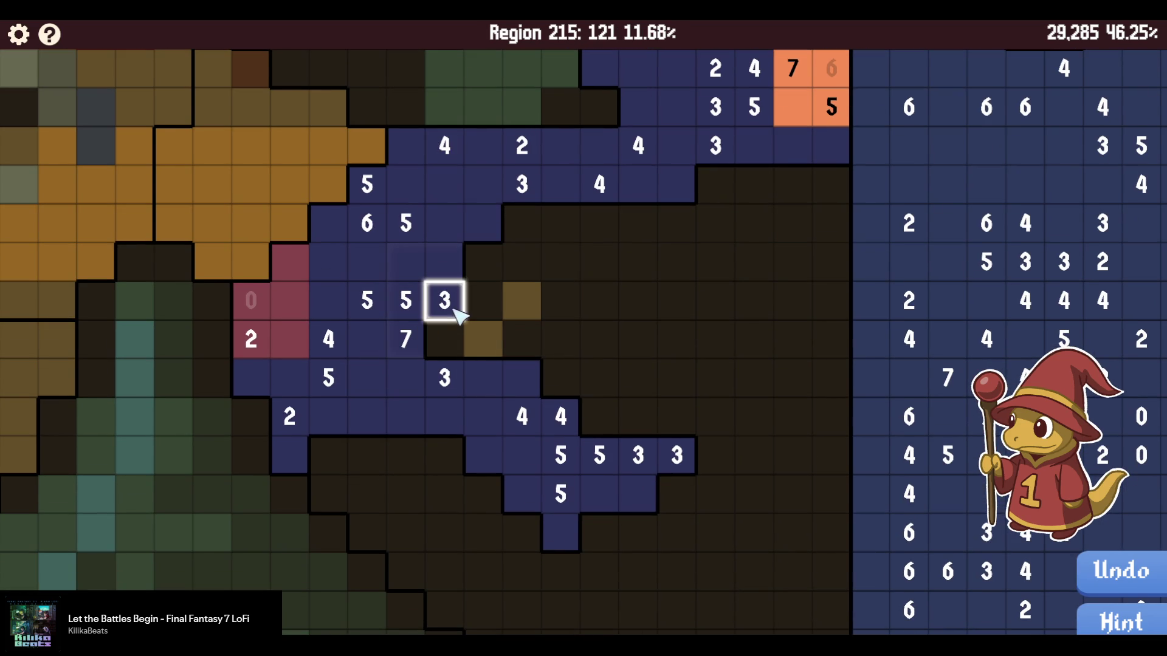
pyautogui.moveTo(674, 456)
pyautogui.mouseDown()
pyautogui.moveTo(635, 492)
pyautogui.moveTo(550, 471)
pyautogui.mouseUp()
pyautogui.moveTo(571, 510); pyautogui.dragTo(557, 456)
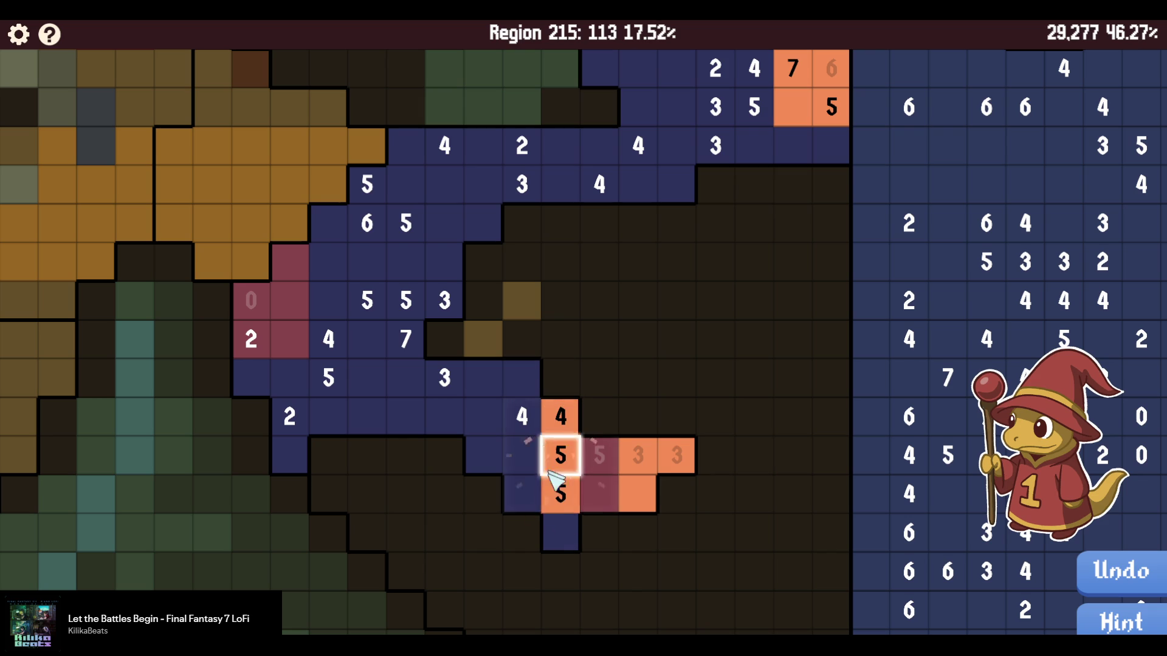
pyautogui.moveTo(556, 537)
pyautogui.mouseDown()
pyautogui.moveTo(527, 490)
pyautogui.moveTo(530, 424)
pyautogui.moveTo(495, 464)
pyautogui.moveTo(459, 396)
pyautogui.moveTo(429, 390)
pyautogui.moveTo(512, 401)
pyautogui.moveTo(381, 375)
pyautogui.moveTo(425, 394)
pyautogui.moveTo(417, 456)
pyautogui.moveTo(468, 363)
pyautogui.moveTo(492, 380)
pyautogui.moveTo(453, 301)
pyautogui.moveTo(492, 313)
pyautogui.mouseUp()
# Paint around the 7 clue orange, mark neighbouring cells maroon, and fill the diagonal band.
pyautogui.moveTo(552, 348)
pyautogui.mouseDown()
pyautogui.moveTo(583, 380)
pyautogui.moveTo(537, 304)
pyautogui.moveTo(565, 350)
pyautogui.mouseUp()
pyautogui.moveTo(558, 416)
pyautogui.mouseDown()
pyautogui.moveTo(580, 294)
pyautogui.moveTo(601, 396)
pyautogui.moveTo(498, 412)
pyautogui.moveTo(521, 357)
pyautogui.moveTo(554, 363)
pyautogui.mouseUp()
pyautogui.moveTo(543, 322)
pyautogui.mouseDown()
pyautogui.moveTo(601, 356)
pyautogui.moveTo(602, 320)
pyautogui.moveTo(560, 275)
pyautogui.moveTo(638, 295)
pyautogui.mouseUp()
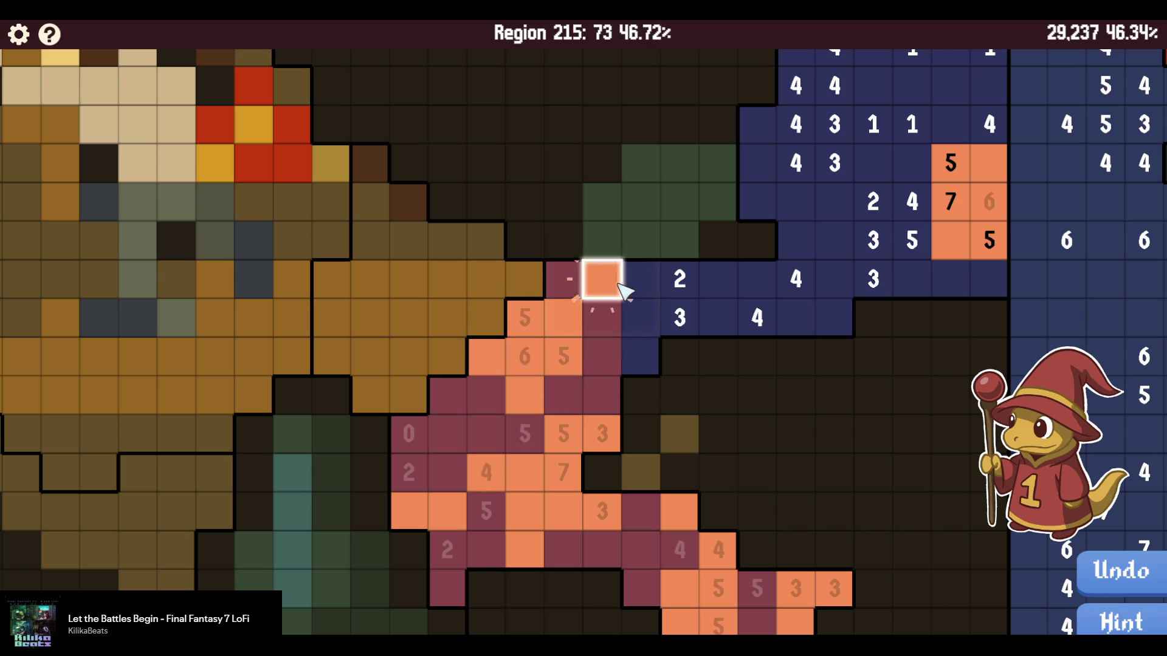
pyautogui.moveTo(614, 286)
pyautogui.mouseDown()
pyautogui.moveTo(641, 319)
pyautogui.moveTo(723, 322)
pyautogui.moveTo(656, 362)
pyautogui.moveTo(767, 322)
pyautogui.moveTo(835, 241)
pyautogui.moveTo(875, 278)
pyautogui.moveTo(588, 366)
pyautogui.mouseUp()
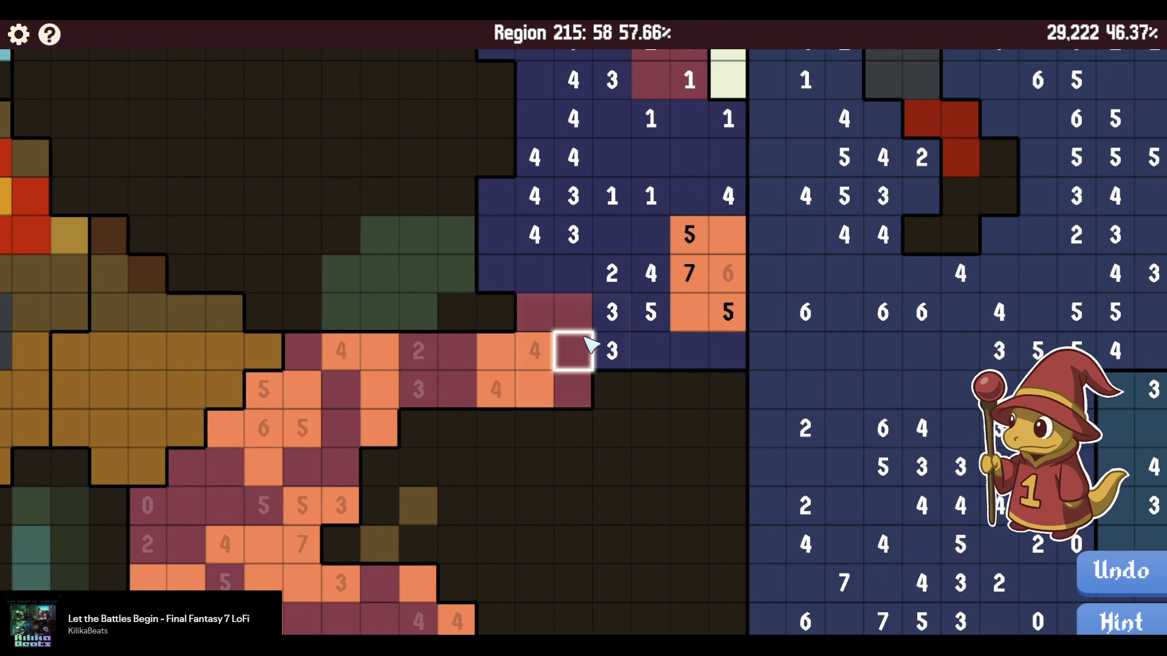
# Near the upper 1 clues, mark four cells maroon beside the 5 clue.
pyautogui.moveTo(574, 277); pyautogui.dragTo(545, 318)
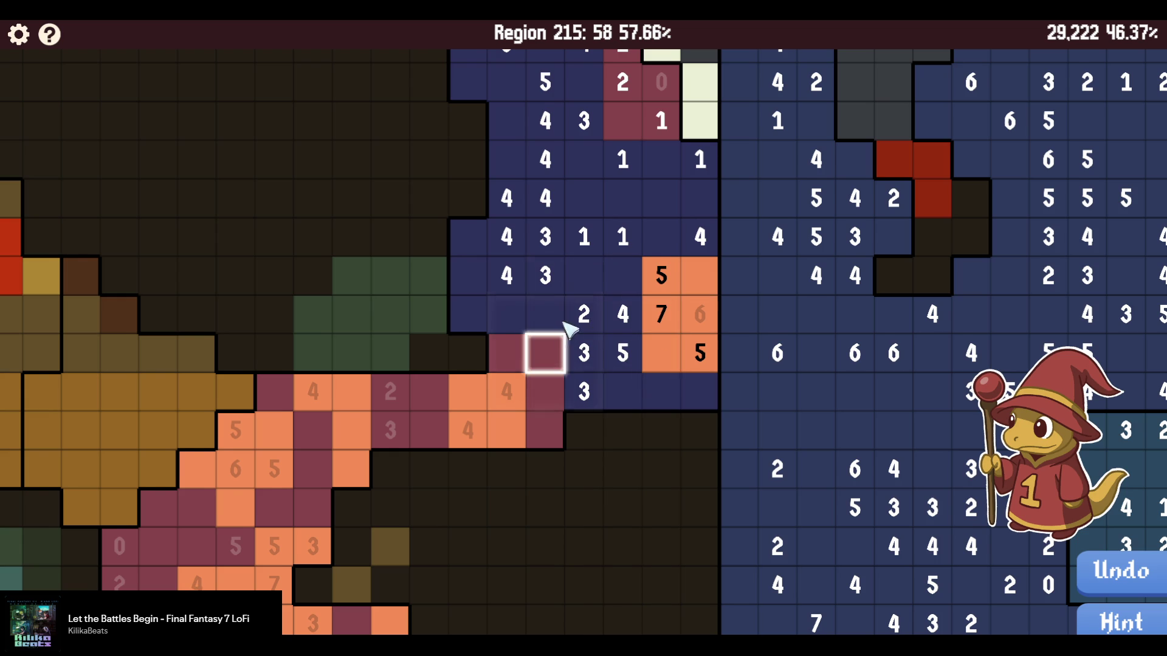
pyautogui.moveTo(564, 294); pyautogui.dragTo(555, 322)
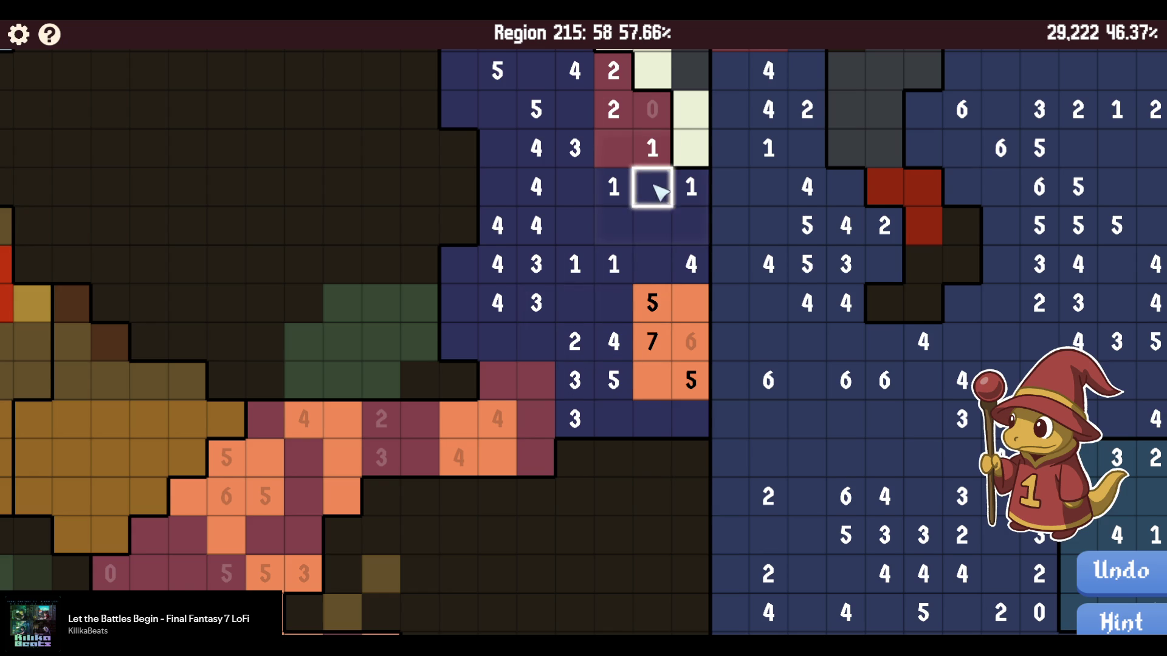
pyautogui.moveTo(657, 192); pyautogui.dragTo(668, 250)
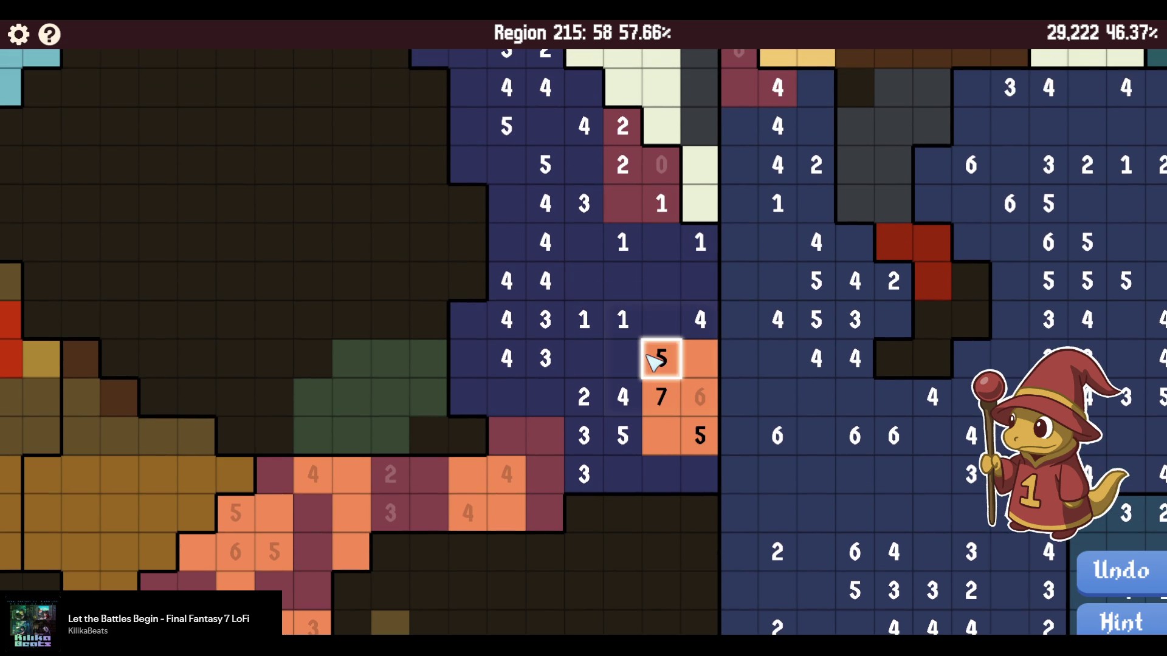
pyautogui.moveTo(629, 330)
pyautogui.mouseDown()
pyautogui.moveTo(669, 315)
pyautogui.moveTo(583, 357)
pyautogui.moveTo(699, 318)
pyautogui.moveTo(698, 280)
pyautogui.moveTo(672, 250)
pyautogui.moveTo(584, 203)
pyautogui.moveTo(542, 240)
pyautogui.moveTo(565, 213)
pyautogui.mouseUp()
# Paint around the 2 and 4 clues, marking single cells maroon and a short column orange.
pyautogui.scroll(2, 559, 213)
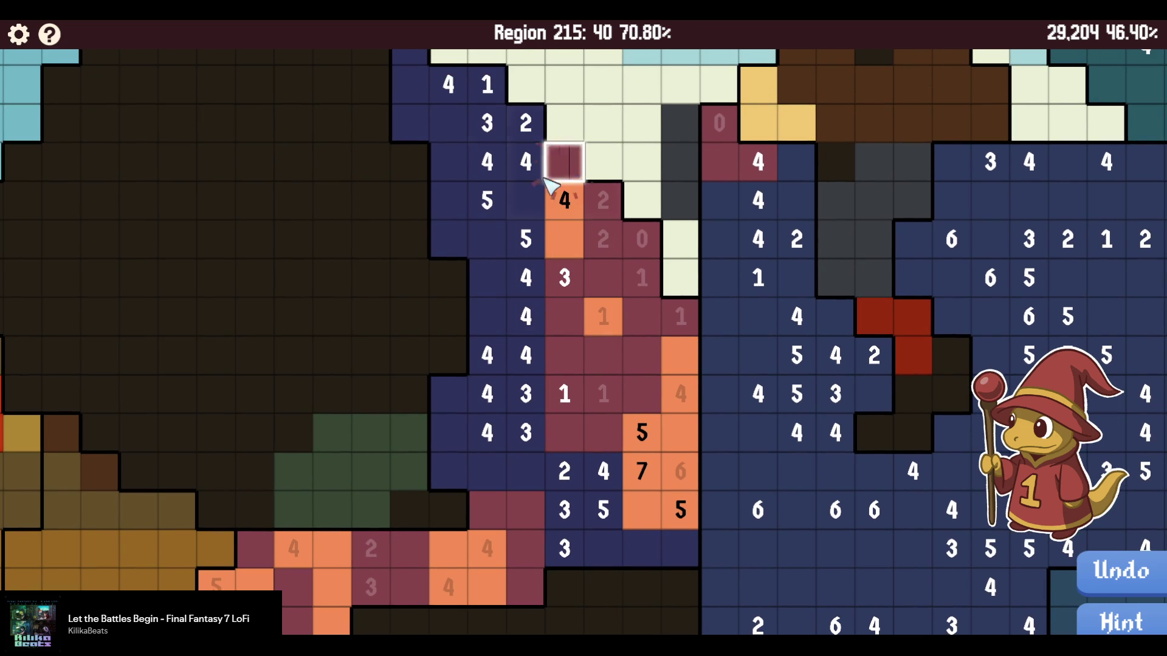
pyautogui.scroll(-3, 541, 292)
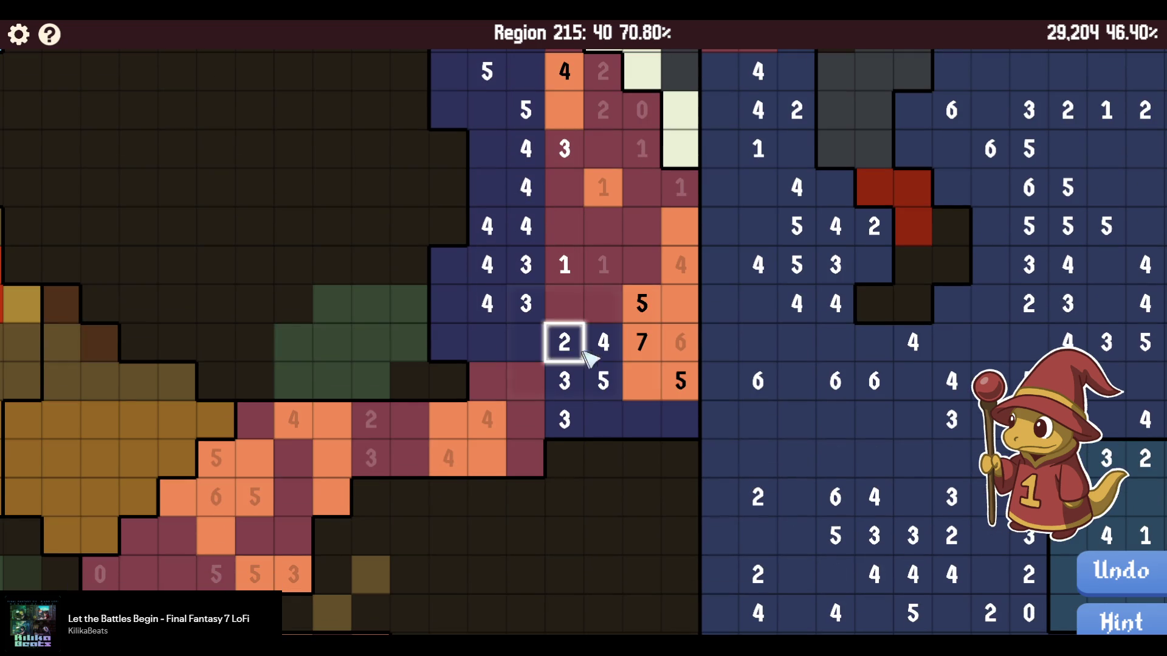
pyautogui.moveTo(600, 359)
pyautogui.mouseDown()
pyautogui.moveTo(609, 386)
pyautogui.moveTo(583, 404)
pyautogui.mouseUp()
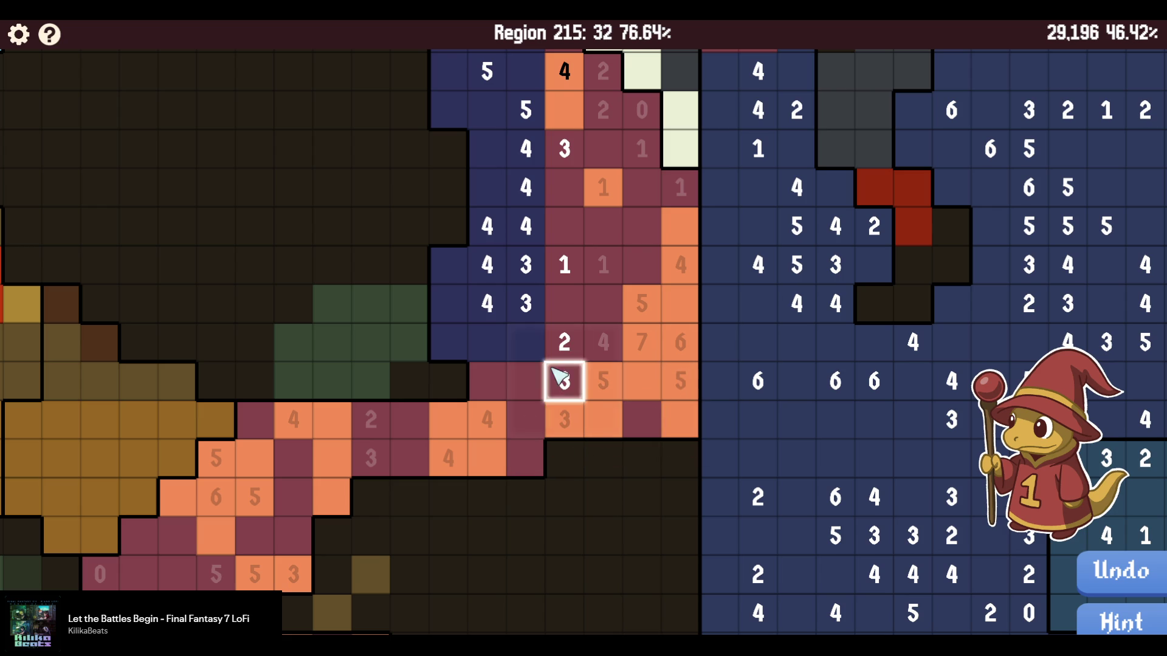
pyautogui.moveTo(543, 291); pyautogui.dragTo(571, 307)
pyautogui.click(563, 296)
pyautogui.click(564, 257)
pyautogui.moveTo(538, 220); pyautogui.dragTo(522, 285)
pyautogui.click(524, 373)
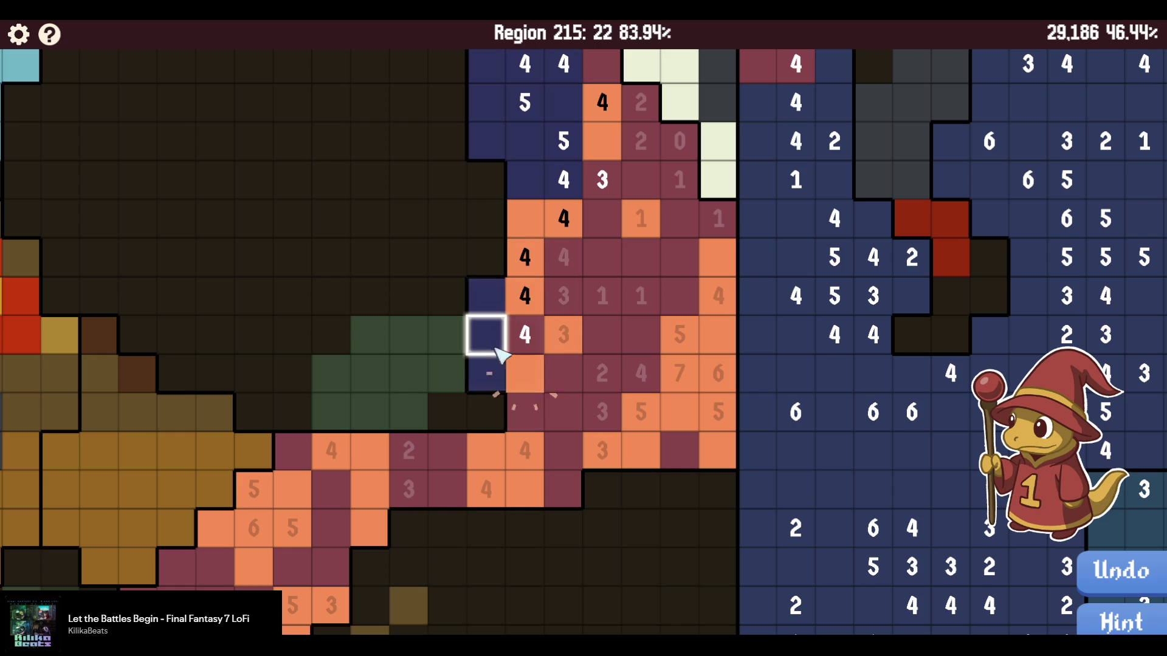
# Paint a column of cells orange, then undo a mistaken maroon mark on the 4 and 5 cells.
pyautogui.click(485, 295)
pyautogui.click(485, 335)
pyautogui.click(487, 373)
pyautogui.moveTo(619, 158)
pyautogui.mouseDown()
pyautogui.moveTo(623, 282)
pyautogui.moveTo(575, 256)
pyautogui.moveTo(534, 262)
pyautogui.mouseUp()
pyautogui.hotkey('ctrl', 'z')
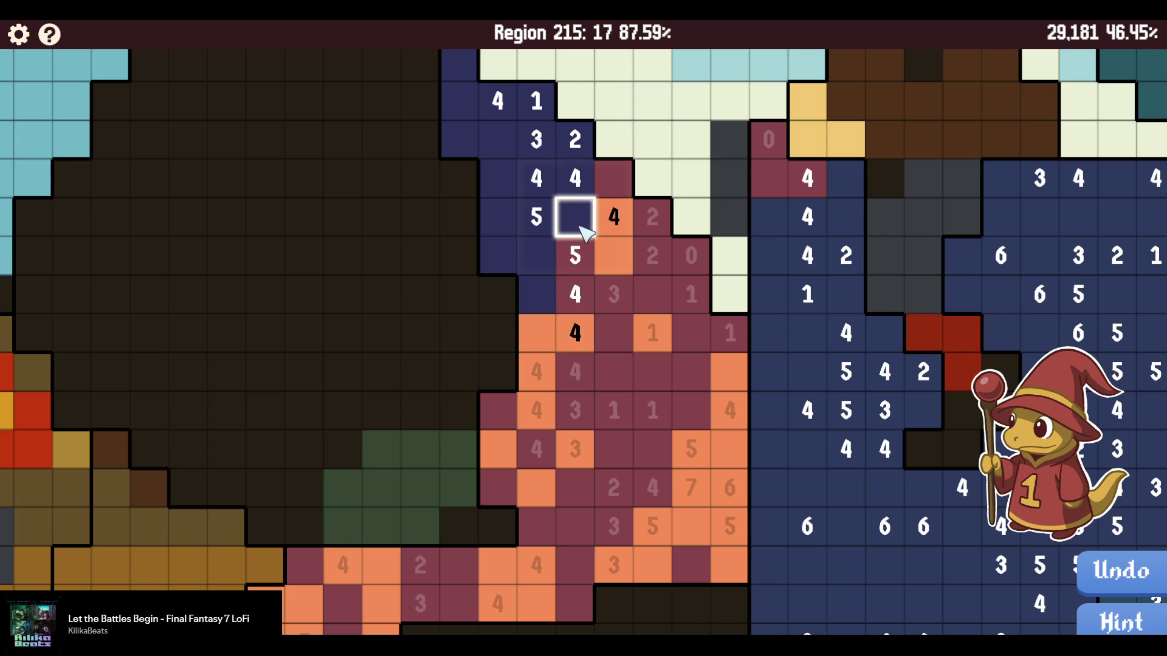
# Paint the remaining cells near the 5, 4, 3 and 2 clues, leaving region 215 three cells short.
pyautogui.moveTo(585, 230); pyautogui.dragTo(577, 143)
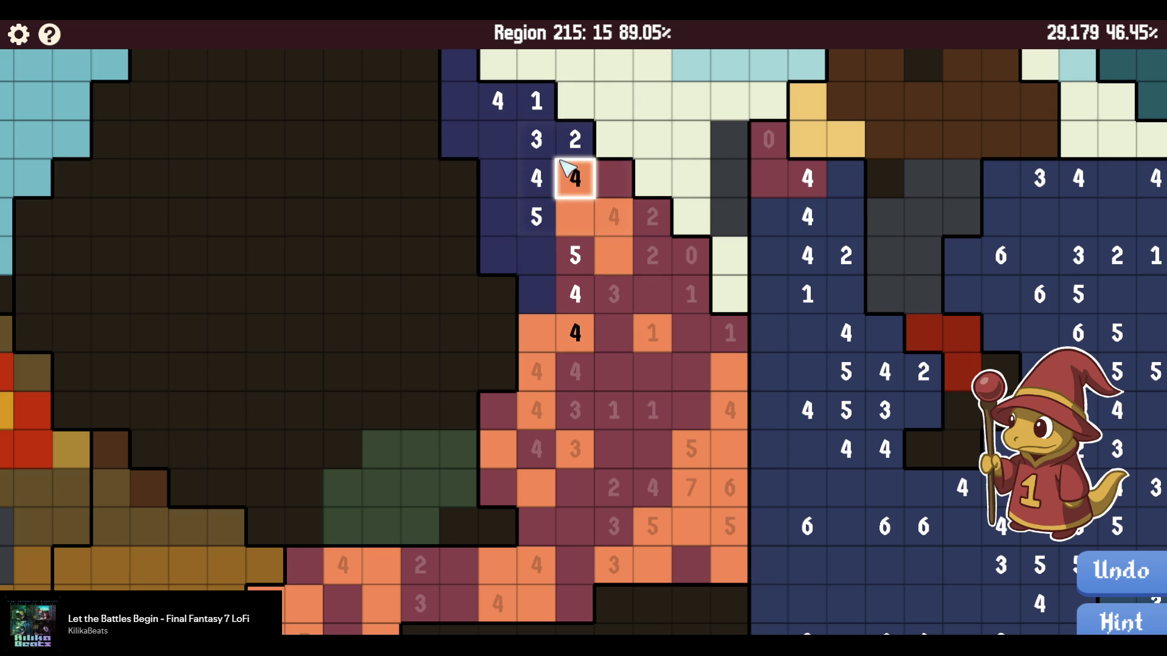
pyautogui.moveTo(575, 328)
pyautogui.mouseDown()
pyautogui.moveTo(536, 294)
pyautogui.moveTo(536, 255)
pyautogui.mouseUp()
pyautogui.moveTo(543, 178)
pyautogui.mouseDown()
pyautogui.moveTo(578, 142)
pyautogui.moveTo(538, 142)
pyautogui.moveTo(538, 180)
pyautogui.moveTo(540, 111)
pyautogui.moveTo(505, 137)
pyautogui.moveTo(547, 226)
pyautogui.moveTo(558, 305)
pyautogui.moveTo(573, 198)
pyautogui.mouseUp()
pyautogui.scroll(-3, 590, 243)
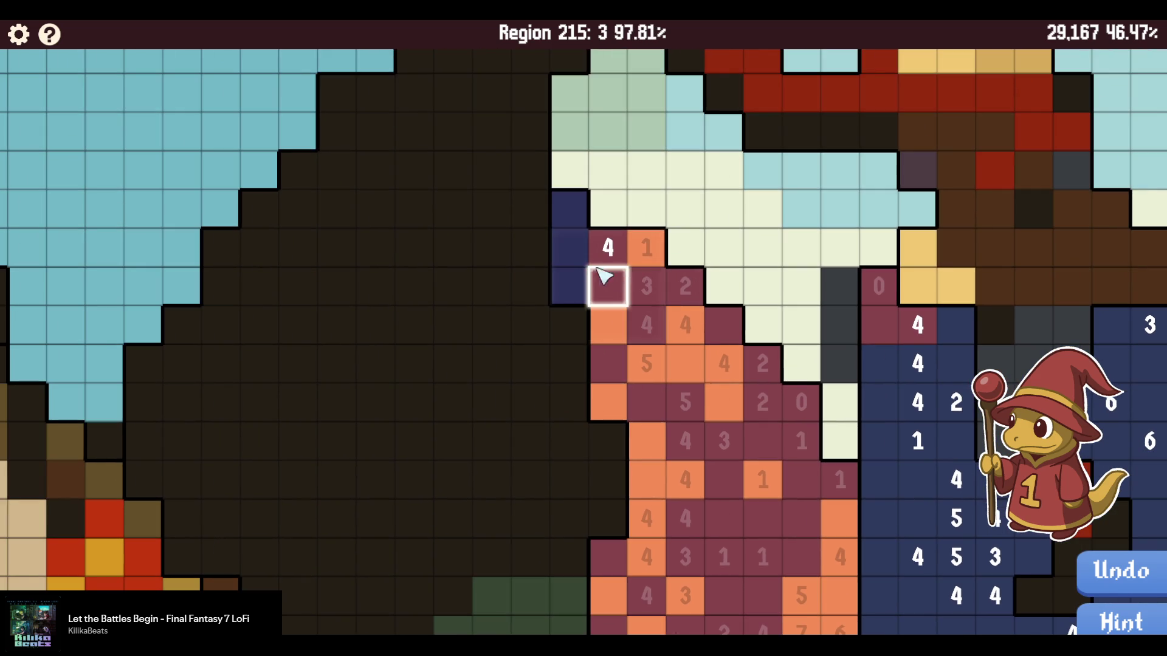
pyautogui.moveTo(607, 282); pyautogui.dragTo(571, 213)
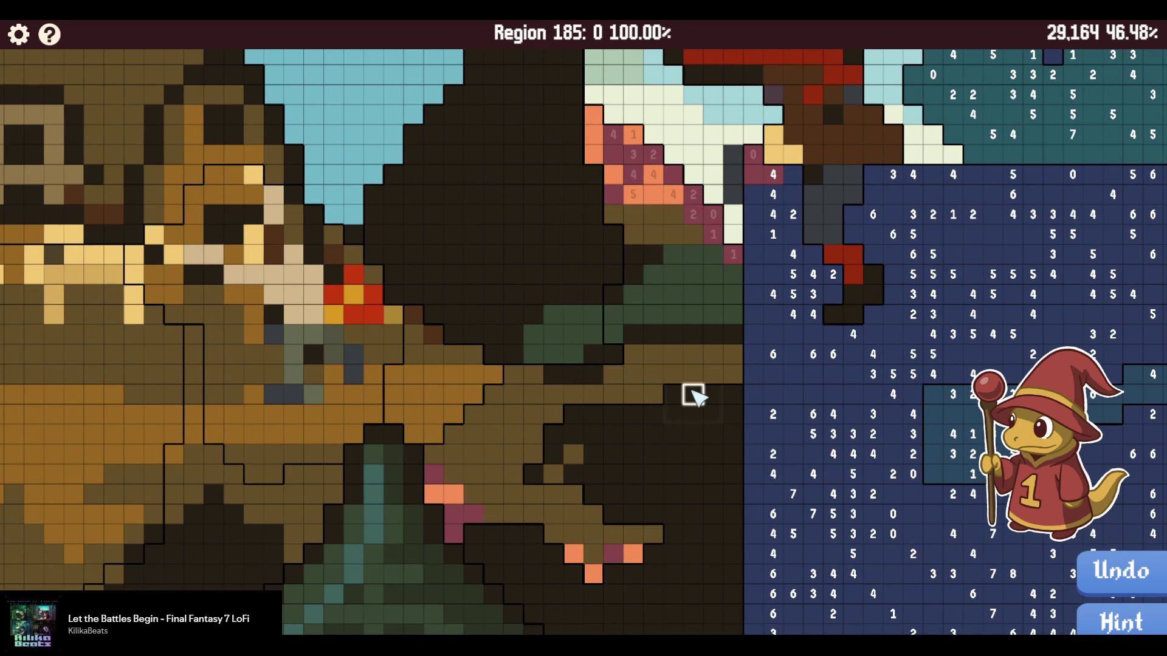
# In region 169 by the lantern tower, paint around the 9 and 8 clues orange and bottom cells maroon.
pyautogui.scroll(-5, 693, 395)
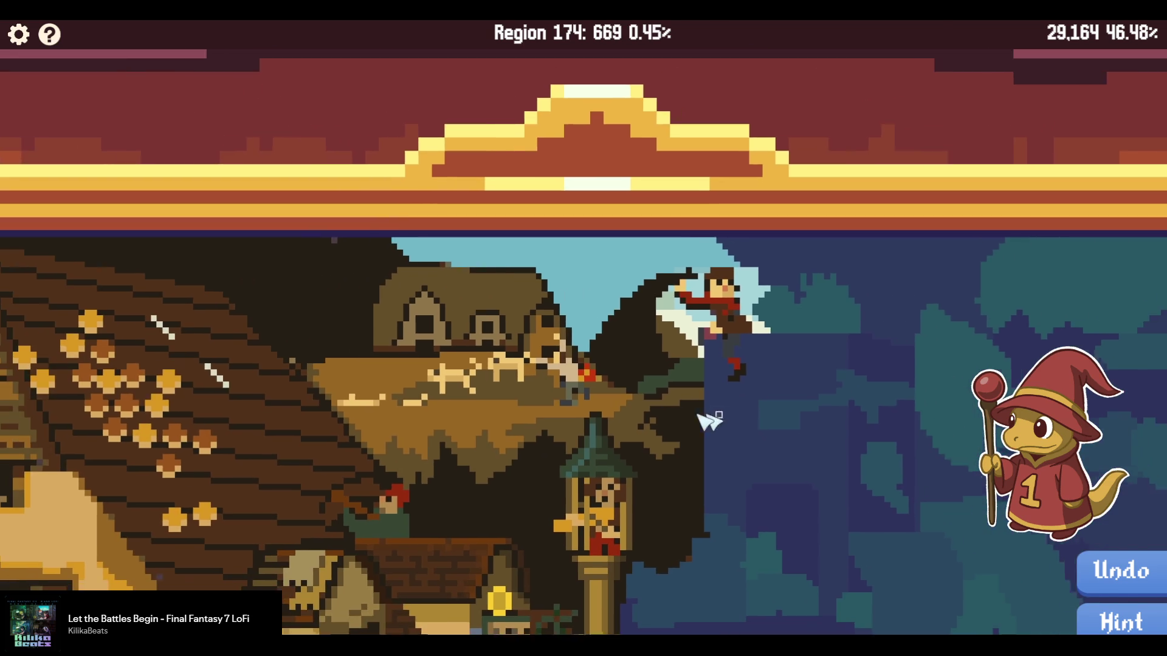
pyautogui.moveTo(708, 421); pyautogui.dragTo(464, 191)
pyautogui.scroll(2, 399, 352)
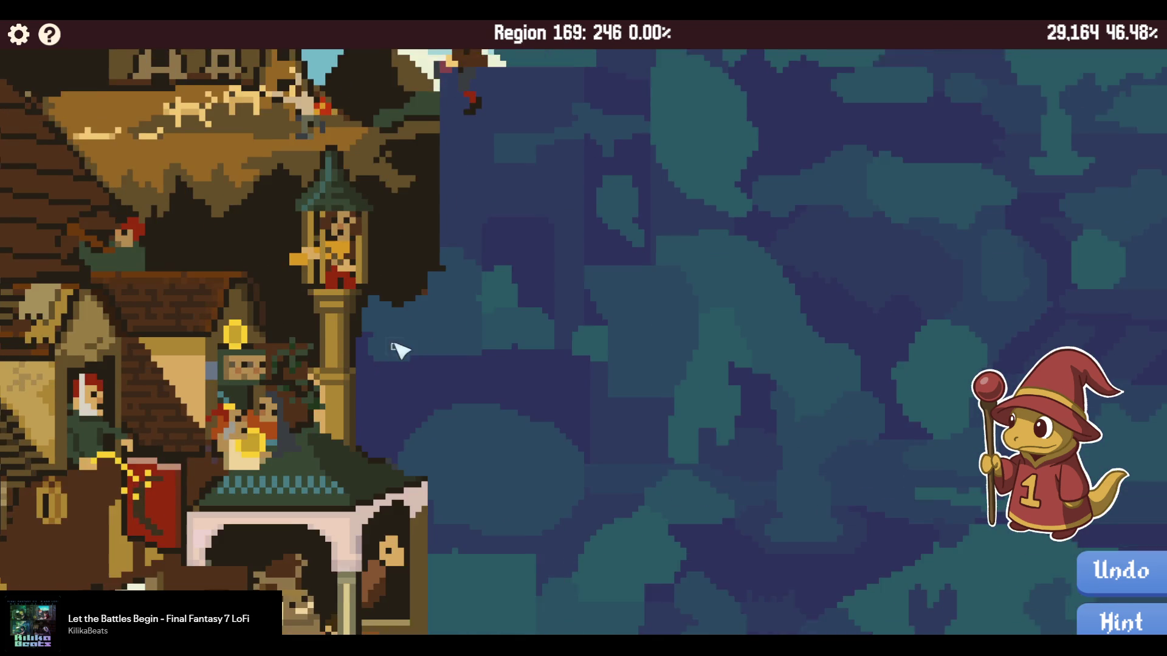
pyautogui.scroll(2, 436, 299)
pyautogui.scroll(6, 436, 299)
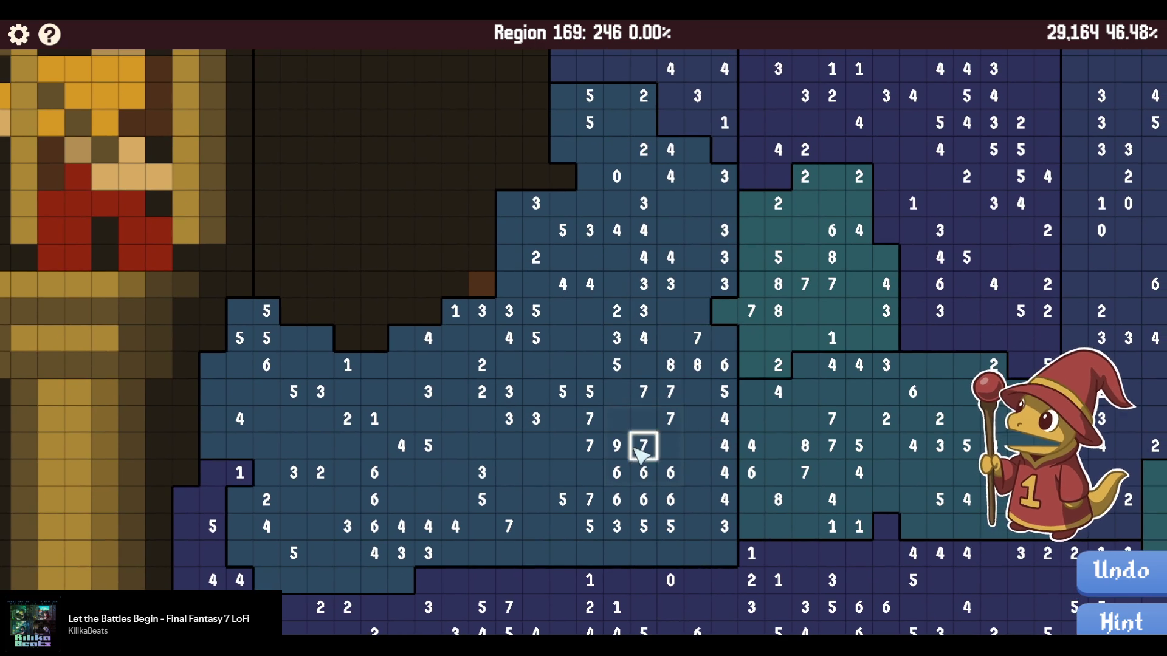
pyautogui.moveTo(643, 443)
pyautogui.mouseDown()
pyautogui.moveTo(589, 417)
pyautogui.moveTo(613, 471)
pyautogui.moveTo(679, 440)
pyautogui.mouseUp()
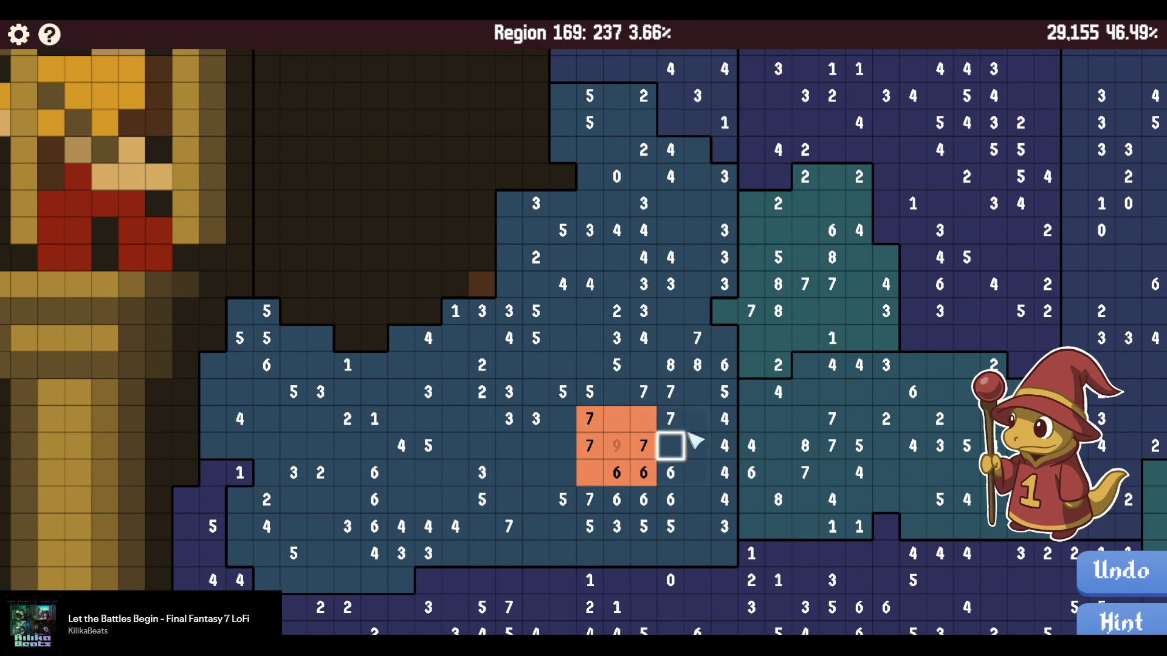
pyautogui.moveTo(726, 369)
pyautogui.mouseDown()
pyautogui.moveTo(698, 336)
pyautogui.moveTo(728, 393)
pyautogui.mouseUp()
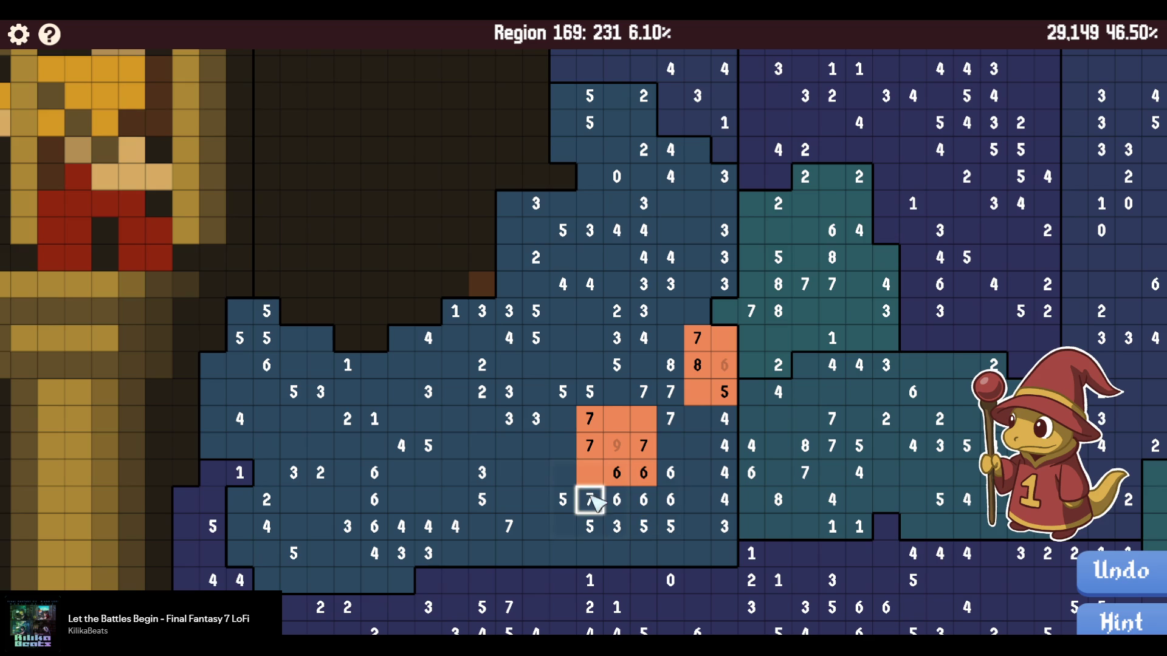
pyautogui.moveTo(624, 502); pyautogui.dragTo(646, 437)
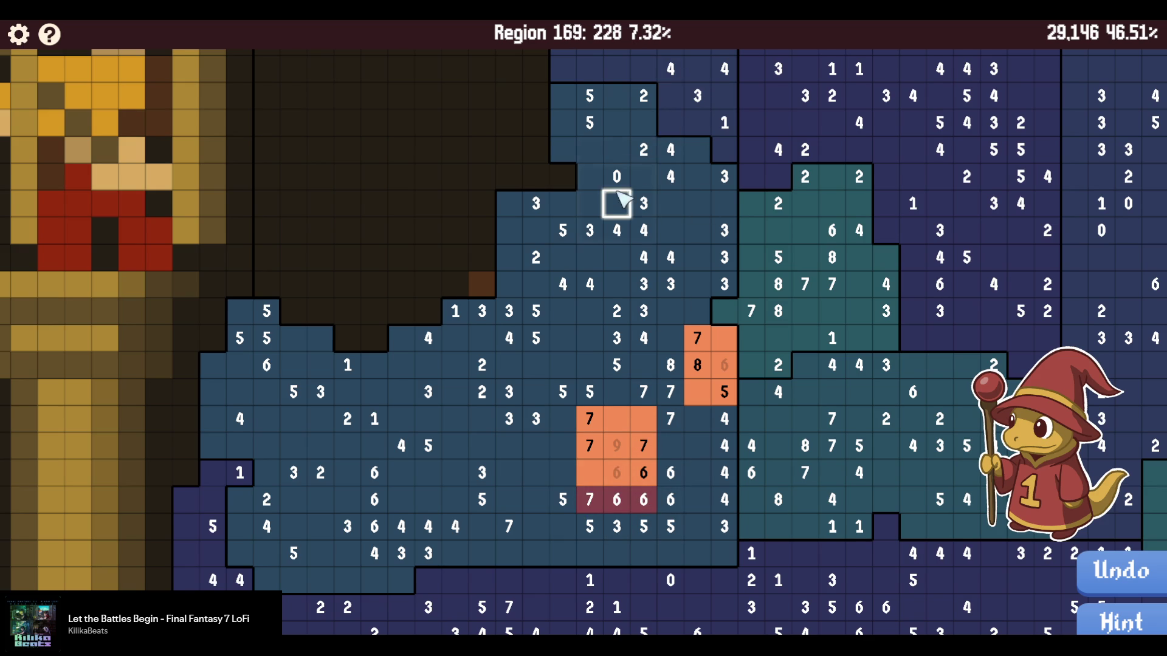
# Mark the 0 clue's cells maroon and paint the 5 cell, a column, and the 7 clue's cells orange.
pyautogui.scroll(1, 646, 193)
pyautogui.moveTo(605, 222); pyautogui.dragTo(607, 196)
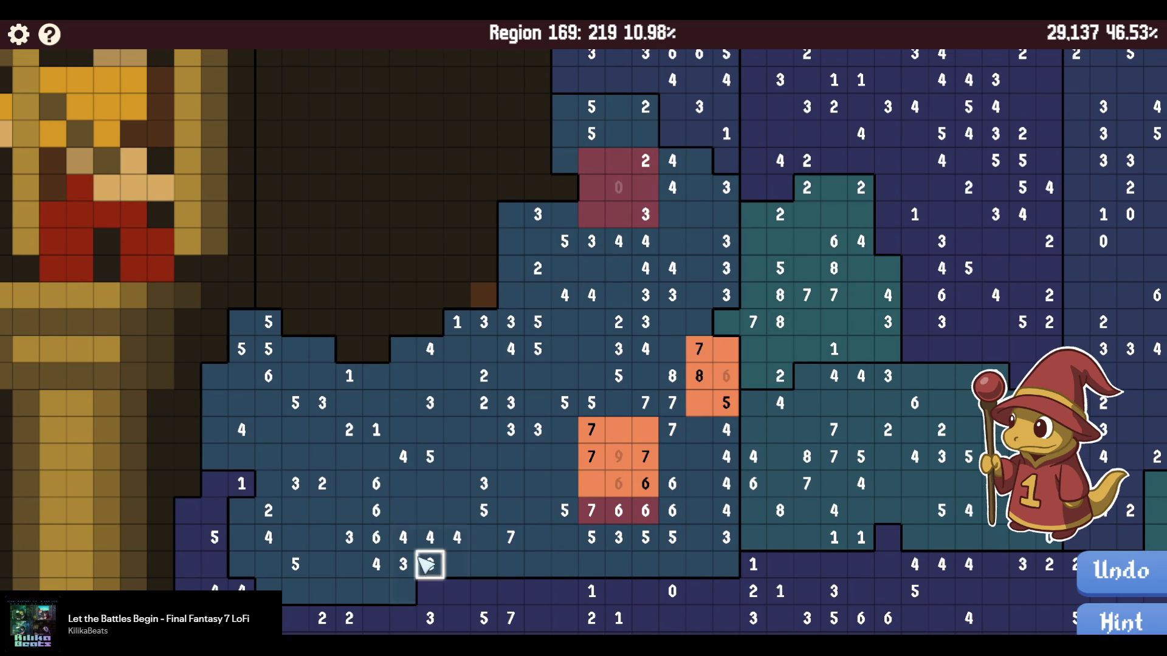
pyautogui.click(643, 542)
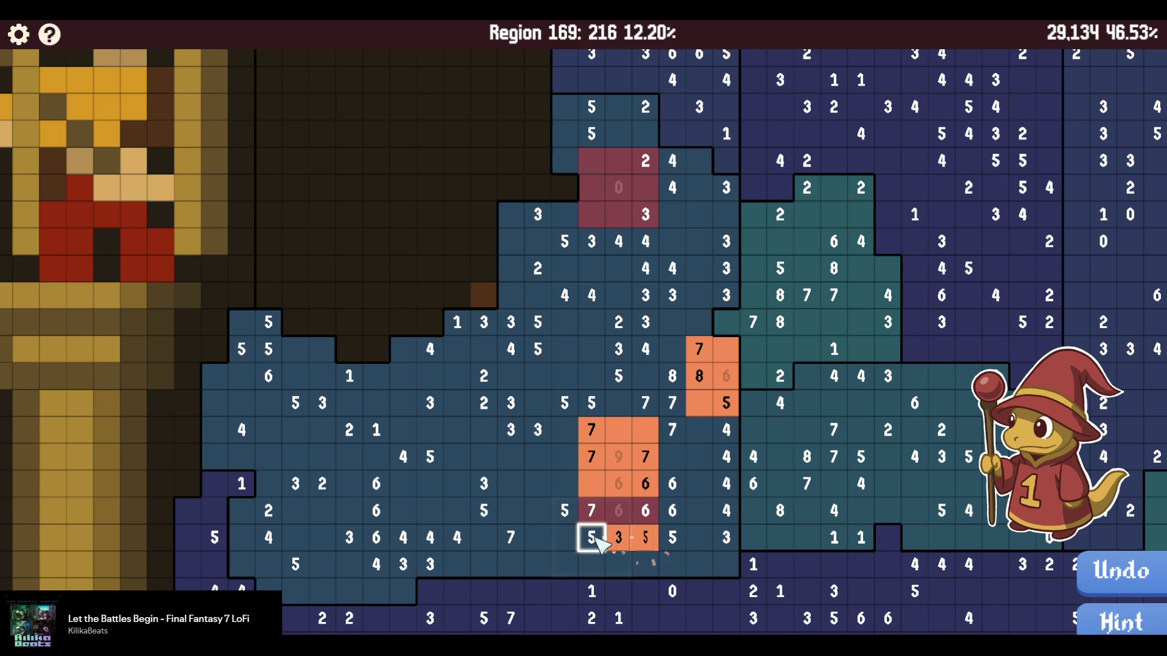
pyautogui.moveTo(601, 565); pyautogui.dragTo(646, 565)
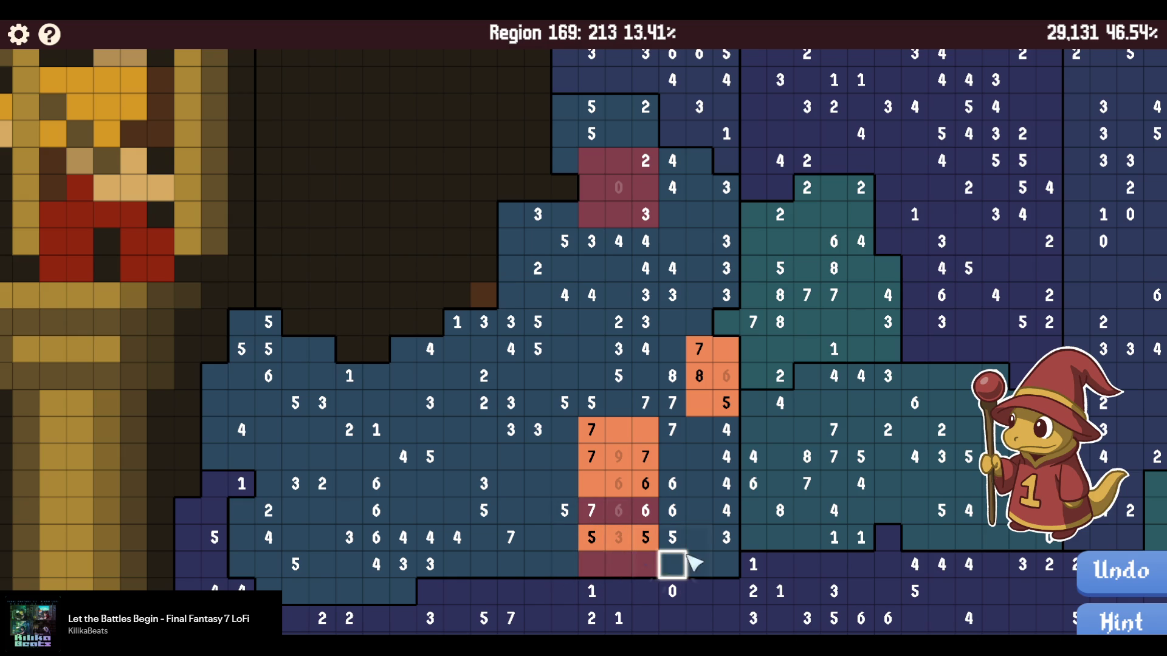
pyautogui.moveTo(678, 515); pyautogui.dragTo(582, 515)
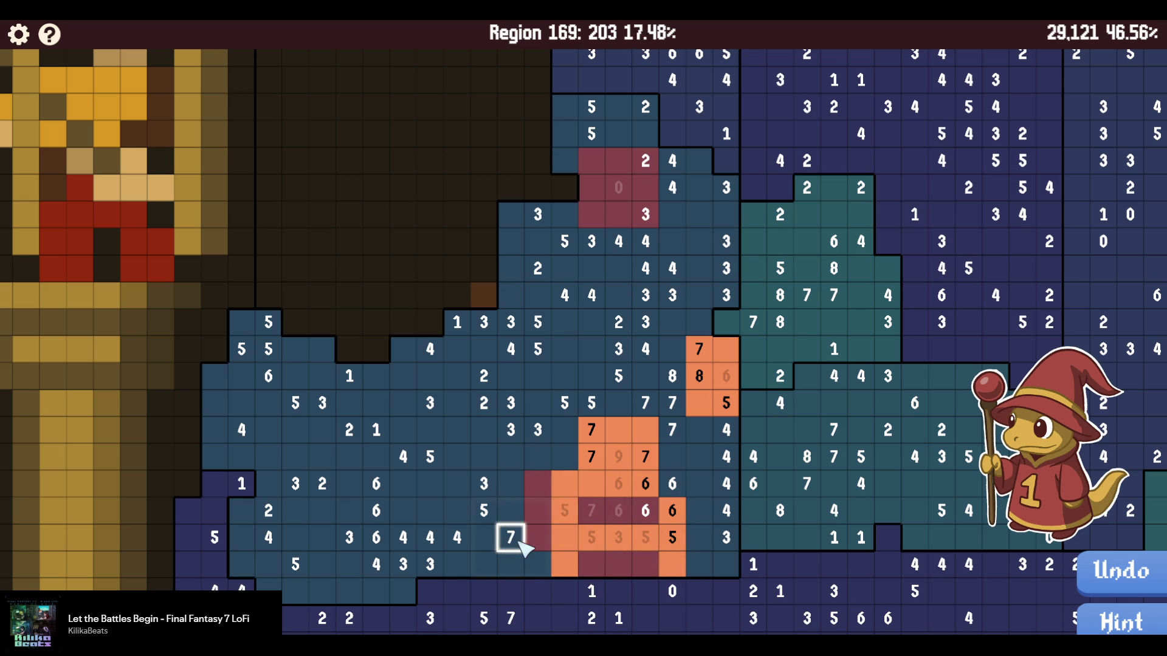
pyautogui.moveTo(524, 558)
pyautogui.mouseDown()
pyautogui.moveTo(484, 539)
pyautogui.moveTo(511, 534)
pyautogui.mouseUp()
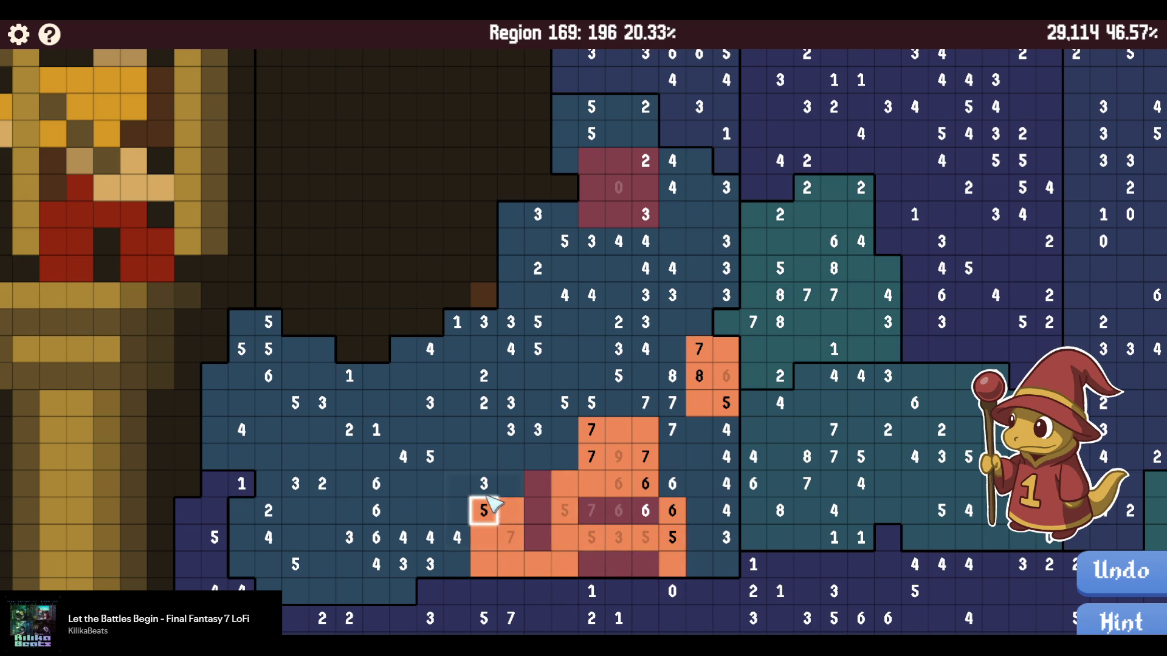
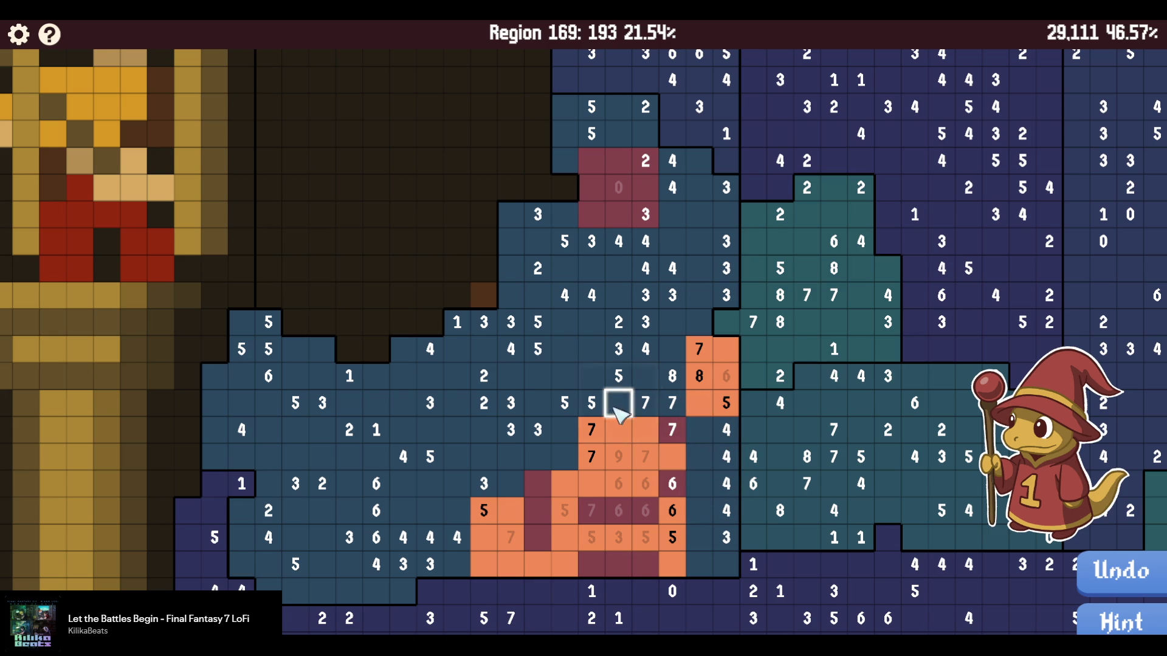
# Mark the cells beside the 5s maroon and fill the 7 and 8 cells orange.
pyautogui.scroll(5, 556, 446)
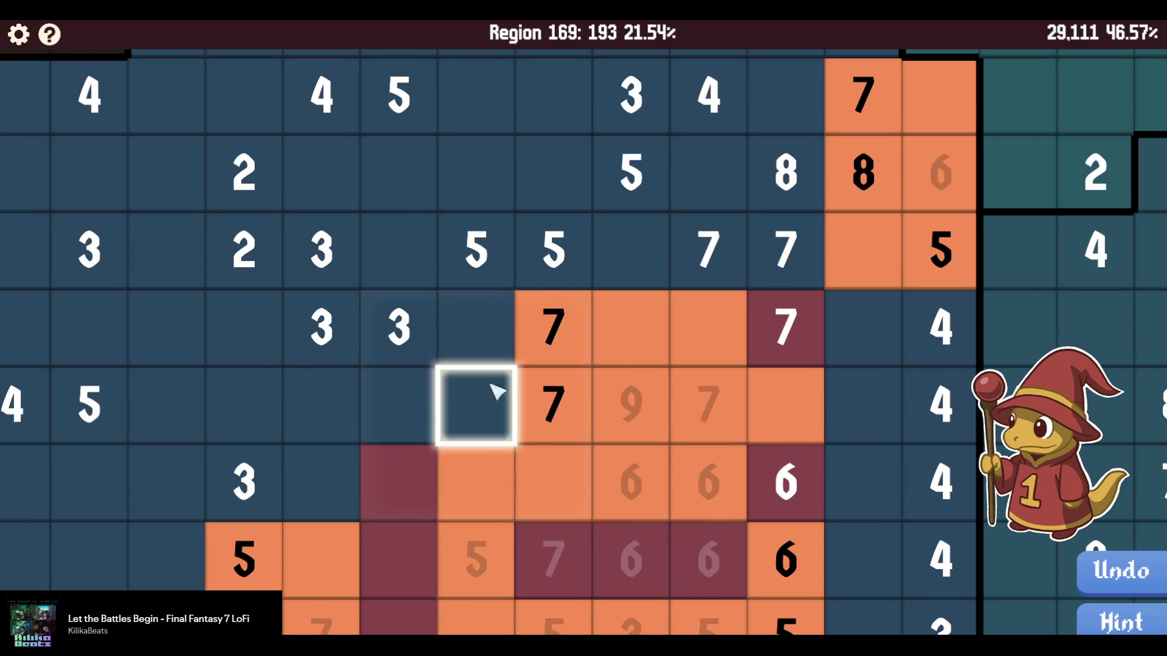
pyautogui.moveTo(490, 391)
pyautogui.mouseDown()
pyautogui.moveTo(480, 283)
pyautogui.moveTo(606, 357)
pyautogui.mouseUp()
pyautogui.scroll(-5, 489, 346)
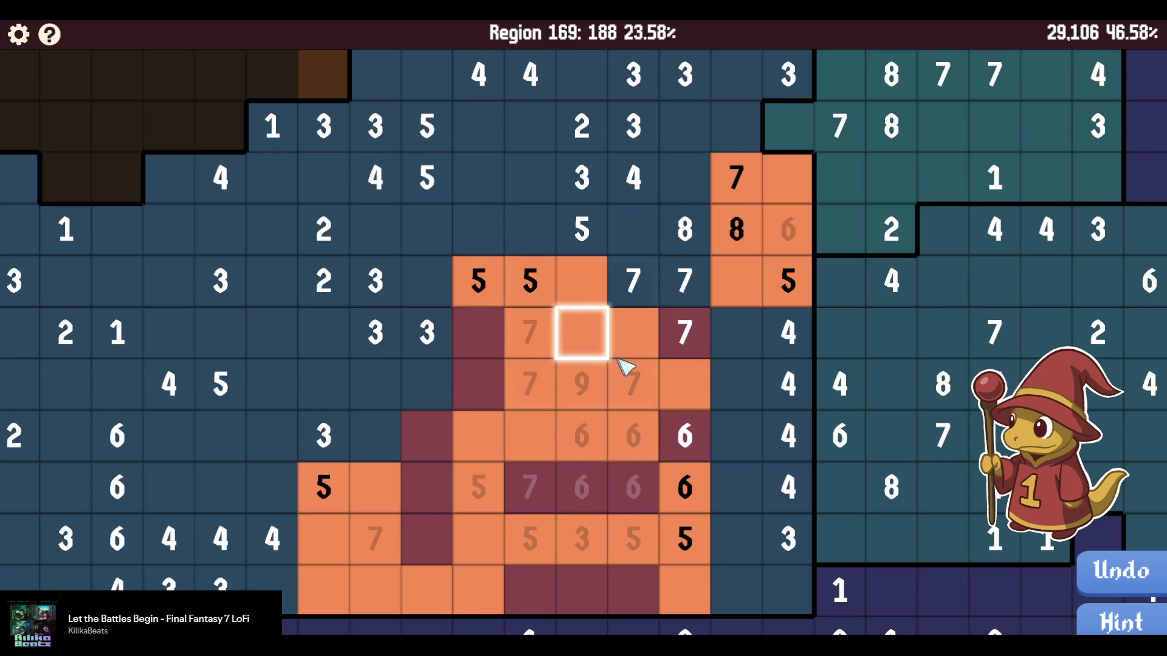
pyautogui.scroll(1, 553, 396)
pyautogui.moveTo(552, 397)
pyautogui.mouseDown()
pyautogui.moveTo(513, 271)
pyautogui.moveTo(409, 271)
pyautogui.mouseUp()
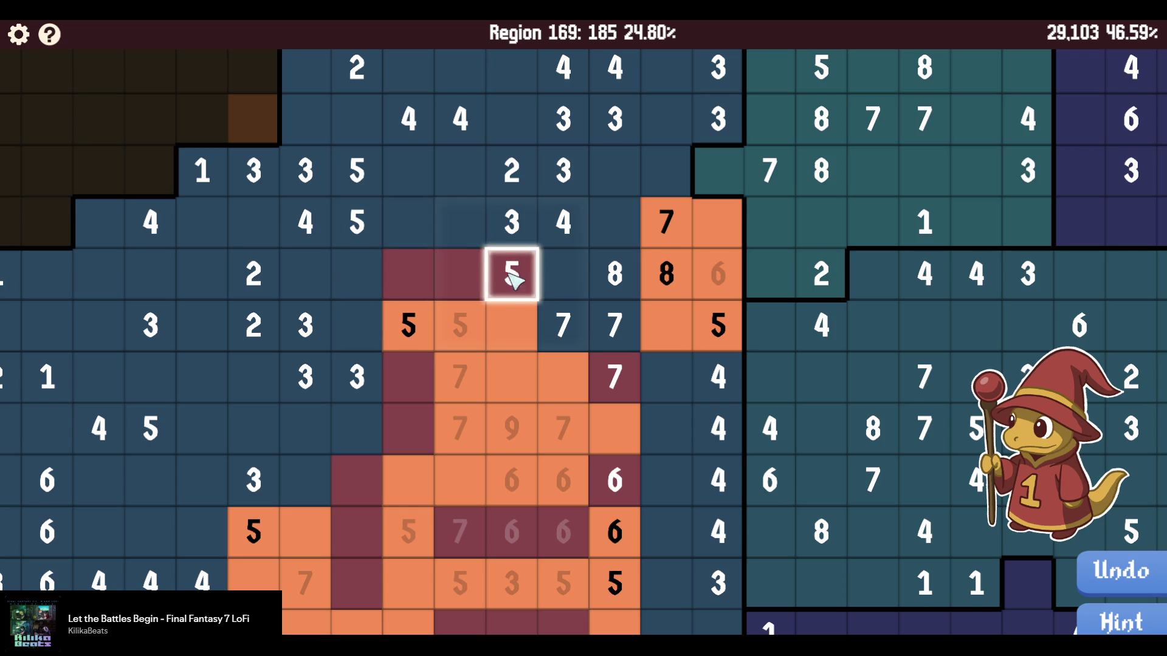
pyautogui.moveTo(574, 319)
pyautogui.mouseDown()
pyautogui.moveTo(562, 276)
pyautogui.moveTo(616, 328)
pyautogui.mouseUp()
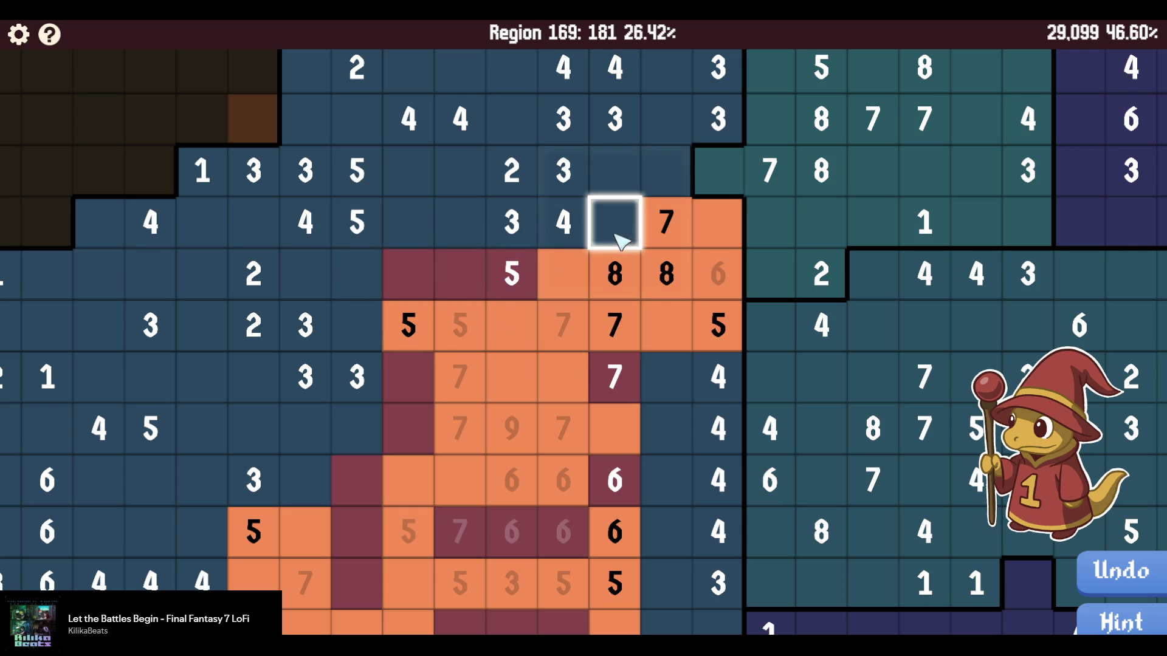
pyautogui.click(672, 376)
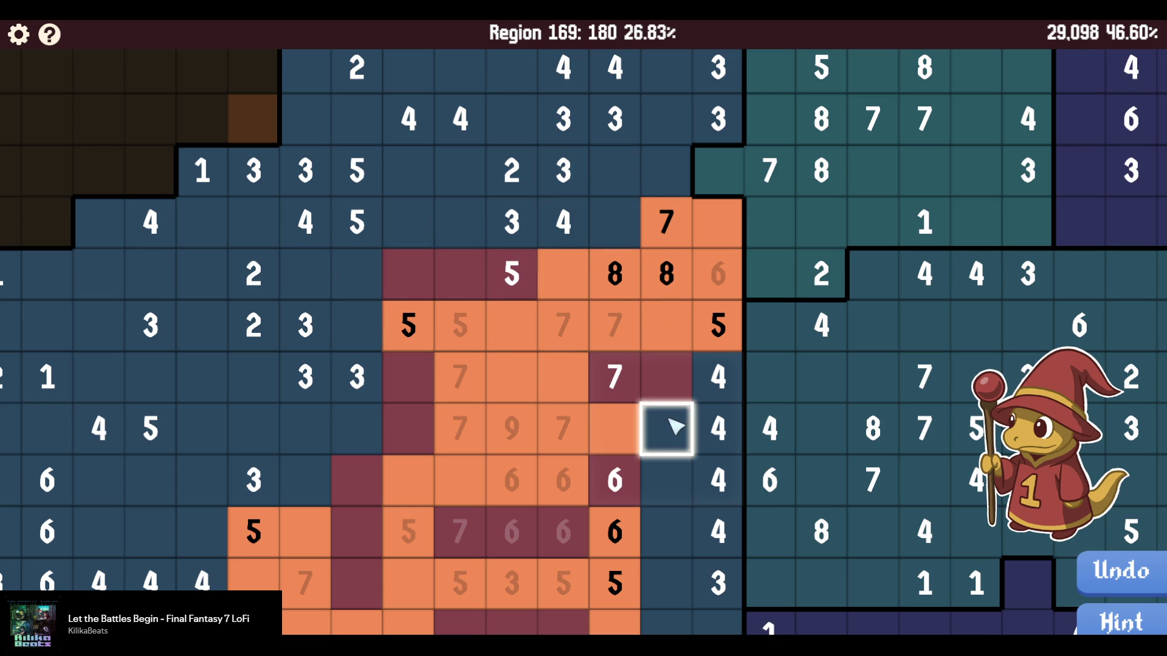
pyautogui.click(674, 425)
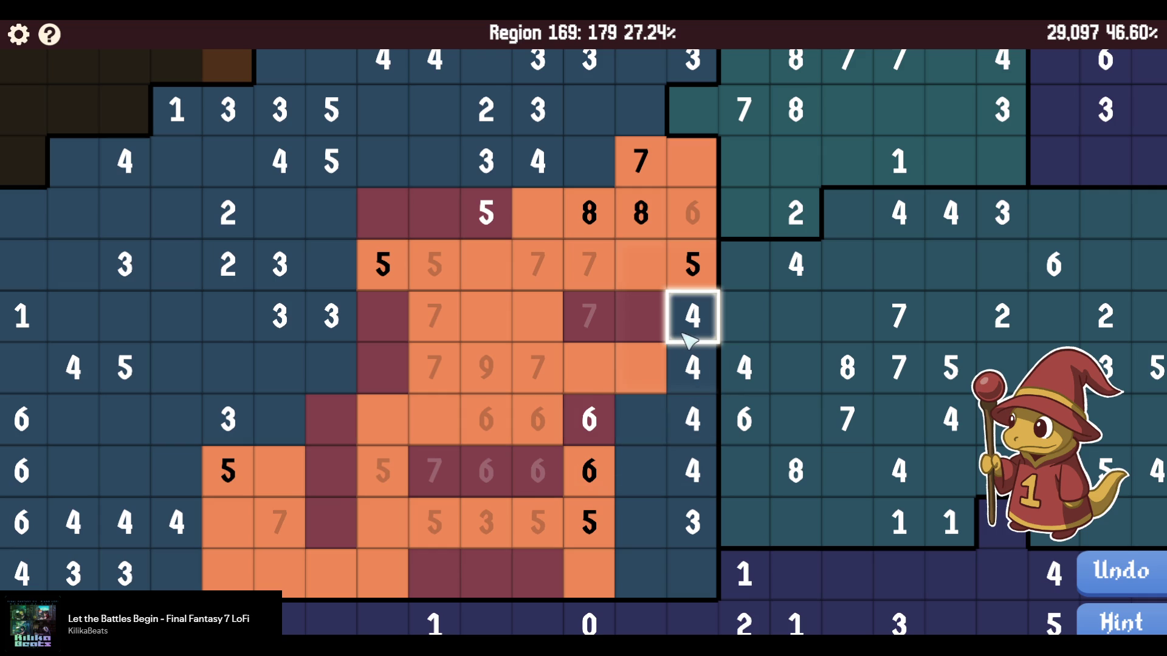
# Resolve the 4, 6 and 3 clues below, filling cells orange and marking the rest maroon.
pyautogui.click(692, 368)
pyautogui.moveTo(693, 419); pyautogui.dragTo(641, 419)
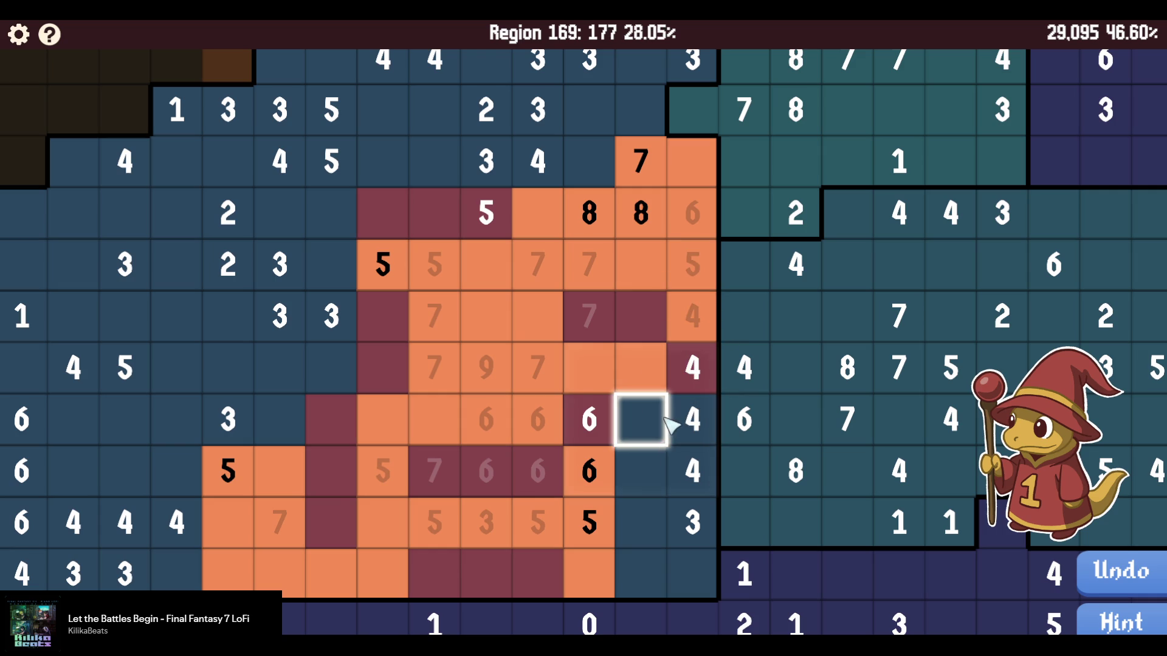
pyautogui.click(643, 466)
pyautogui.click(705, 474)
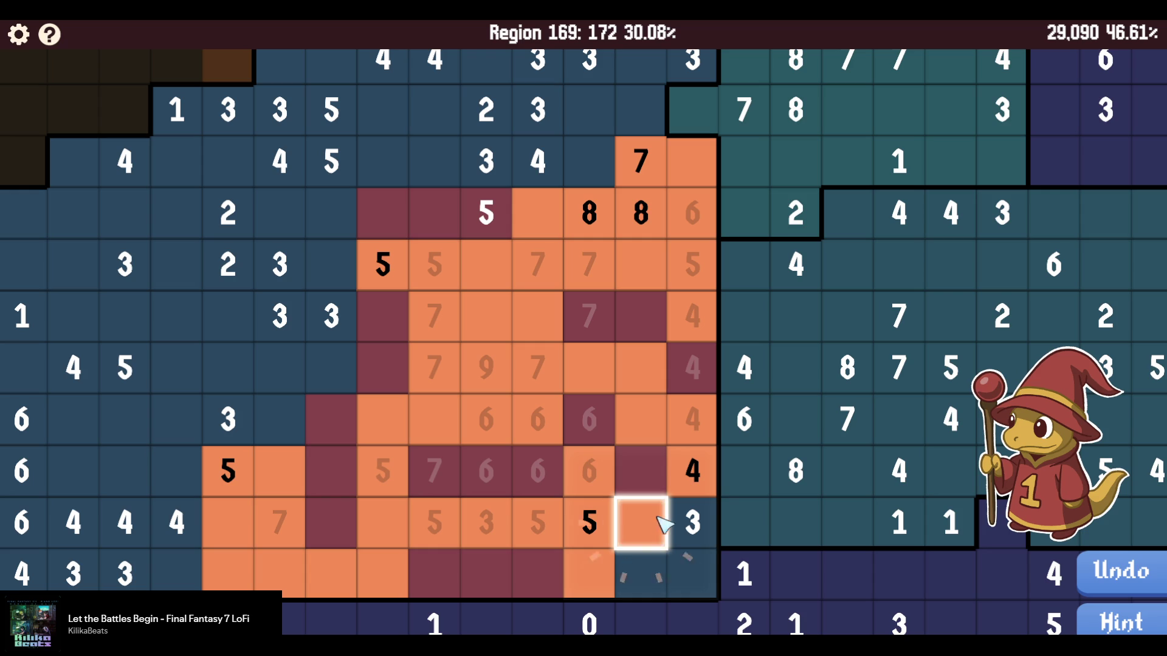
pyautogui.click(690, 522)
pyautogui.rightClick(638, 571)
pyautogui.click(690, 571)
pyautogui.scroll(-2, 520, 309)
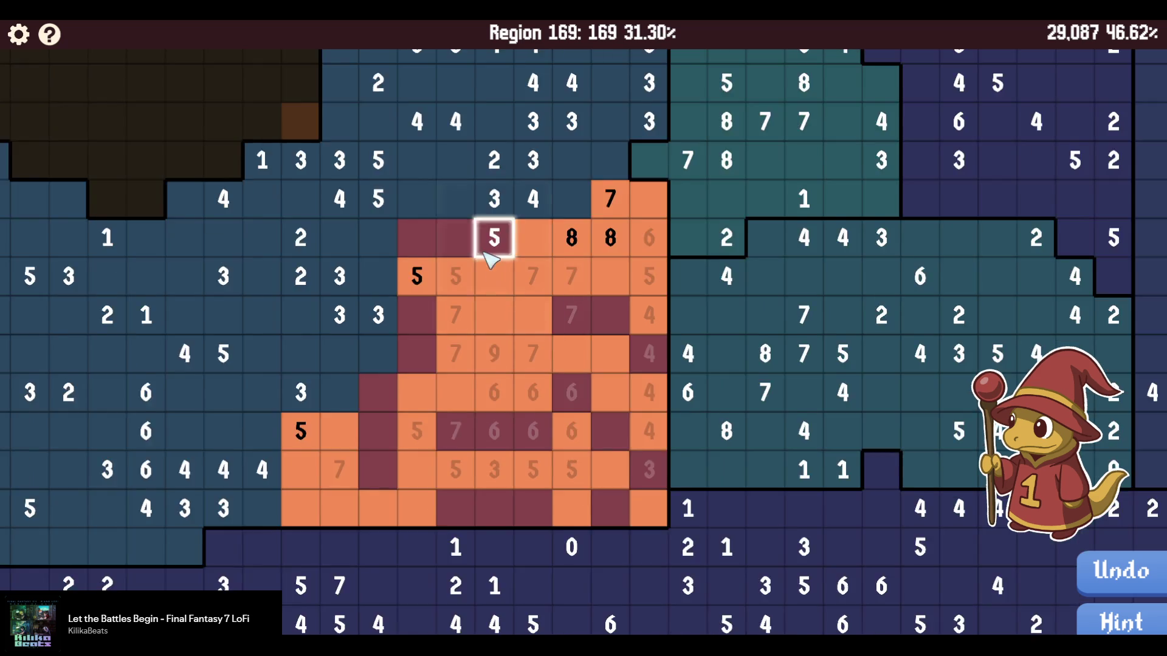
pyautogui.scroll(1, 491, 262)
pyautogui.scroll(1, 635, 443)
pyautogui.rightClick(632, 356)
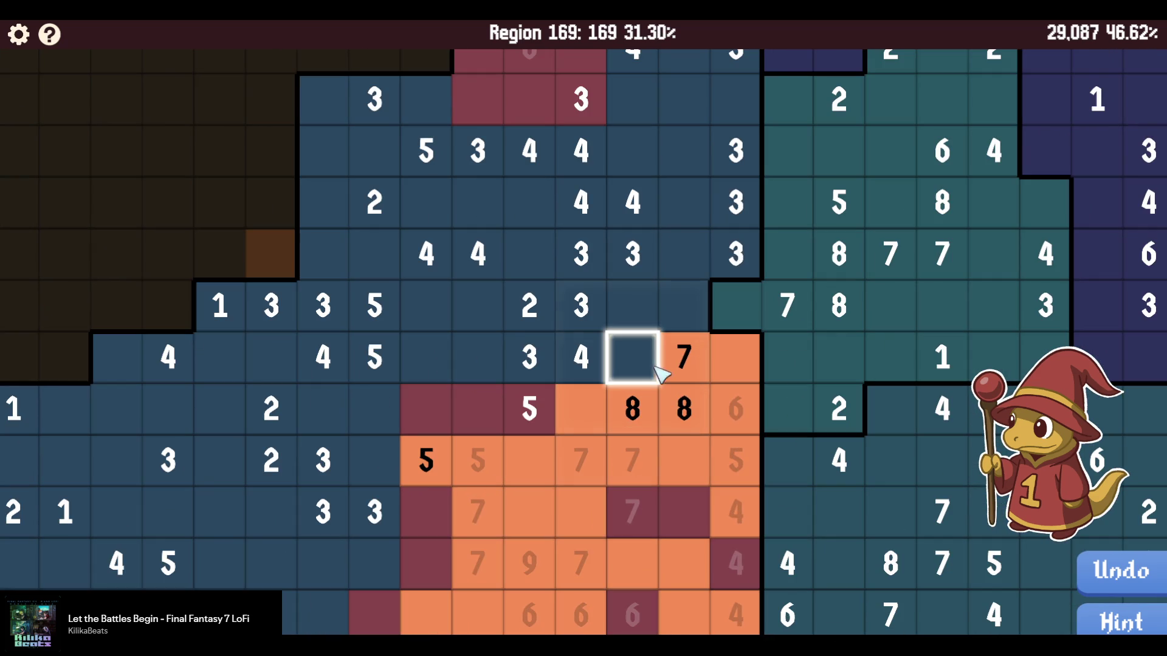
# Paint the middle column orange and settle the 3 and 4 clues with maroon neighbours.
pyautogui.click(592, 365)
pyautogui.moveTo(701, 320); pyautogui.dragTo(659, 313)
pyautogui.click(582, 307)
pyautogui.rightClick(502, 258)
pyautogui.click(655, 255)
pyautogui.rightClick(680, 341)
pyautogui.rightClick(679, 293)
pyautogui.rightClick(627, 293)
pyautogui.rightClick(576, 293)
pyautogui.moveTo(732, 345); pyautogui.dragTo(734, 294)
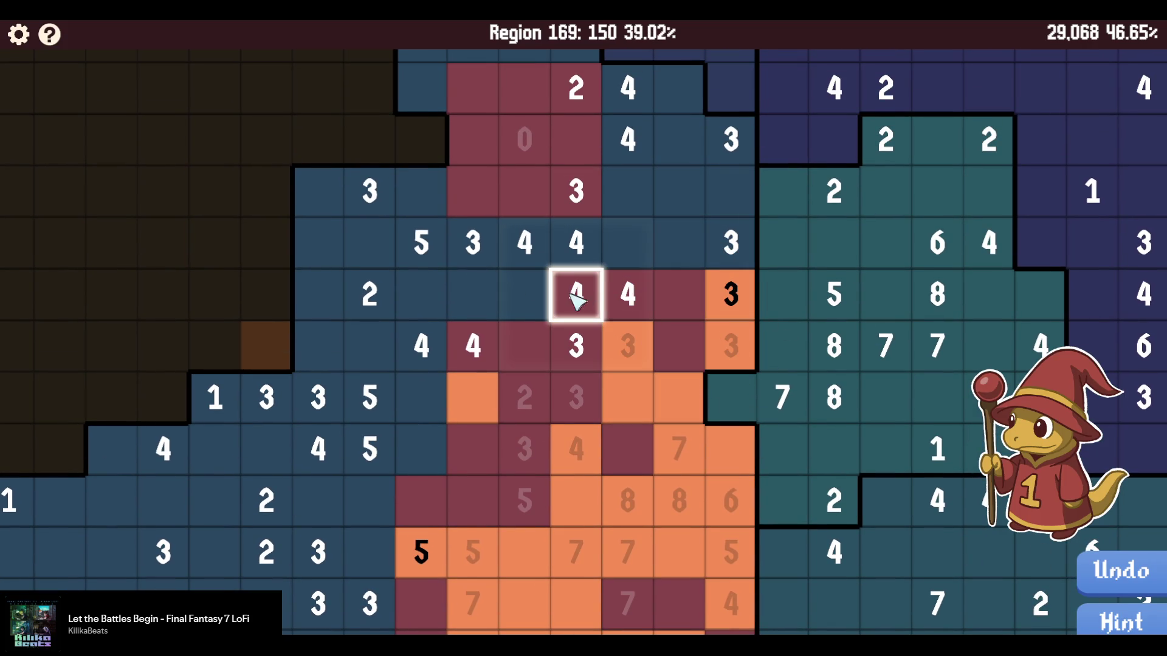
pyautogui.moveTo(577, 246); pyautogui.dragTo(659, 259)
pyautogui.rightClick(723, 249)
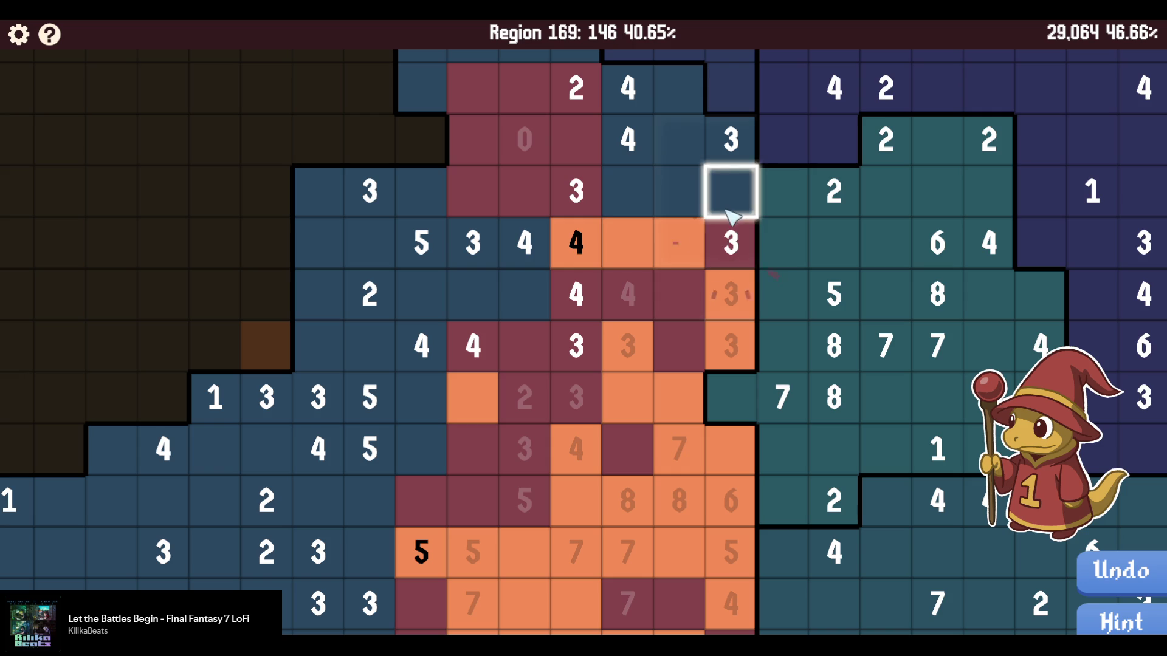
pyautogui.click(547, 302)
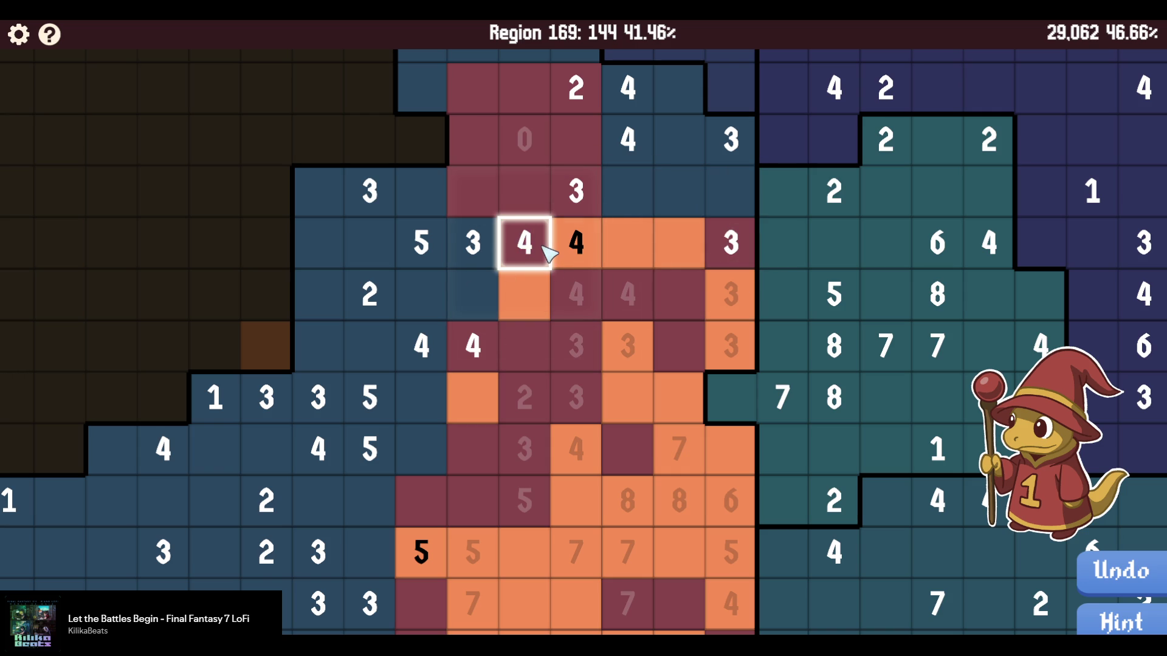
# Fill the top cells that complete the 4 clue orange.
pyautogui.click(652, 201)
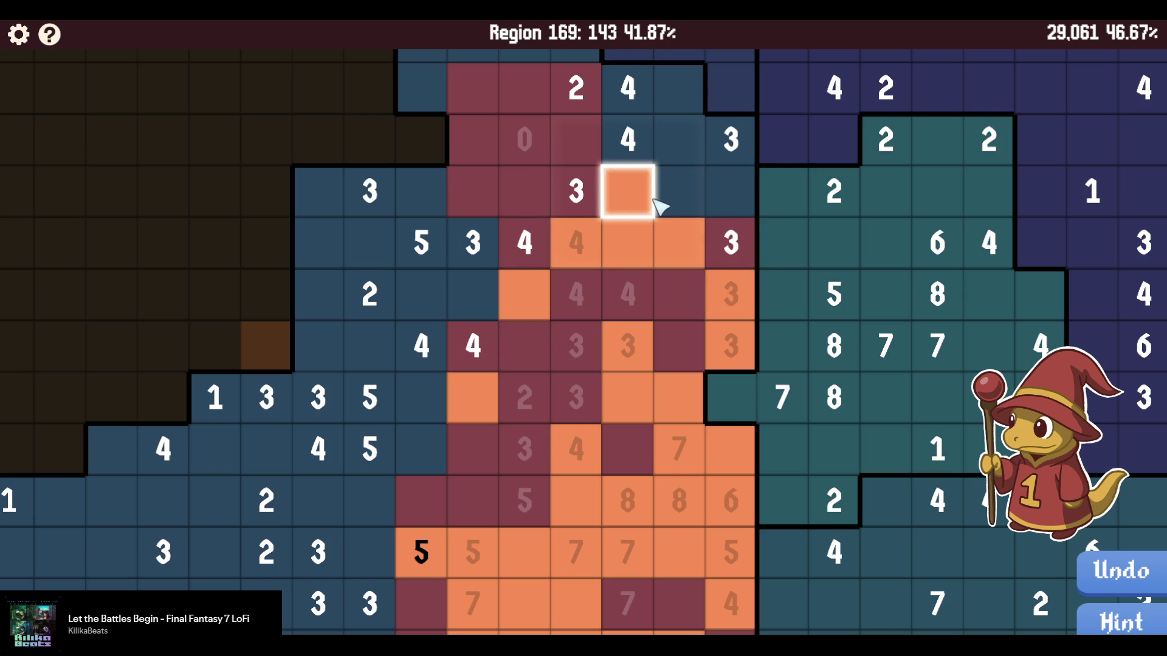
pyautogui.click(654, 200)
pyautogui.click(638, 201)
pyautogui.scroll(2, 638, 201)
pyautogui.click(608, 209)
pyautogui.scroll(-3, 603, 206)
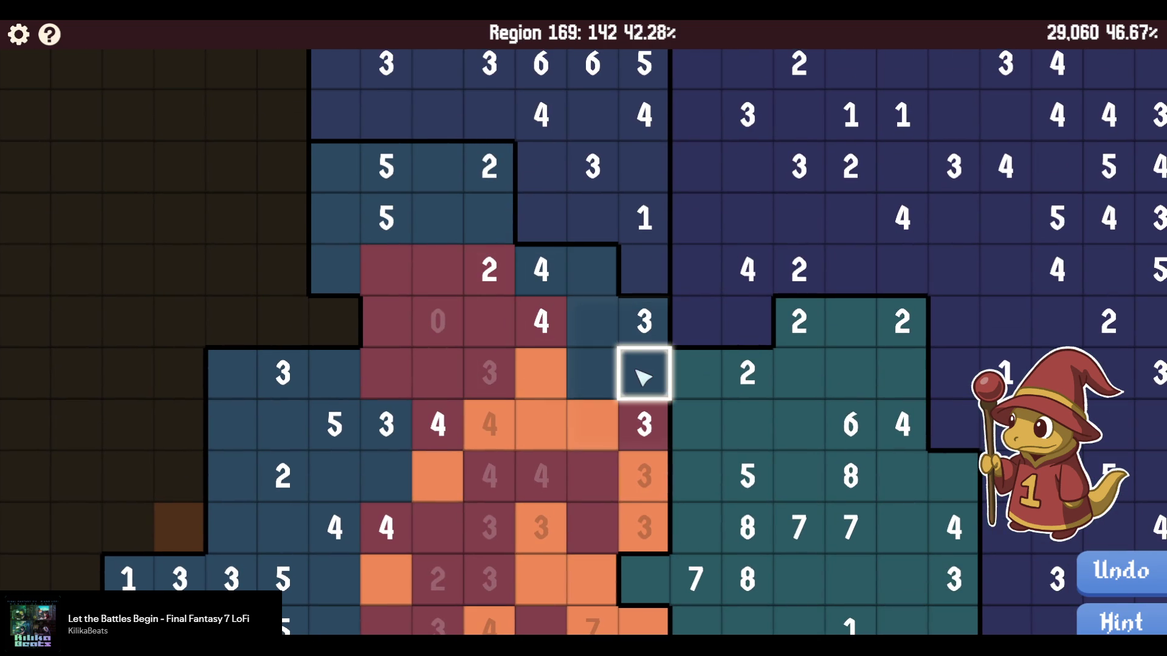
# Fill the cells beside the upper 3 and 4 clues orange, marking cells below maroon.
pyautogui.moveTo(497, 316)
pyautogui.mouseDown()
pyautogui.moveTo(647, 377)
pyautogui.moveTo(682, 271)
pyautogui.mouseUp()
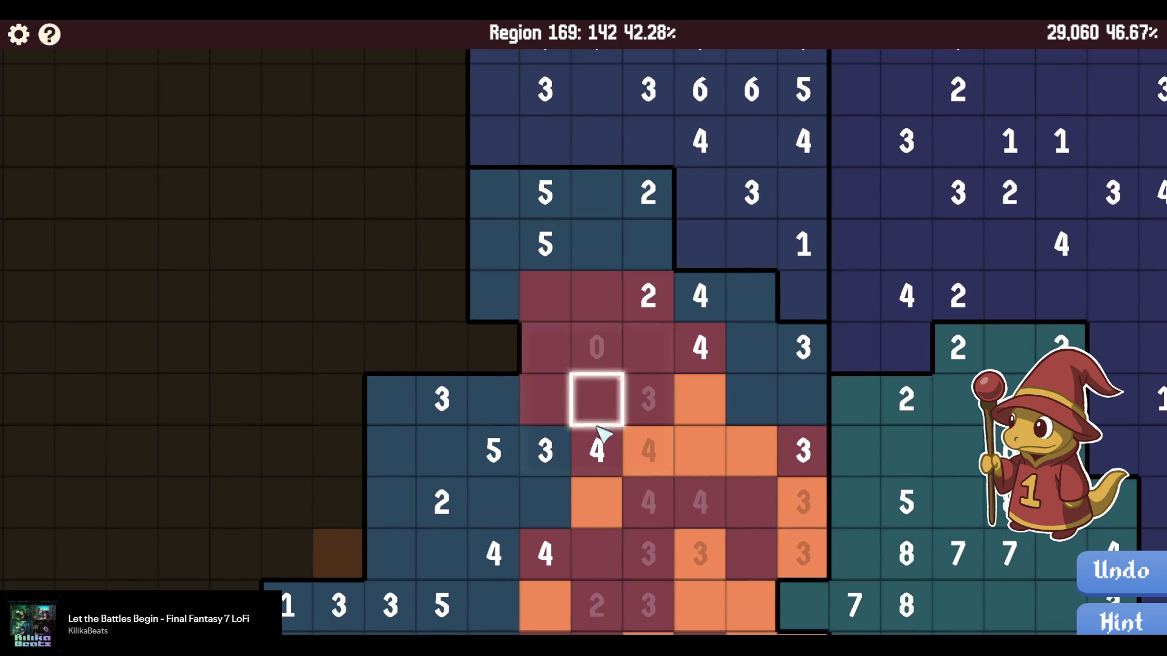
pyautogui.moveTo(602, 416); pyautogui.dragTo(599, 333)
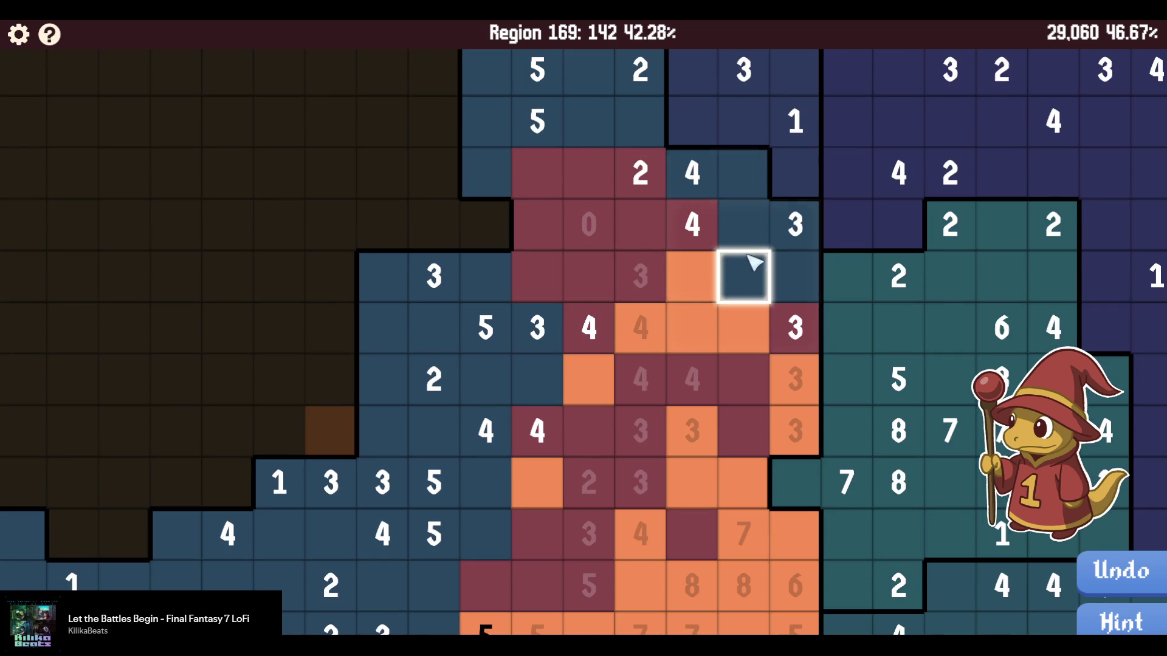
pyautogui.moveTo(752, 261); pyautogui.dragTo(672, 346)
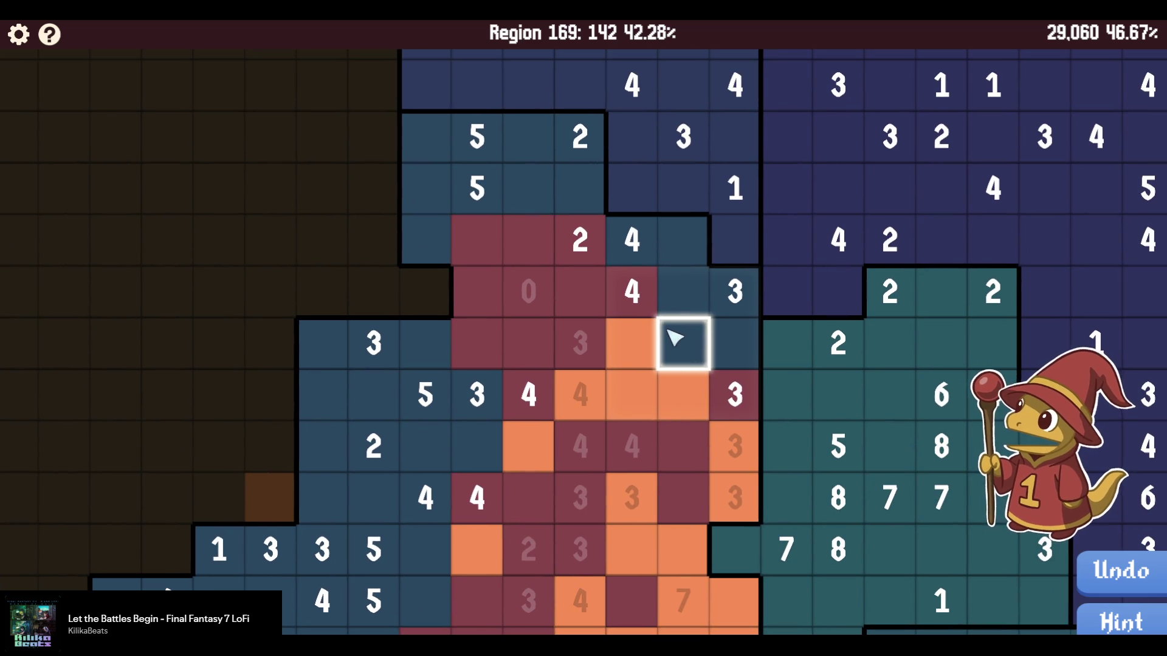
pyautogui.click(577, 190)
pyautogui.moveTo(630, 239); pyautogui.dragTo(687, 289)
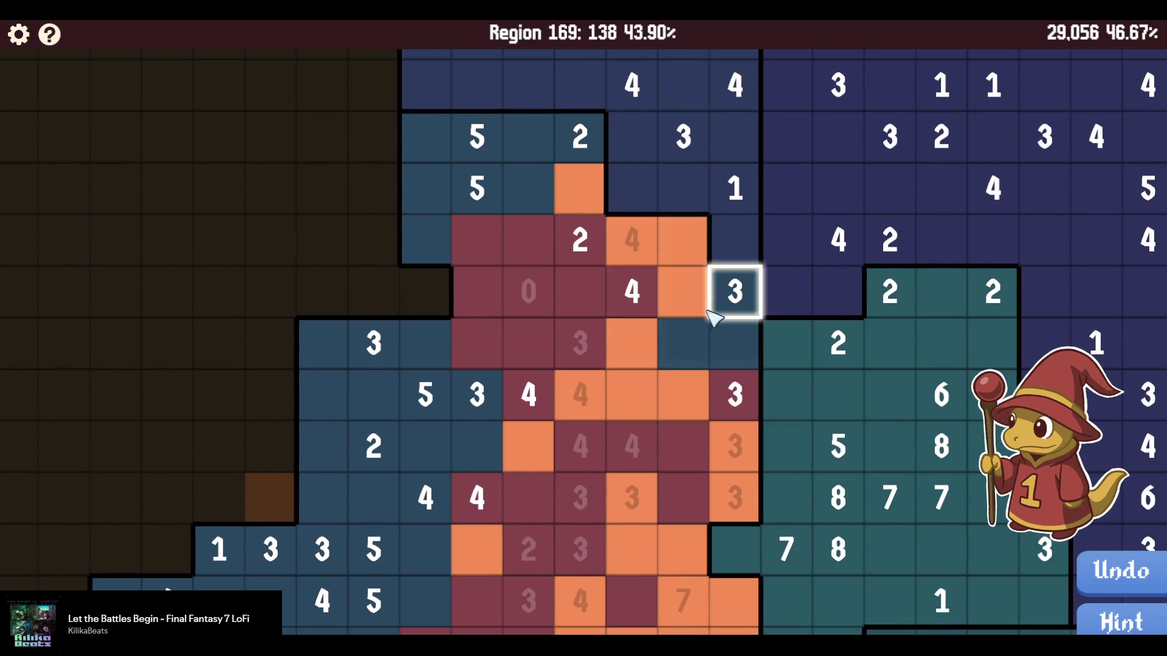
pyautogui.rightClick(682, 338)
pyautogui.click(737, 341)
pyautogui.rightClick(727, 286)
# Fill three cells in the 5 row orange, mark the 2 maroon, bringing region 169 to 125.
pyautogui.moveTo(579, 243); pyautogui.dragTo(667, 334)
pyautogui.rightClick(622, 340)
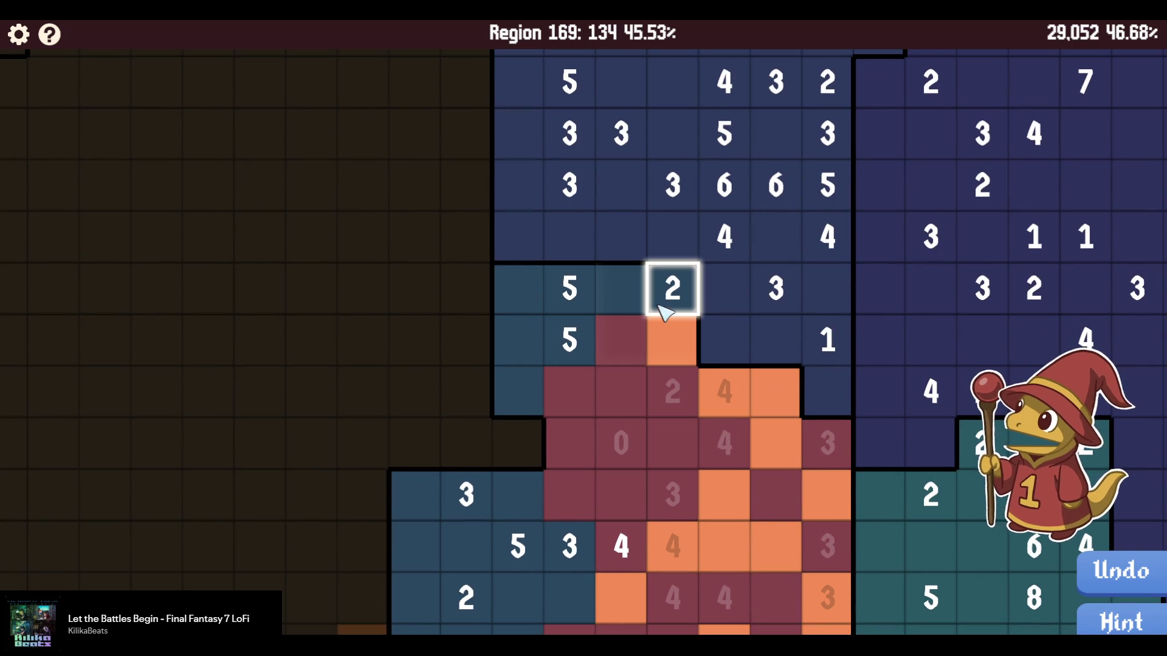
pyautogui.moveTo(618, 286); pyautogui.dragTo(535, 343)
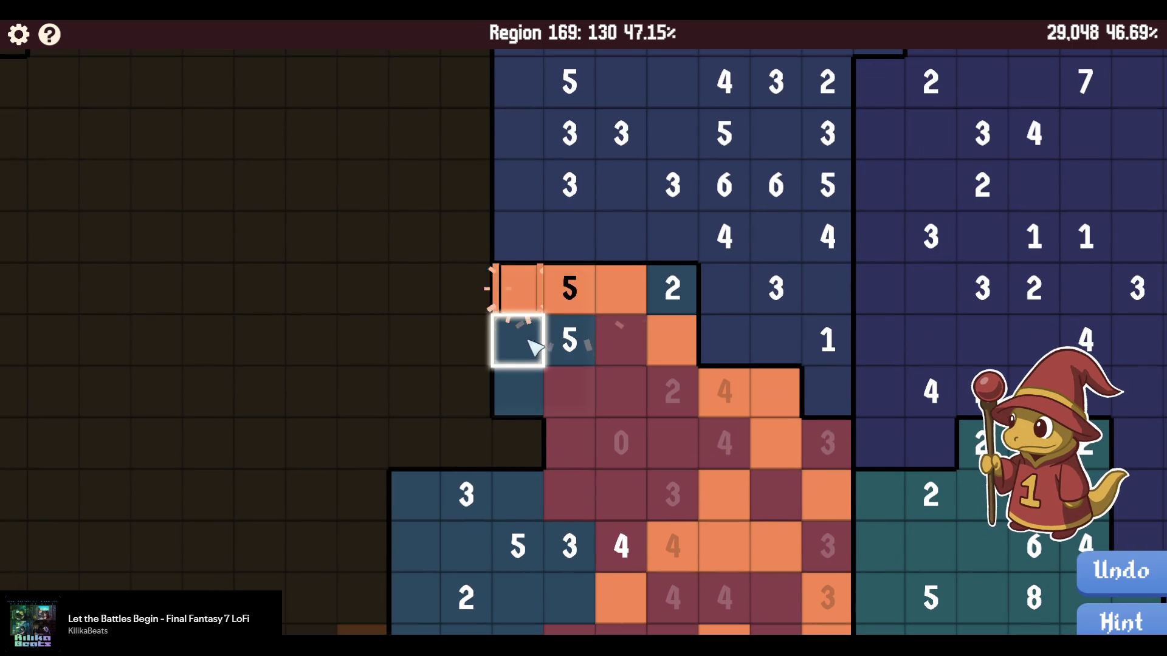
pyautogui.rightClick(674, 290)
pyautogui.rightClick(519, 393)
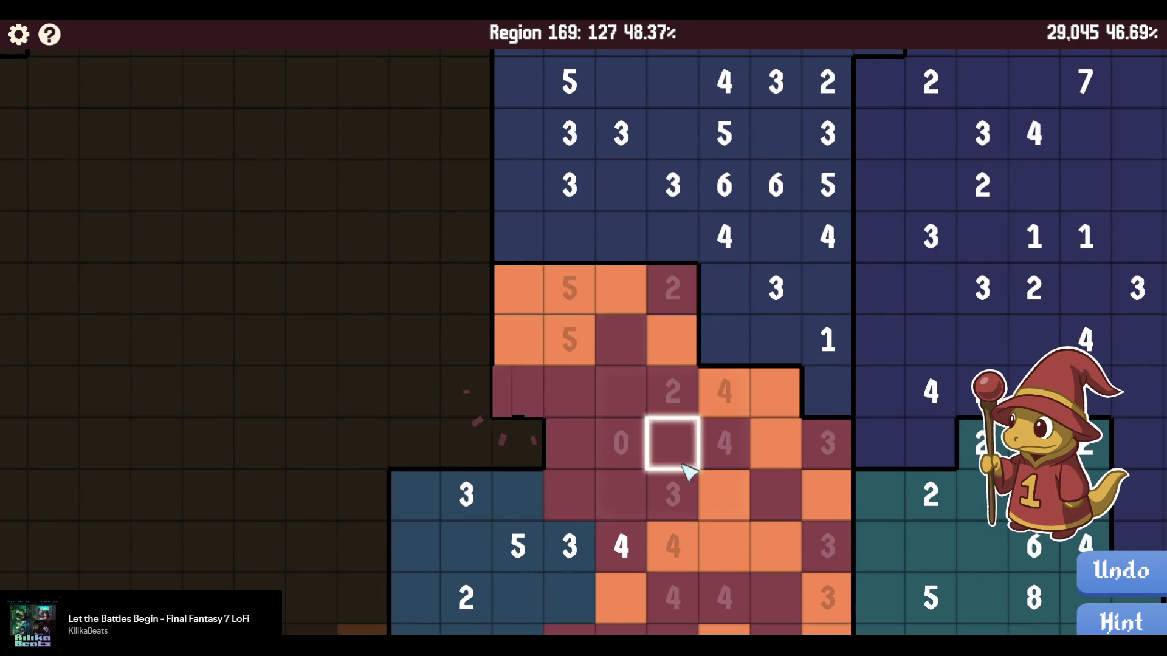
pyautogui.moveTo(675, 465); pyautogui.dragTo(640, 297)
pyautogui.click(580, 340)
pyautogui.moveTo(584, 341)
pyautogui.mouseDown()
pyautogui.moveTo(708, 313)
pyautogui.moveTo(672, 305)
pyautogui.mouseUp()
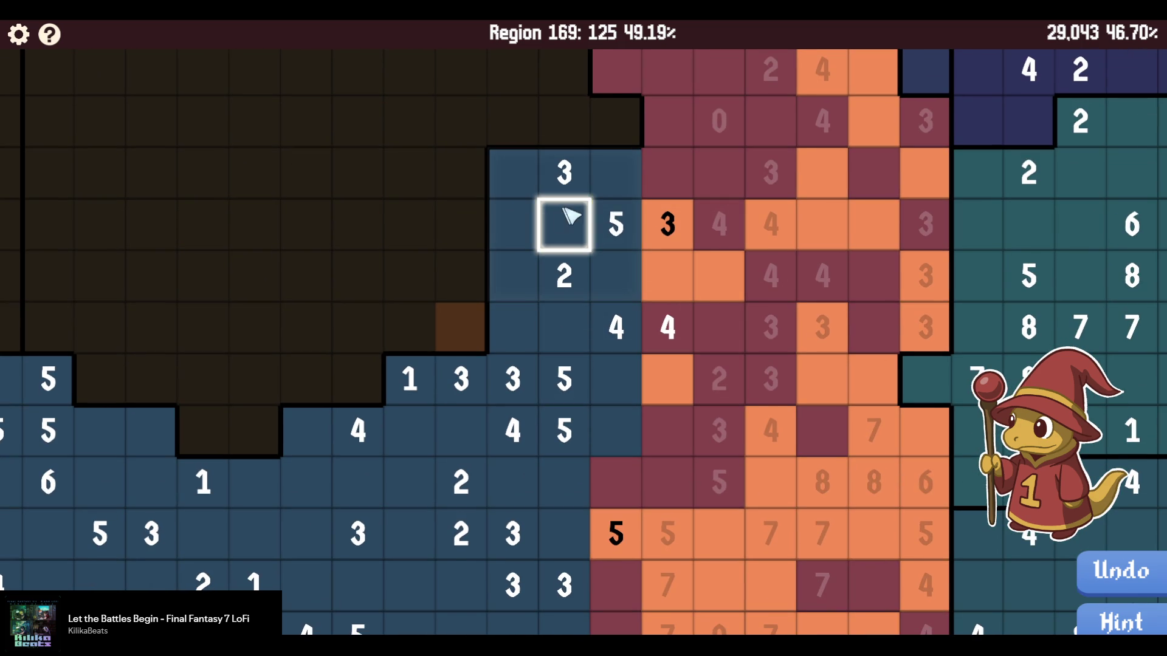
# Reveal safe cells in two upper columns and beside the orange 5, leaving 75 cells.
pyautogui.scroll(-4, 604, 321)
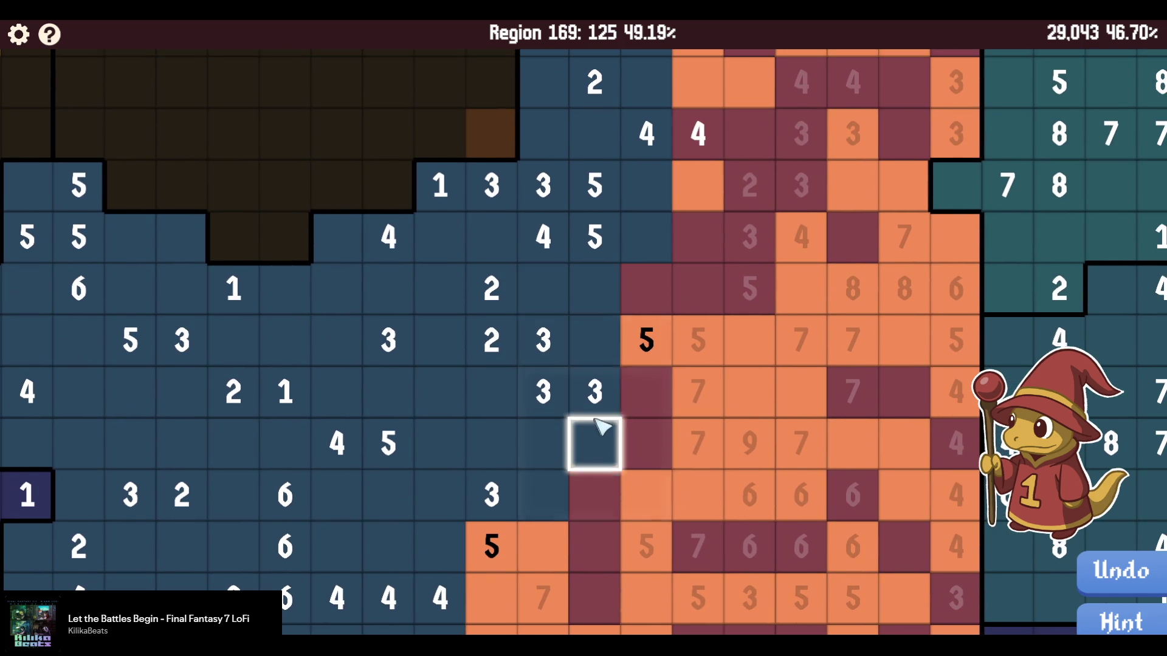
pyautogui.scroll(-2, 600, 427)
pyautogui.moveTo(685, 332); pyautogui.dragTo(618, 417)
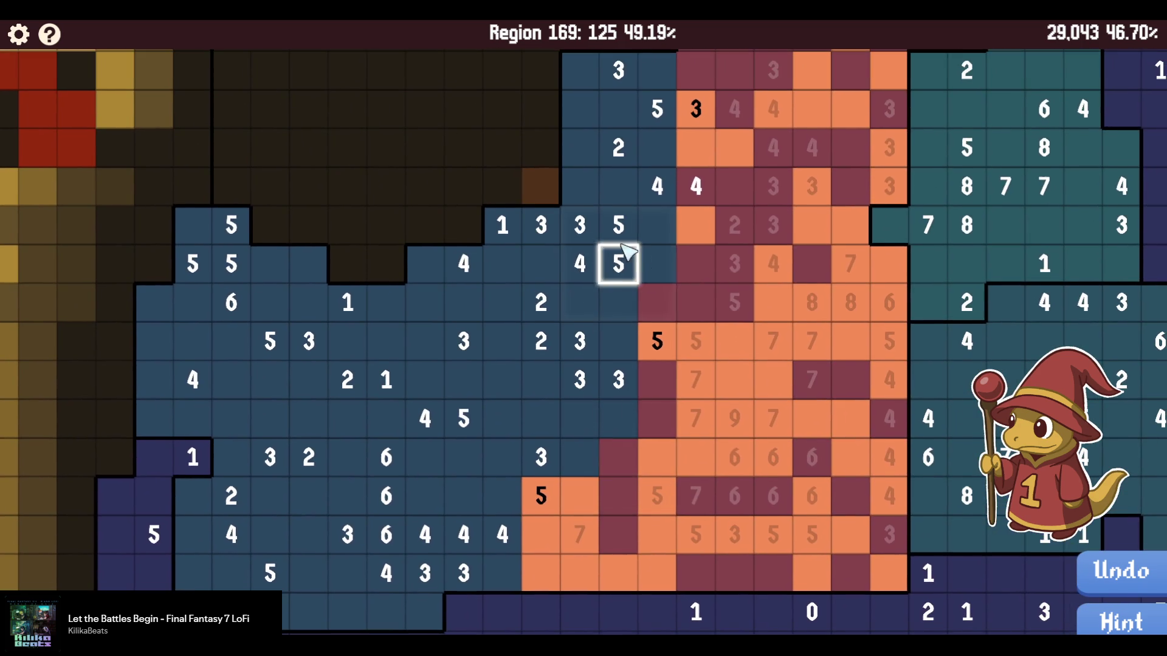
pyautogui.moveTo(625, 251); pyautogui.dragTo(629, 359)
pyautogui.moveTo(619, 261)
pyautogui.mouseDown()
pyautogui.moveTo(612, 208)
pyautogui.moveTo(586, 211)
pyautogui.moveTo(573, 281)
pyautogui.moveTo(550, 289)
pyautogui.moveTo(537, 328)
pyautogui.moveTo(571, 284)
pyautogui.moveTo(537, 209)
pyautogui.mouseUp()
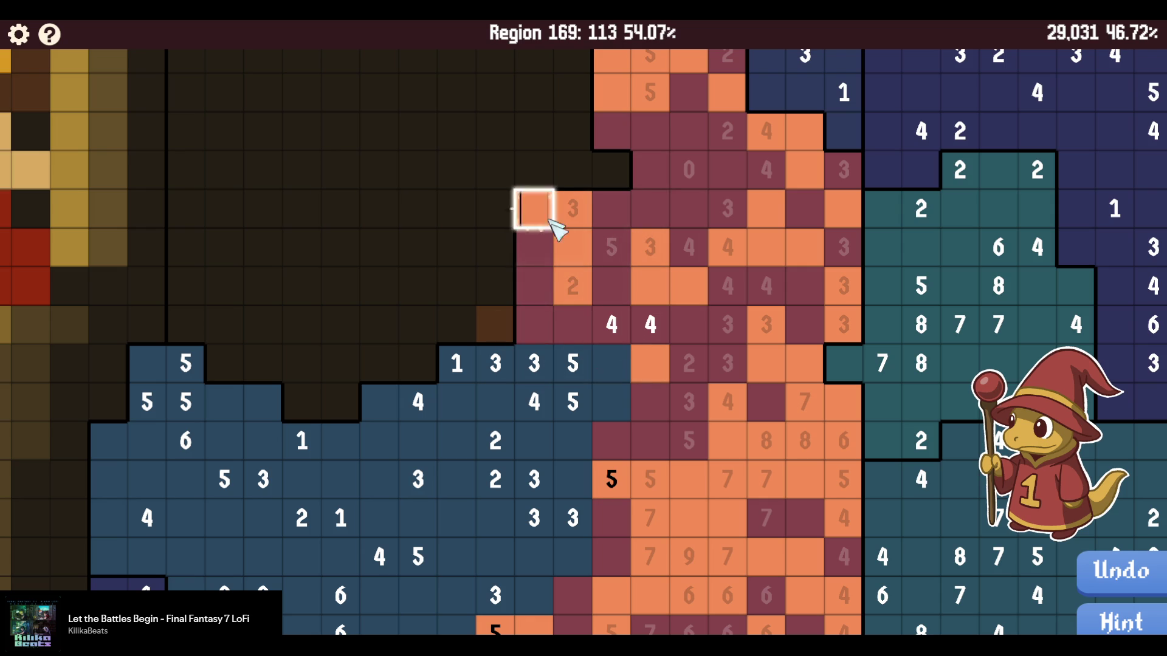
pyautogui.moveTo(621, 363)
pyautogui.mouseDown()
pyautogui.moveTo(534, 364)
pyautogui.moveTo(612, 399)
pyautogui.mouseUp()
pyautogui.moveTo(620, 354)
pyautogui.mouseDown()
pyautogui.moveTo(645, 367)
pyautogui.moveTo(567, 315)
pyautogui.moveTo(557, 373)
pyautogui.moveTo(527, 294)
pyautogui.moveTo(565, 332)
pyautogui.moveTo(566, 371)
pyautogui.moveTo(539, 401)
pyautogui.moveTo(620, 415)
pyautogui.moveTo(647, 450)
pyautogui.moveTo(646, 483)
pyautogui.moveTo(580, 445)
pyautogui.moveTo(539, 448)
pyautogui.moveTo(578, 484)
pyautogui.moveTo(635, 439)
pyautogui.moveTo(563, 451)
pyautogui.moveTo(580, 515)
pyautogui.moveTo(584, 481)
pyautogui.moveTo(569, 555)
pyautogui.moveTo(538, 476)
pyautogui.moveTo(557, 517)
pyautogui.moveTo(552, 489)
pyautogui.moveTo(534, 552)
pyautogui.moveTo(497, 491)
pyautogui.moveTo(492, 586)
pyautogui.mouseUp()
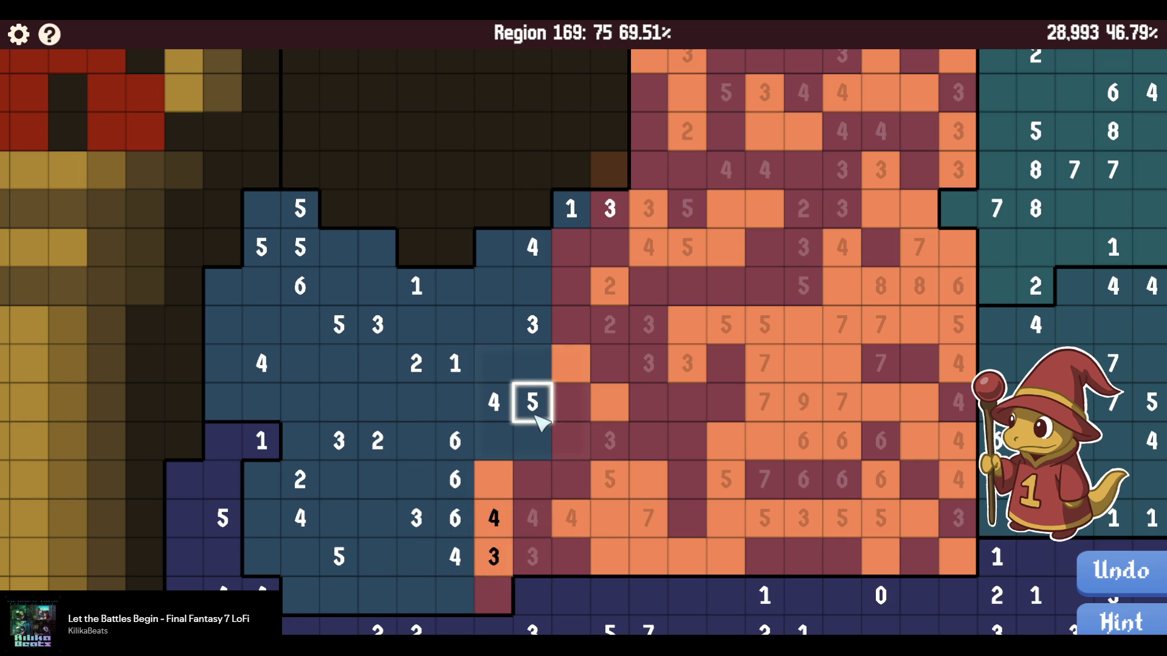
# Reveal safe cells beside the top clue numbers and down two columns.
pyautogui.moveTo(532, 363); pyautogui.dragTo(562, 405)
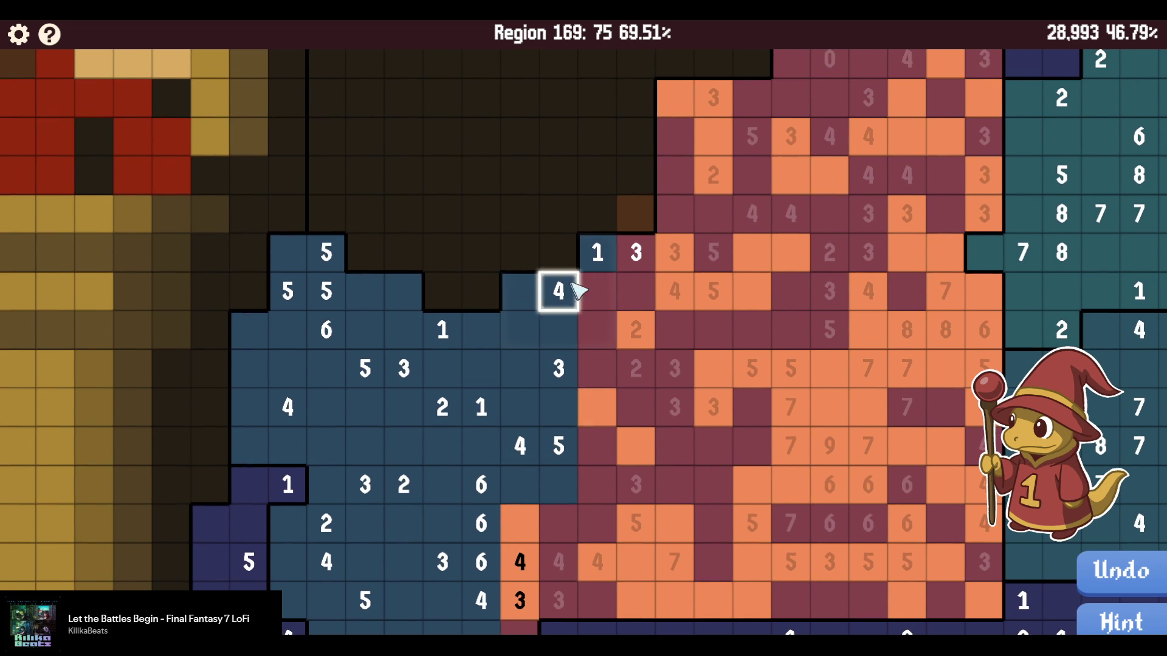
pyautogui.click(598, 252)
pyautogui.click(558, 291)
pyautogui.moveTo(532, 302); pyautogui.dragTo(557, 331)
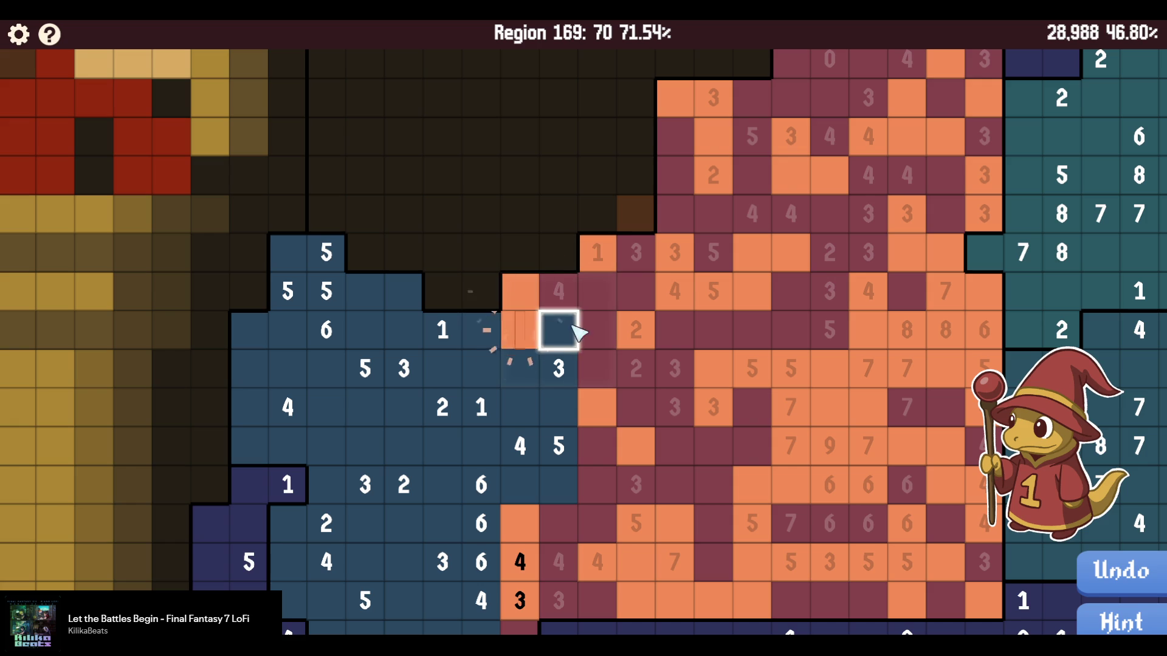
pyautogui.moveTo(543, 385)
pyautogui.mouseDown()
pyautogui.moveTo(557, 448)
pyautogui.moveTo(518, 448)
pyautogui.moveTo(512, 483)
pyautogui.moveTo(483, 480)
pyautogui.moveTo(477, 367)
pyautogui.moveTo(443, 402)
pyautogui.moveTo(449, 351)
pyautogui.moveTo(649, 276)
pyautogui.mouseUp()
pyautogui.moveTo(682, 399)
pyautogui.mouseDown()
pyautogui.moveTo(643, 398)
pyautogui.moveTo(678, 436)
pyautogui.moveTo(682, 476)
pyautogui.moveTo(643, 477)
pyautogui.moveTo(682, 513)
pyautogui.moveTo(660, 515)
pyautogui.mouseUp()
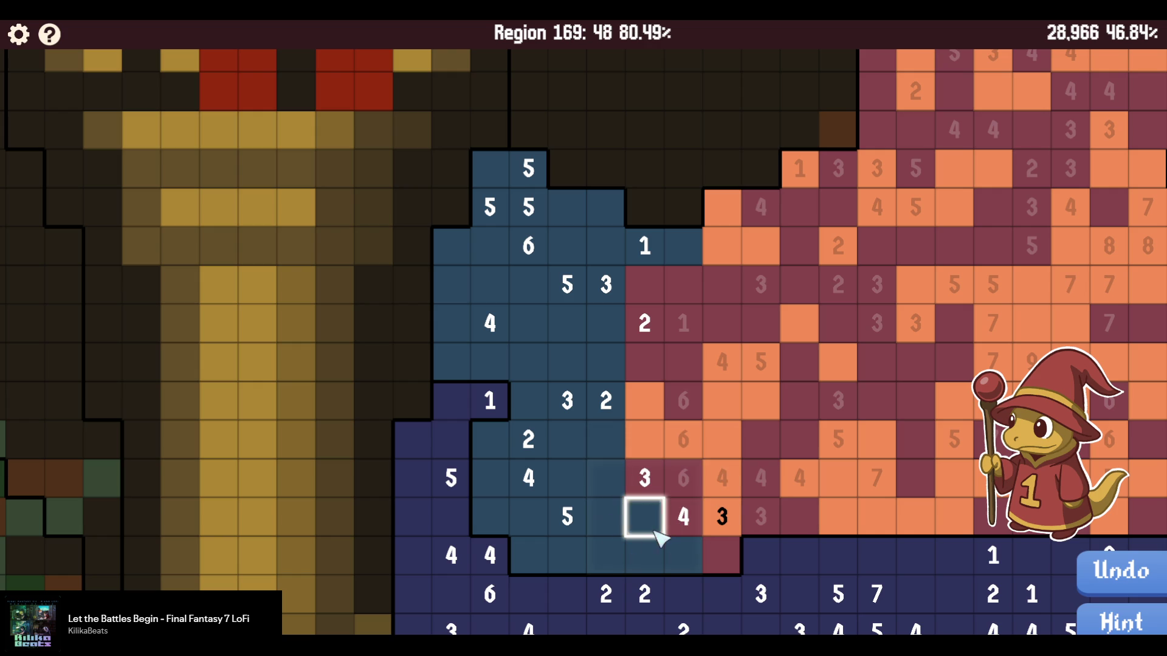
# Reveal the remaining cells along the left, the 5-clue rows and around the 4.
pyautogui.click(649, 518)
pyautogui.click(697, 562)
pyautogui.moveTo(632, 538)
pyautogui.mouseDown()
pyautogui.moveTo(615, 518)
pyautogui.moveTo(614, 442)
pyautogui.moveTo(596, 367)
pyautogui.moveTo(567, 438)
pyautogui.moveTo(535, 441)
pyautogui.moveTo(494, 480)
pyautogui.moveTo(555, 516)
pyautogui.moveTo(549, 552)
pyautogui.moveTo(578, 547)
pyautogui.moveTo(559, 380)
pyautogui.moveTo(626, 444)
pyautogui.mouseUp()
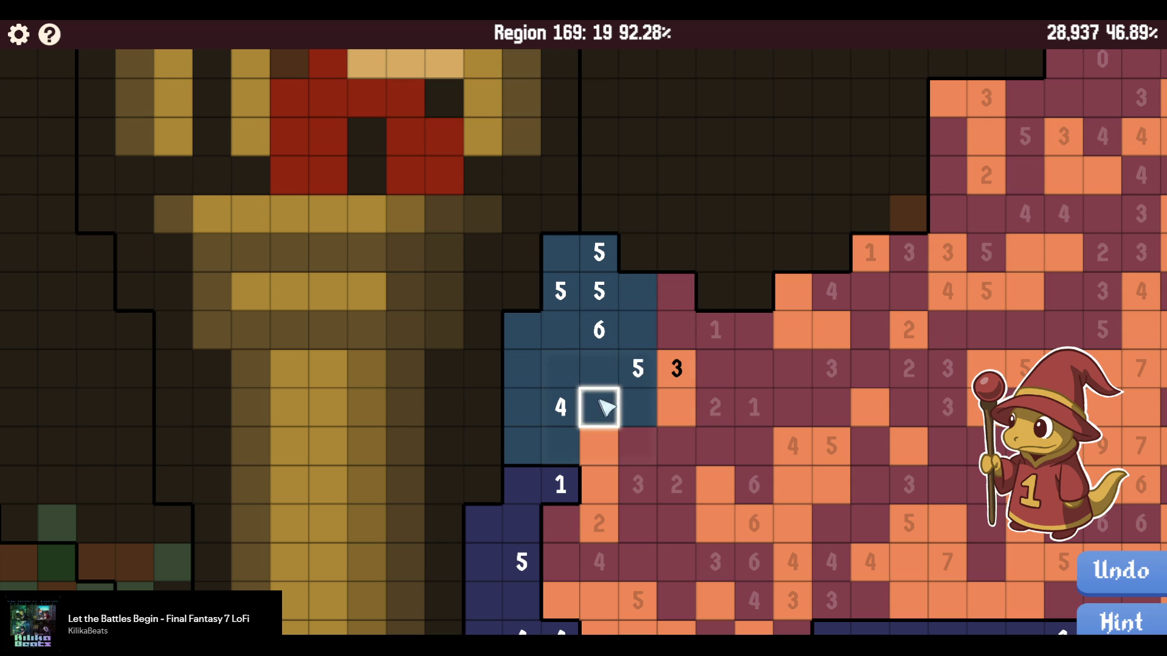
pyautogui.moveTo(571, 279); pyautogui.dragTo(628, 305)
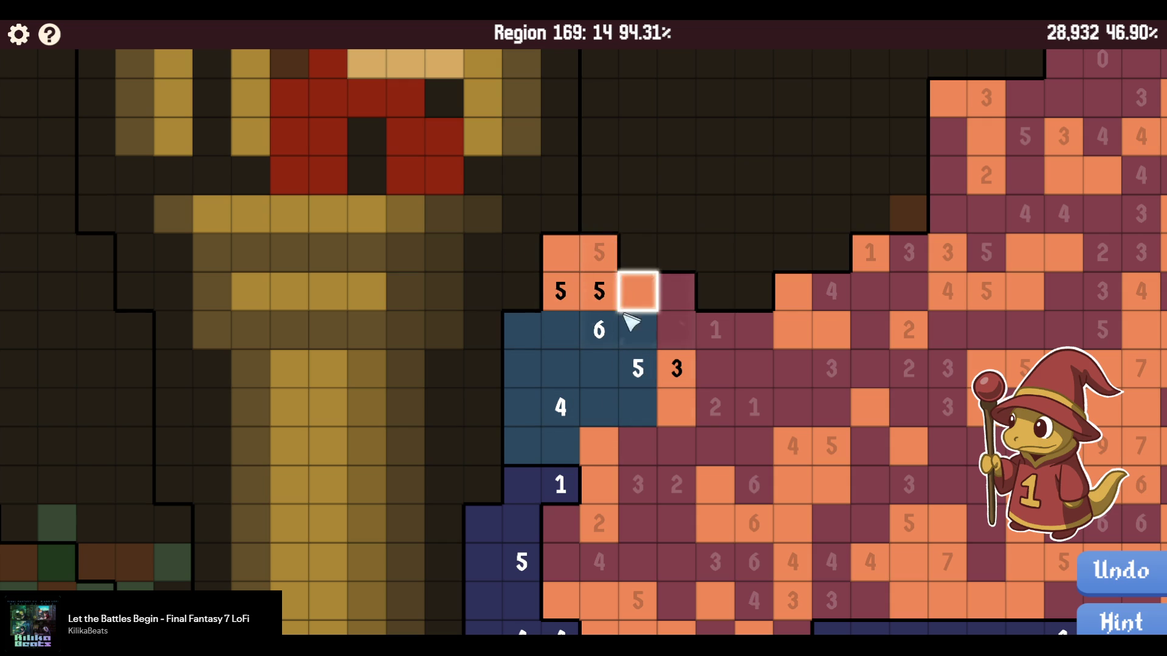
pyautogui.moveTo(577, 368); pyautogui.dragTo(633, 389)
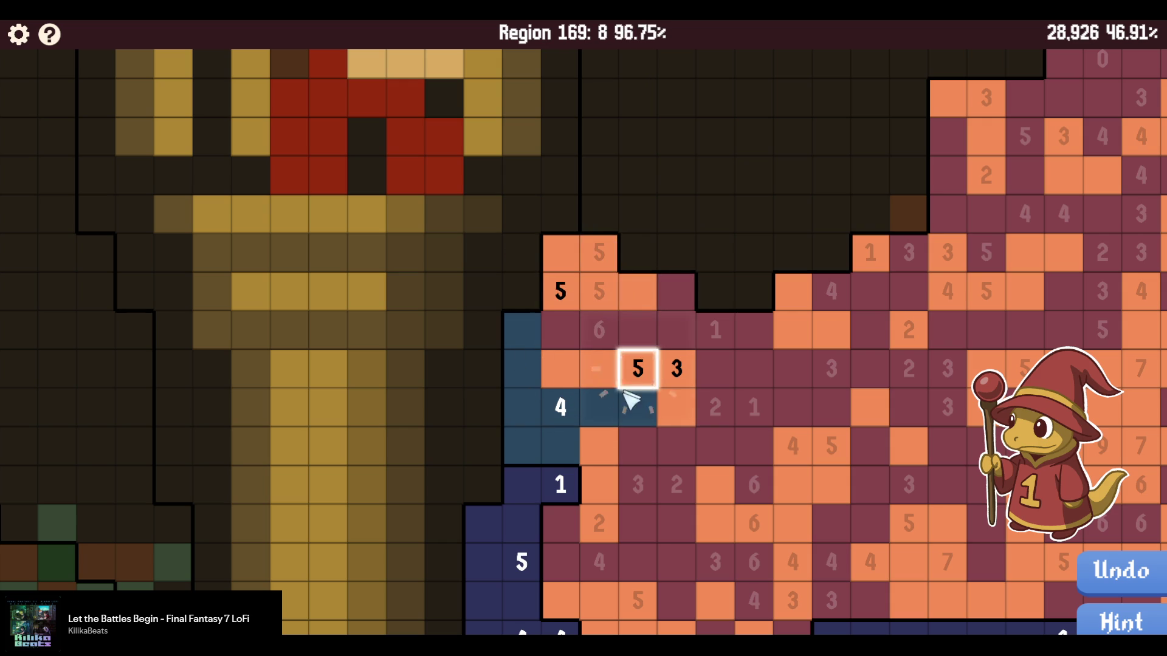
pyautogui.moveTo(569, 434); pyautogui.dragTo(522, 330)
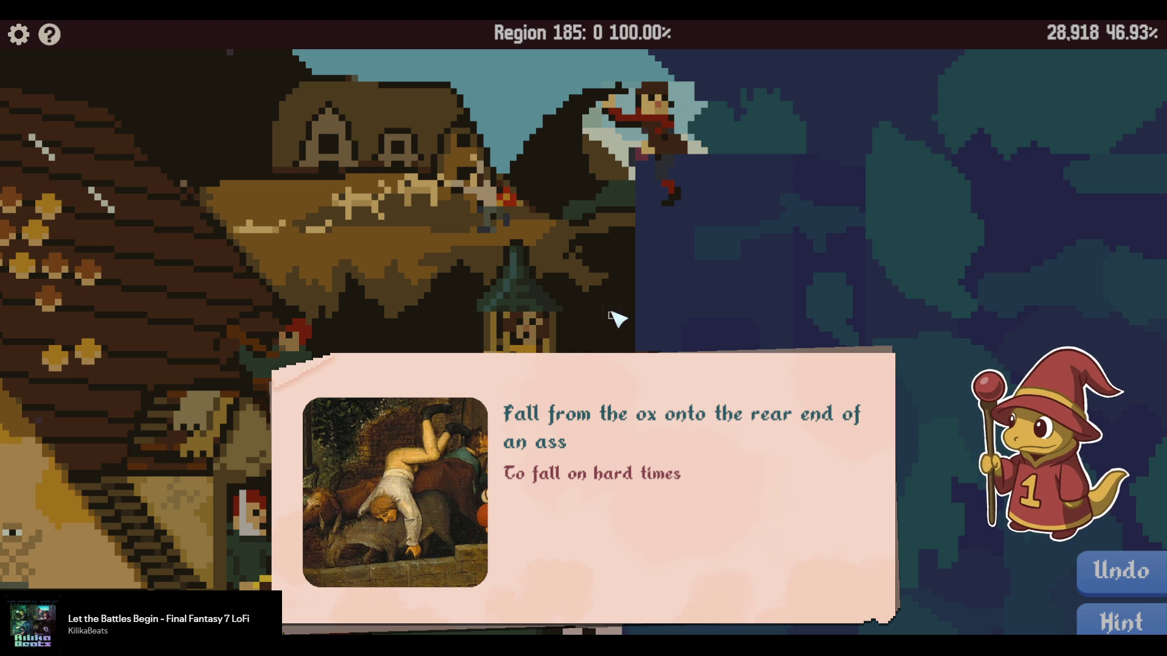
# Zoom out after the 'Fall from the ox onto the rear end of an ass' proverb card.
pyautogui.scroll(-5, 615, 317)
pyautogui.scroll(-2, 612, 365)
pyautogui.scroll(1, 614, 401)
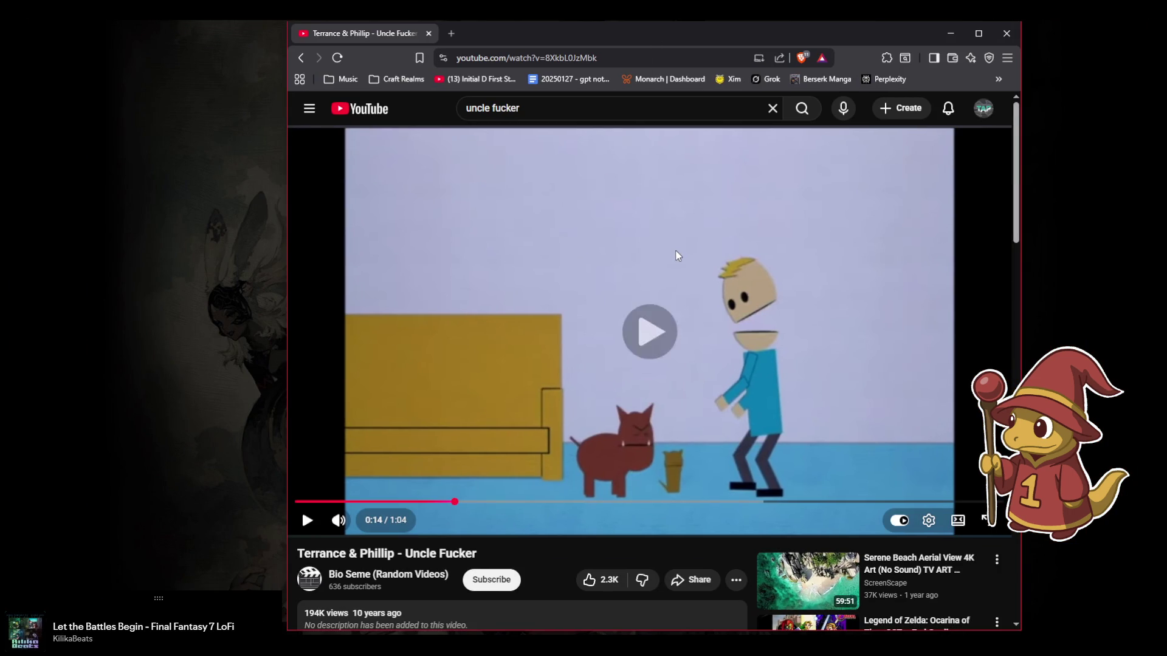
# Resume the Terrance & Phillip clip and move its browser window to the left.
pyautogui.click(678, 255)
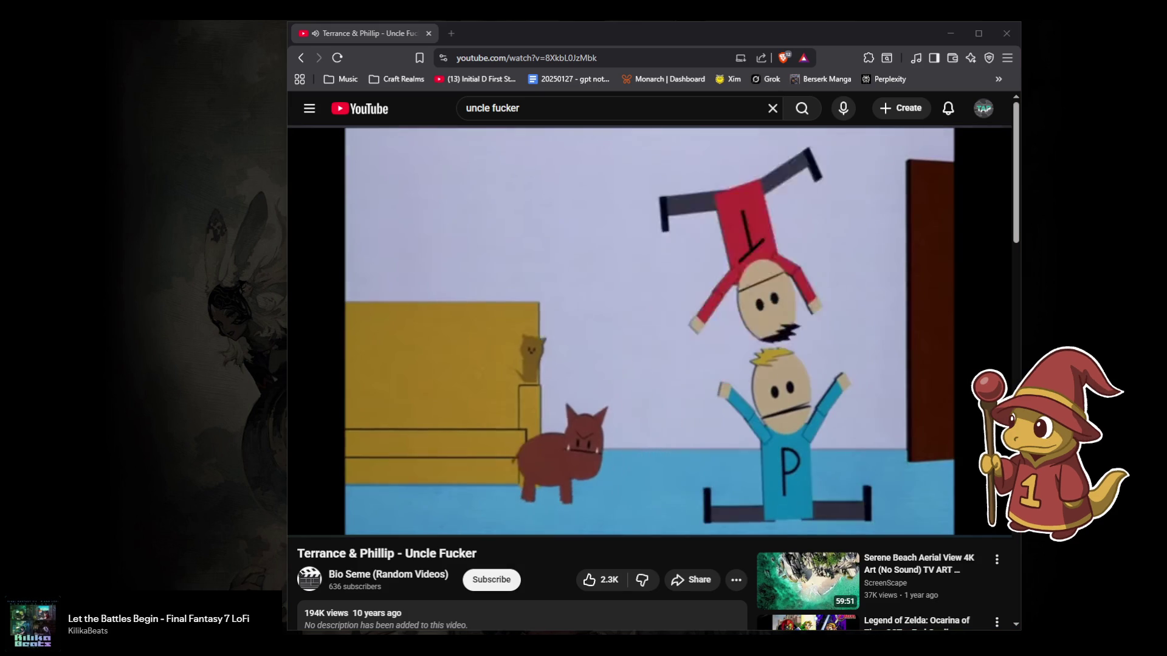
pyautogui.click(825, 23)
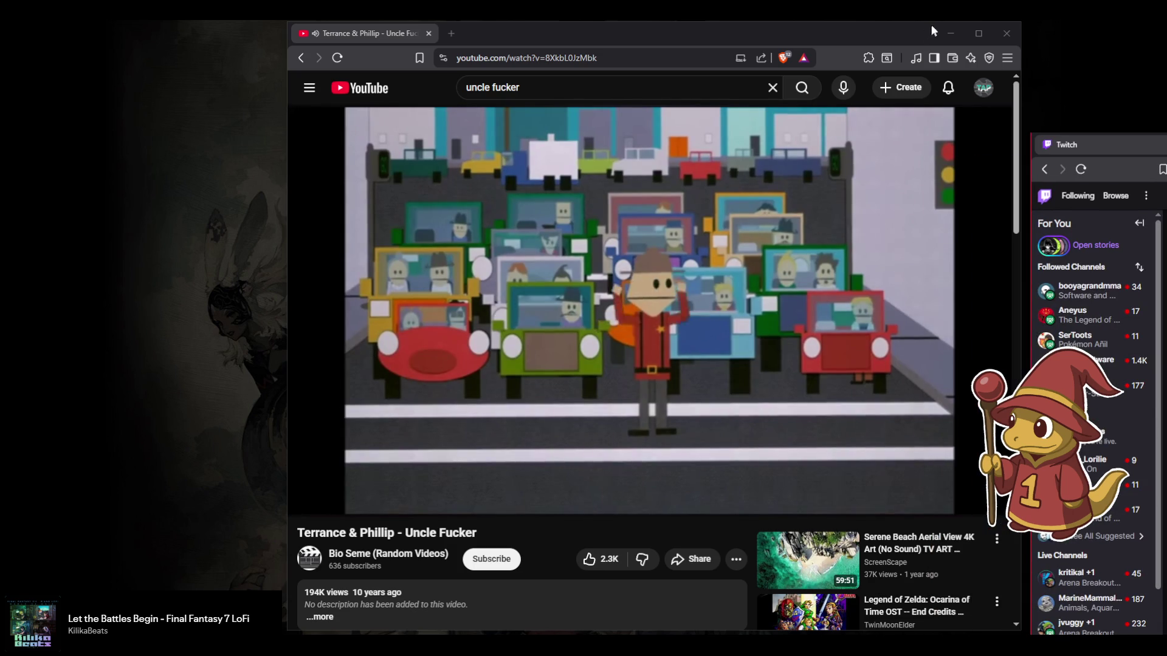
pyautogui.moveTo(915, 34)
pyautogui.mouseDown()
pyautogui.moveTo(657, 20)
pyautogui.moveTo(668, 20)
pyautogui.mouseUp()
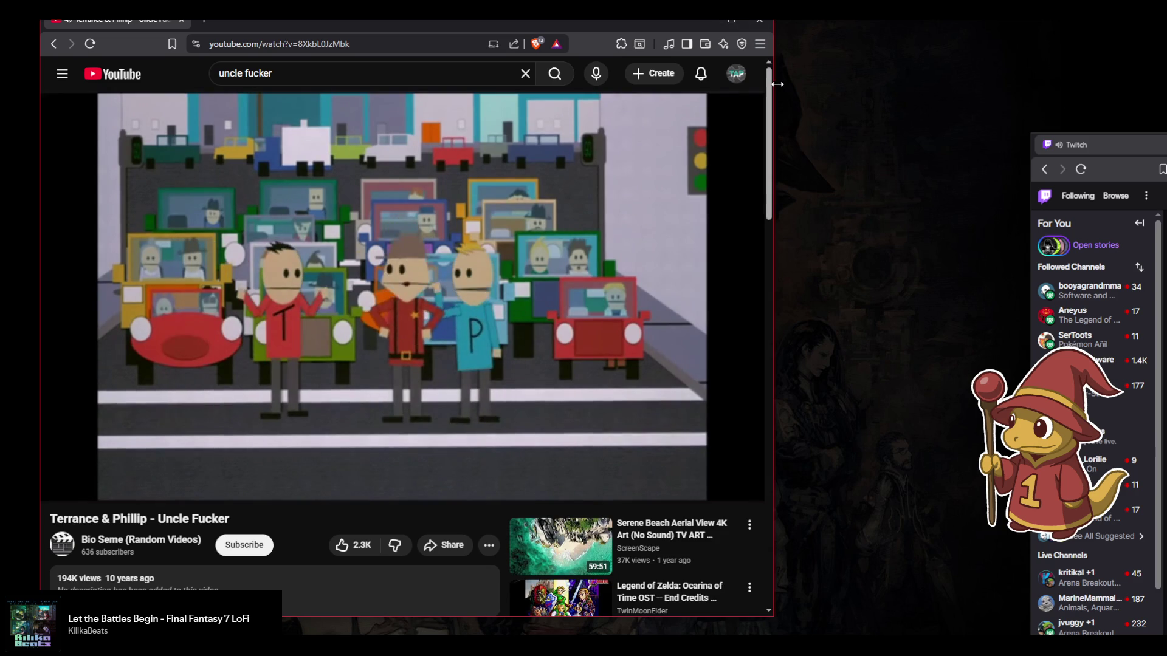
# Narrow the YouTube window and place the Twitch window beside it, adjusting its width.
pyautogui.moveTo(773, 79); pyautogui.dragTo(638, 79)
pyautogui.moveTo(1088, 145)
pyautogui.mouseDown()
pyautogui.moveTo(695, 28)
pyautogui.moveTo(452, 28)
pyautogui.moveTo(488, 25)
pyautogui.mouseUp()
pyautogui.moveTo(432, 225); pyautogui.dragTo(575, 225)
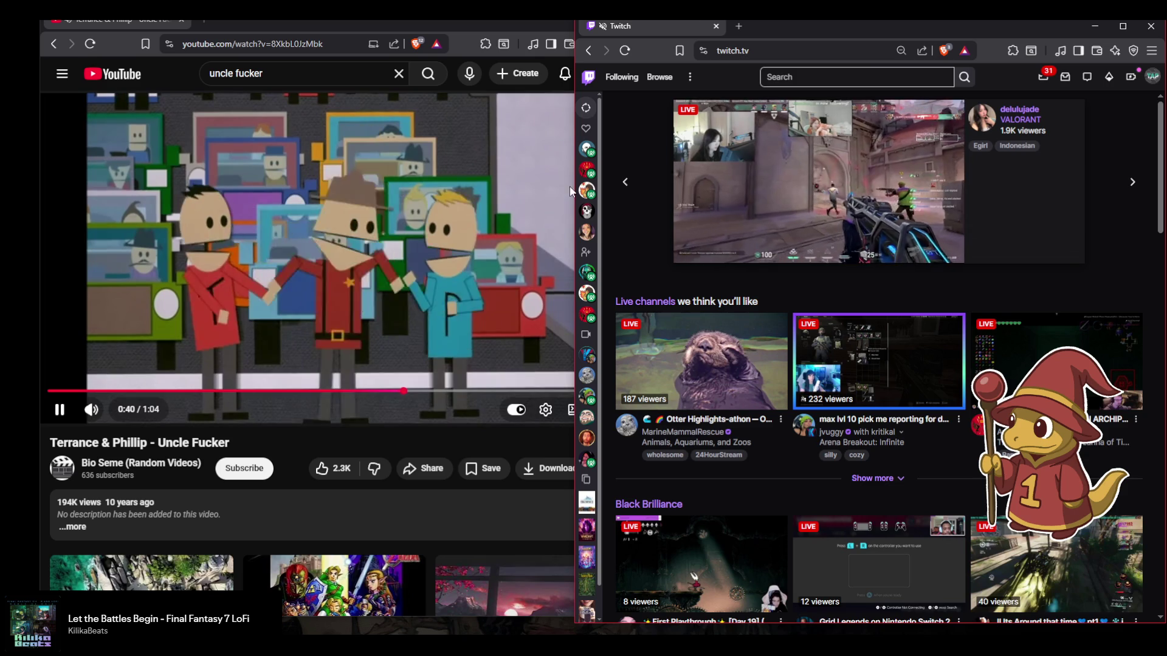
pyautogui.moveTo(576, 233); pyautogui.dragTo(388, 233)
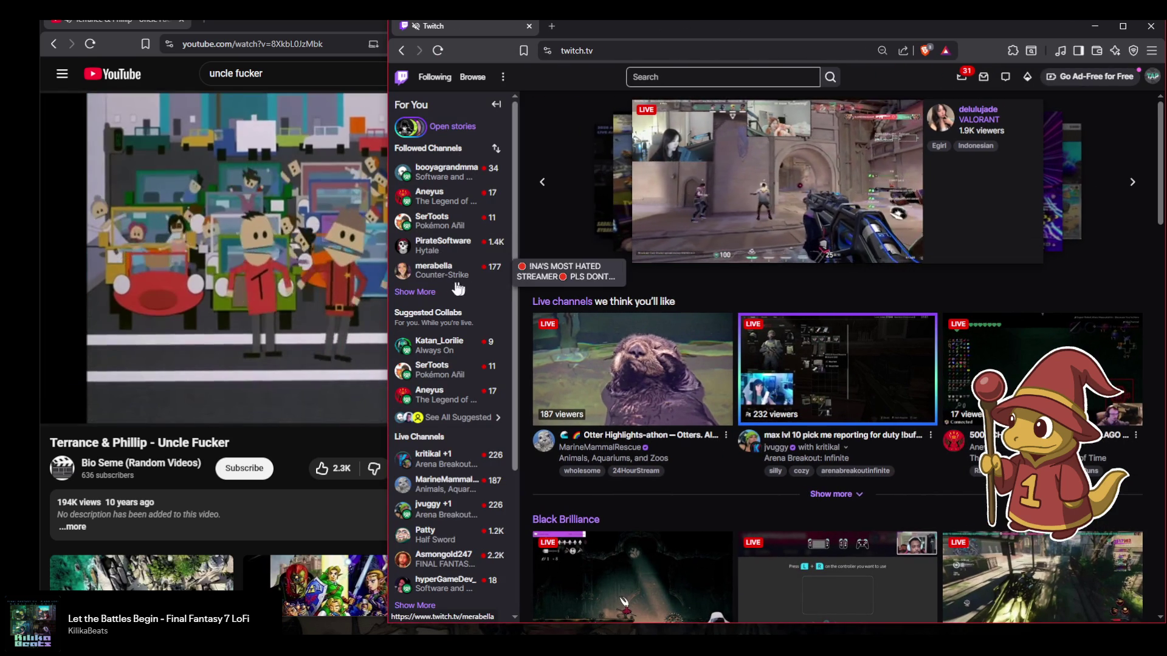
# Scroll through Twitch's followed-channels sidebar, including the offline channels.
pyautogui.moveTo(467, 296)
pyautogui.scroll(-1, 471, 353)
pyautogui.moveTo(473, 411)
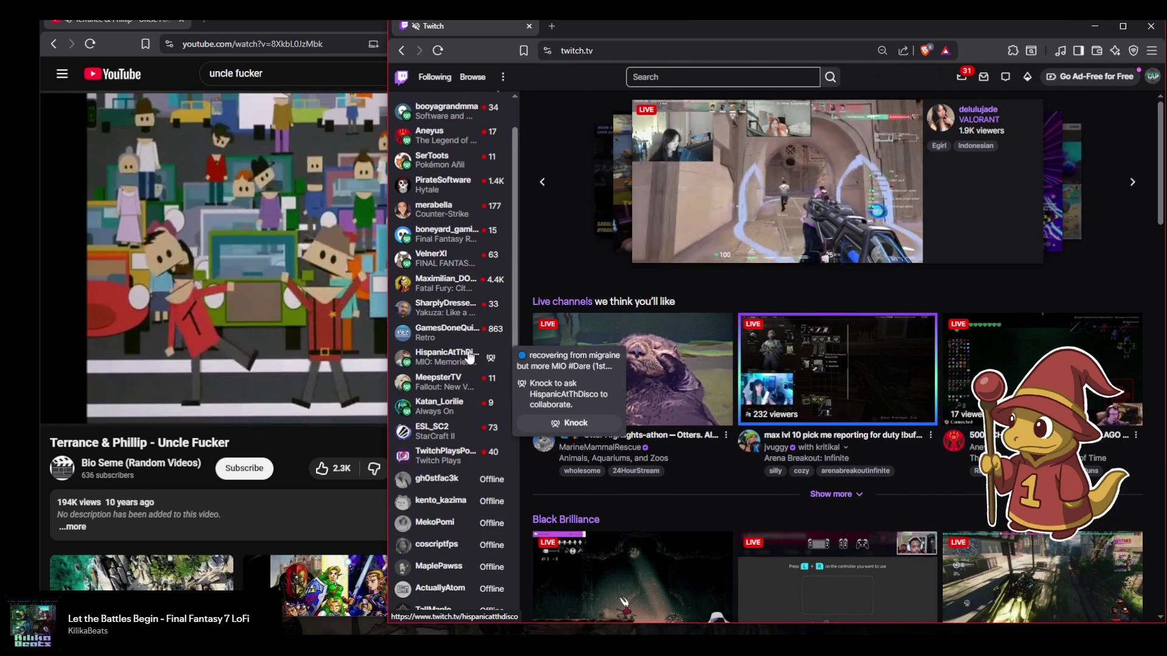
pyautogui.scroll(2, 462, 364)
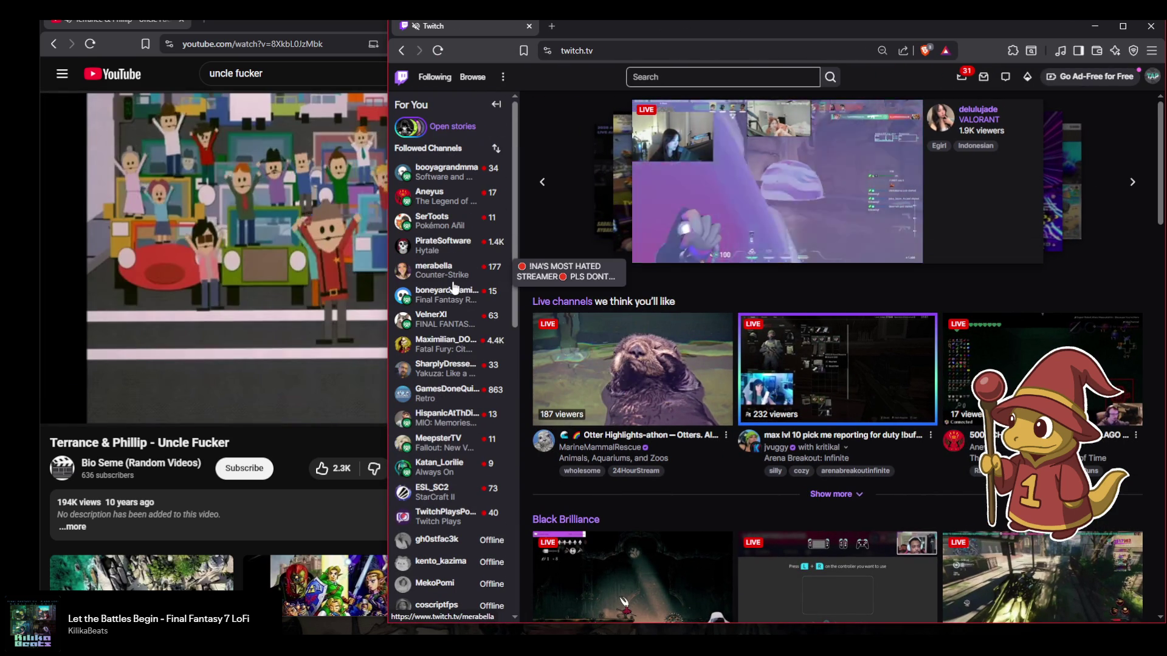
pyautogui.moveTo(465, 254)
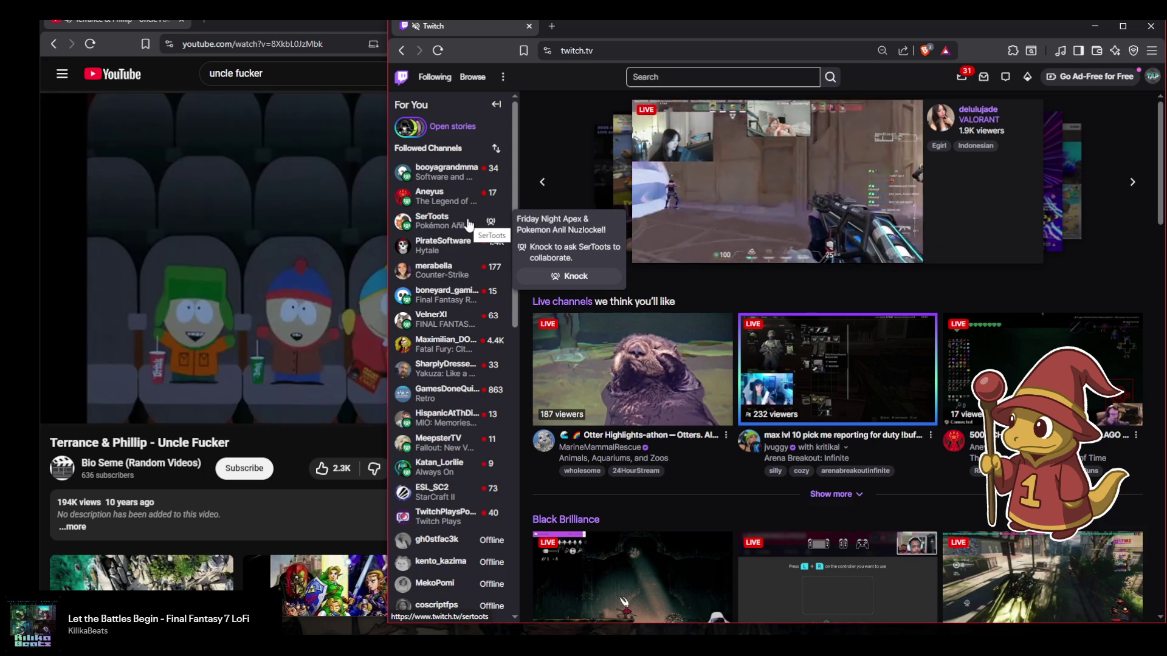
pyautogui.moveTo(453, 202)
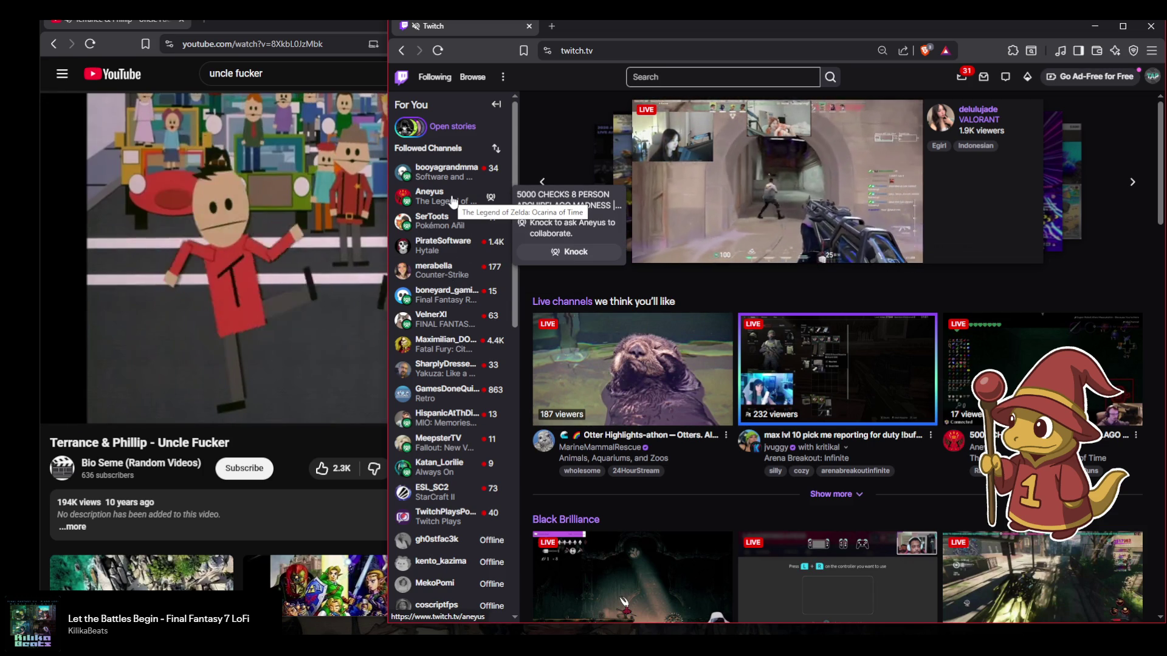
pyautogui.scroll(-6, 453, 353)
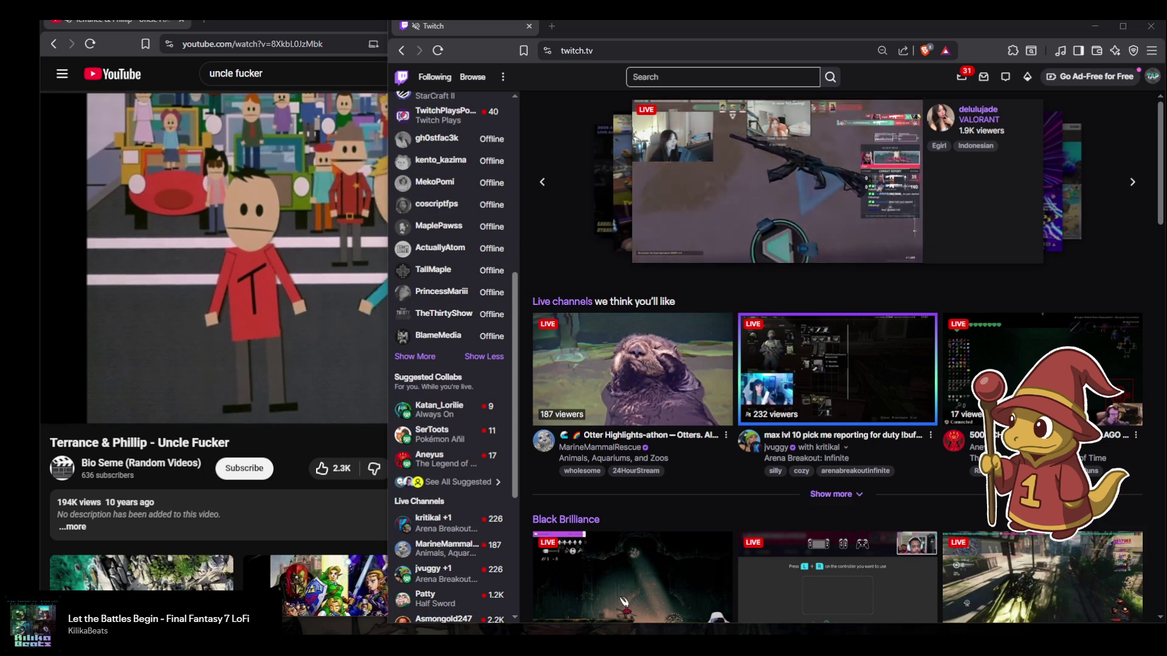
pyautogui.scroll(2, 453, 282)
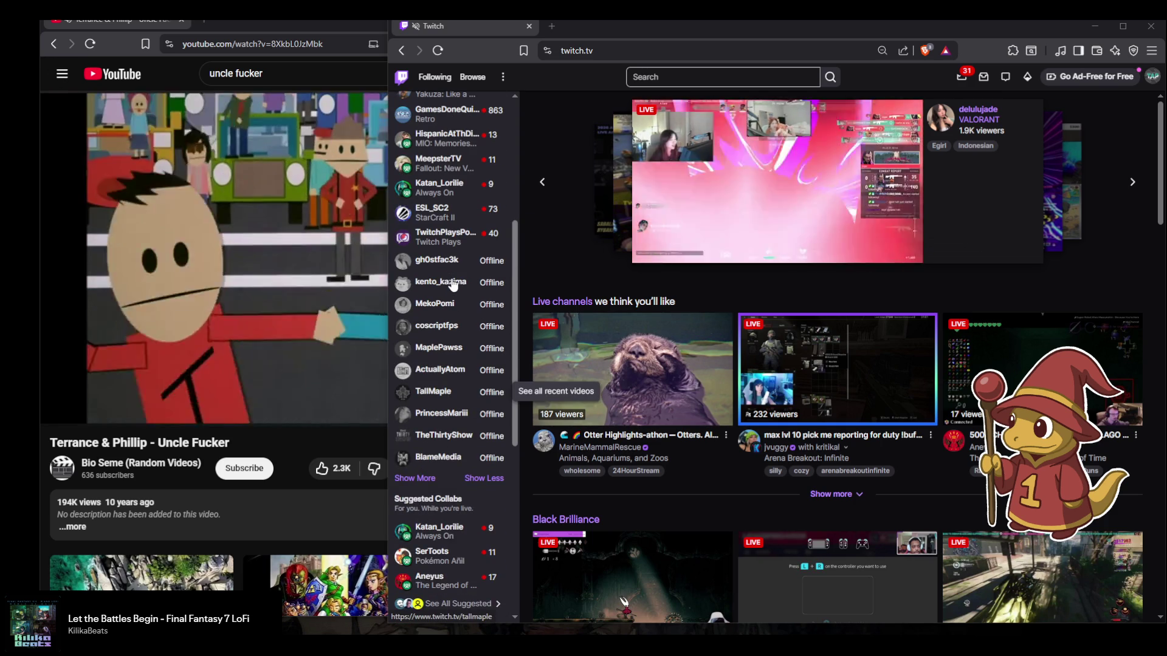